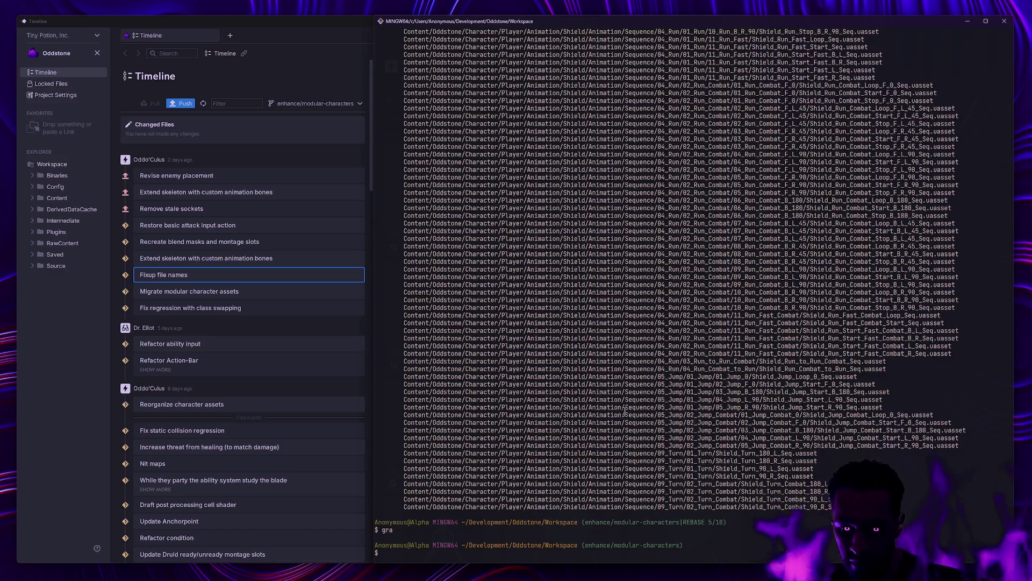
Clear the stray 'gra' and start an interactive rebase of the last ten commits.
{"action": "type", "text": "gra"}
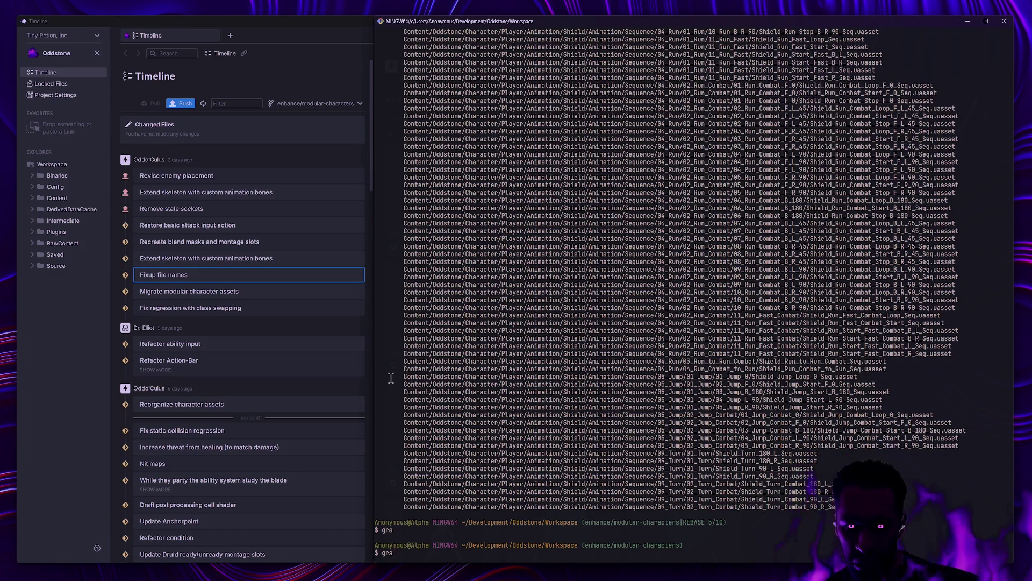
{"action": "key", "text": "BackSpace"}
{"action": "key", "text": "BackSpace"}
{"action": "key", "text": "BackSpace"}
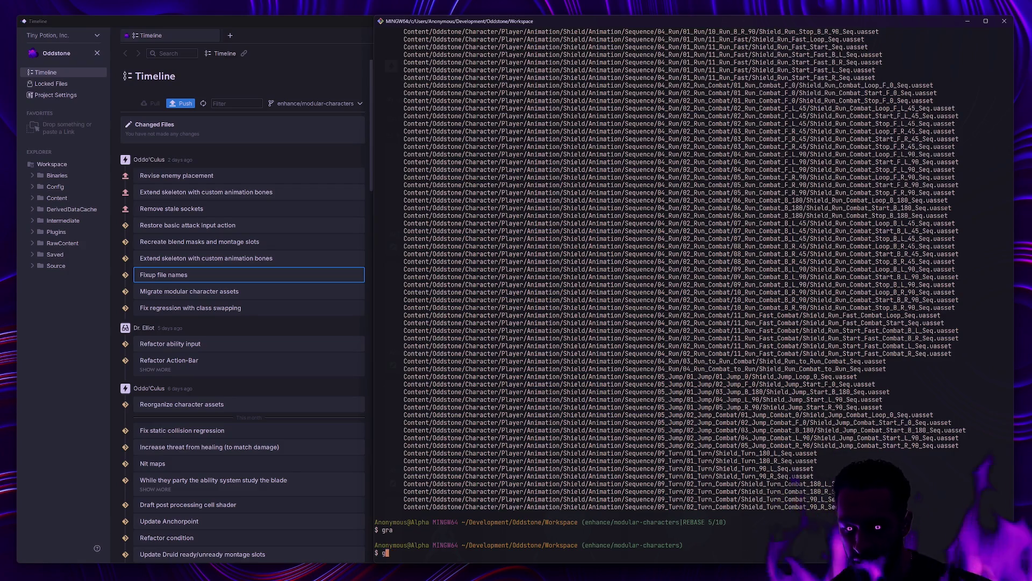
{"action": "type", "text": "git rebase -i HEAD~10"}
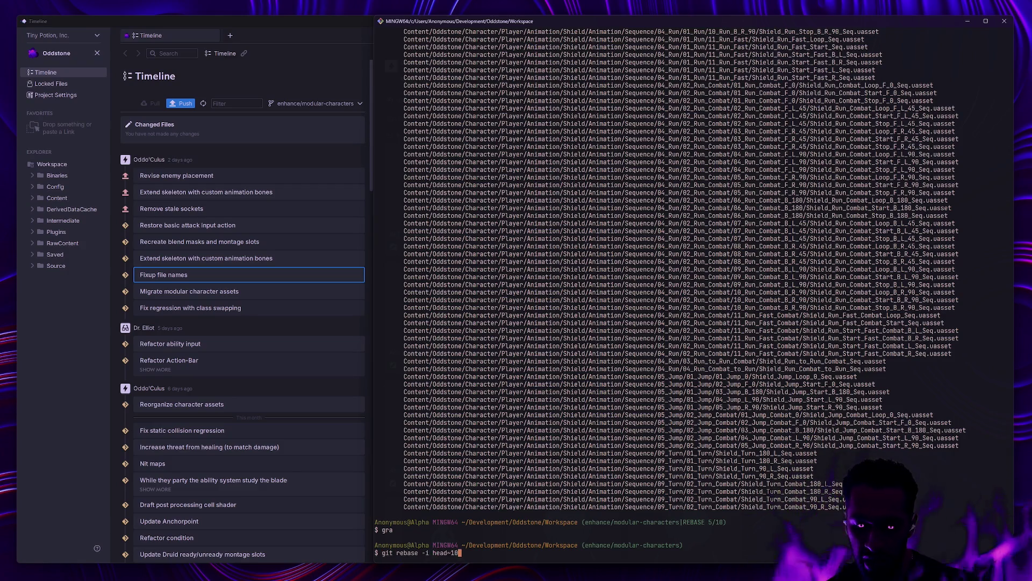
{"action": "key", "text": "Return"}
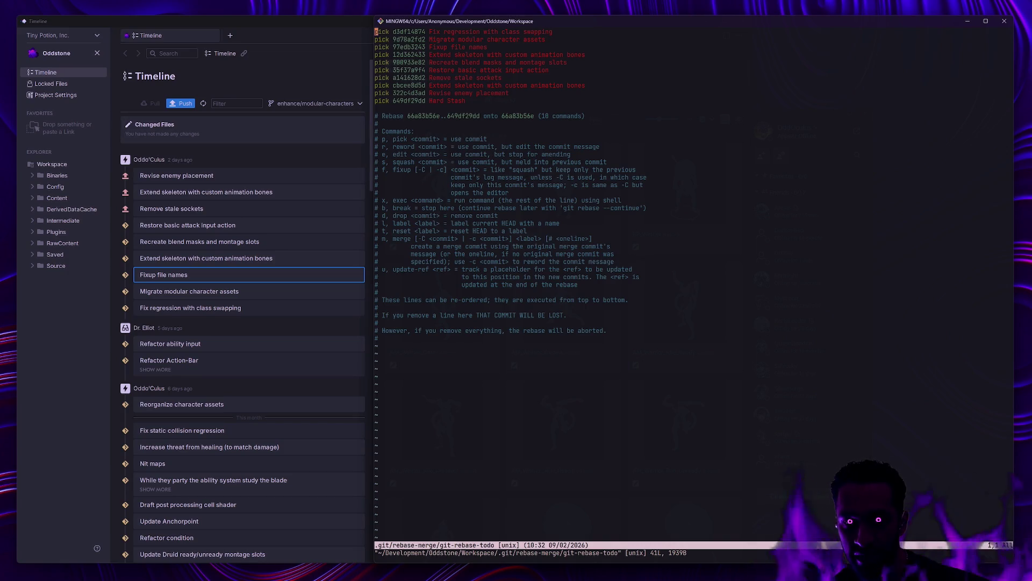
{"action": "type", "text": "jcwd"}
Mark 'Fixup file names' and 'Recreate blend masks and montage slots' as dropped and save with :wq.
{"action": "key", "text": "Escape"}
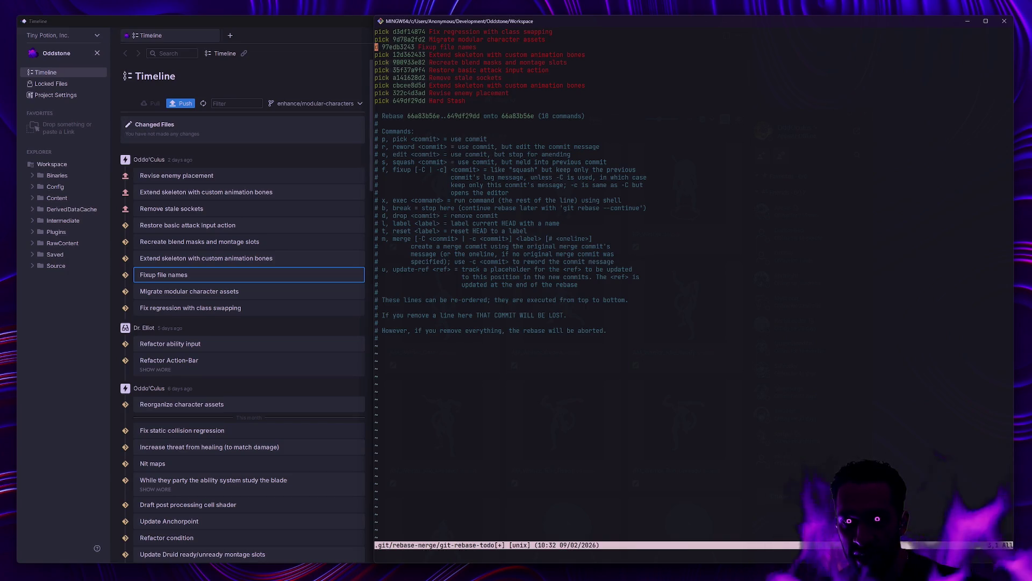
{"action": "key", "text": "j"}
{"action": "key", "text": "j"}
{"action": "type", "text": "cwd"}
{"action": "key", "text": "Escape"}
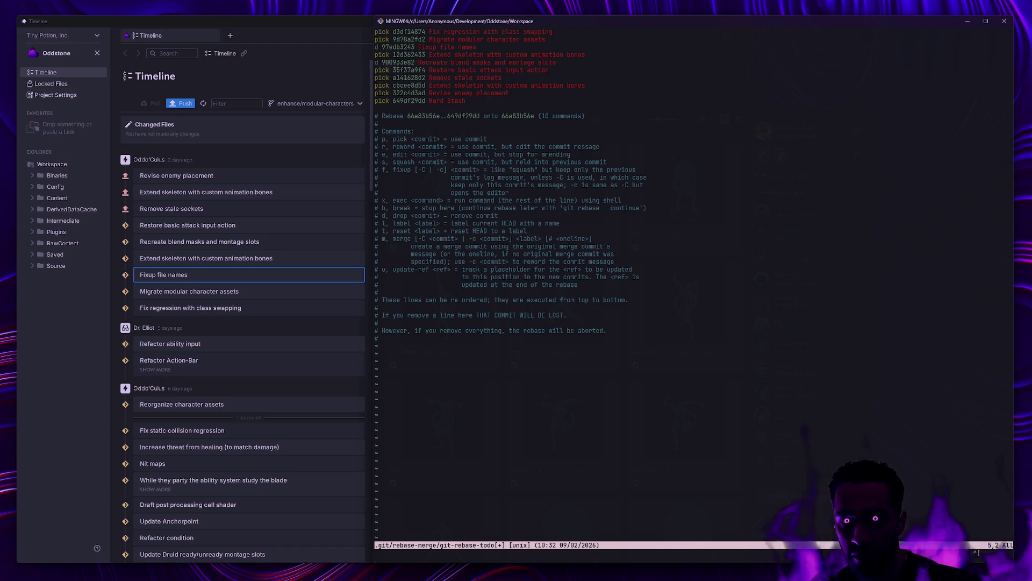
{"action": "key", "text": "j"}
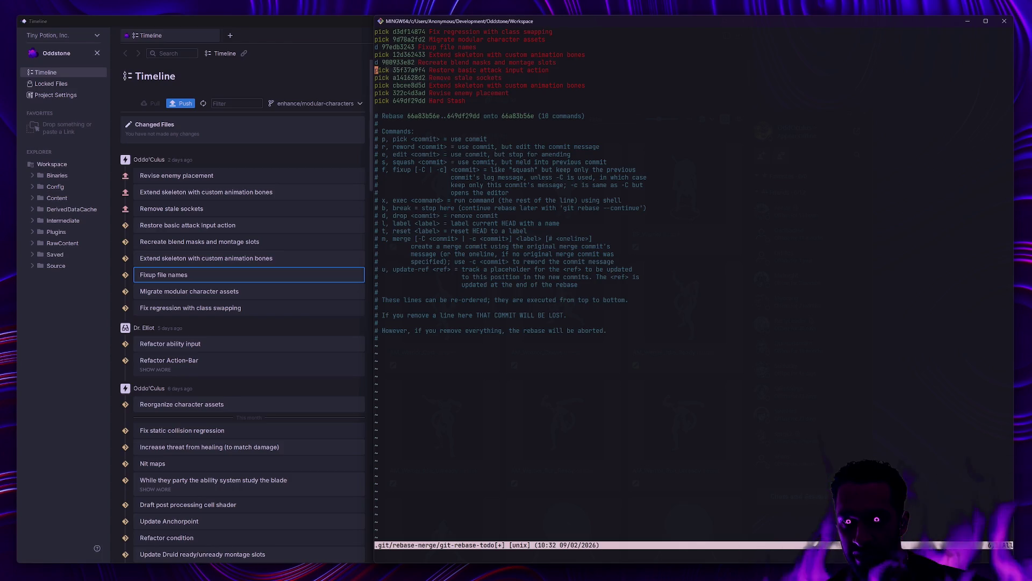
{"action": "key", "text": "j"}
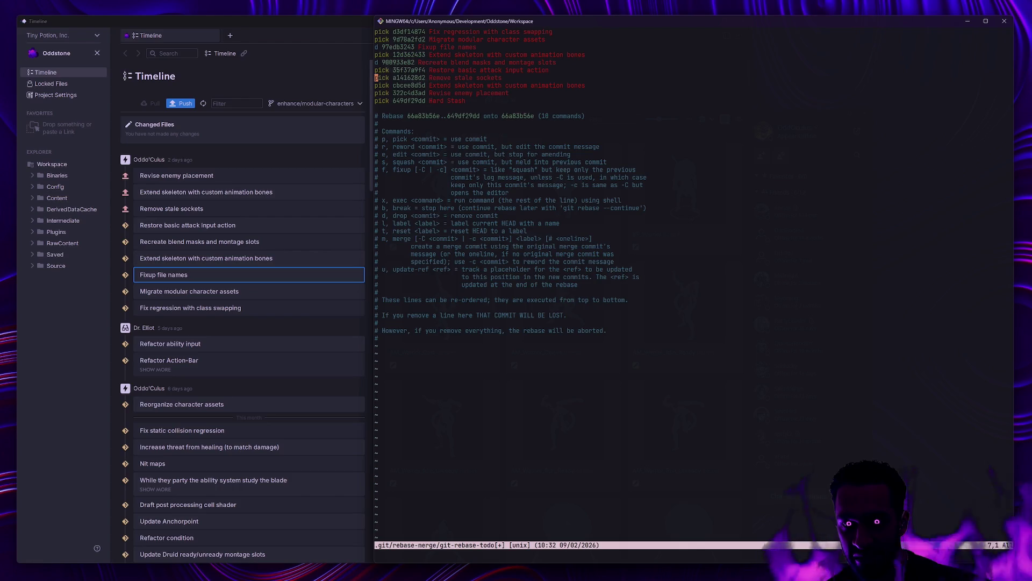
{"action": "key", "text": "j"}
{"action": "key", "text": "j"}
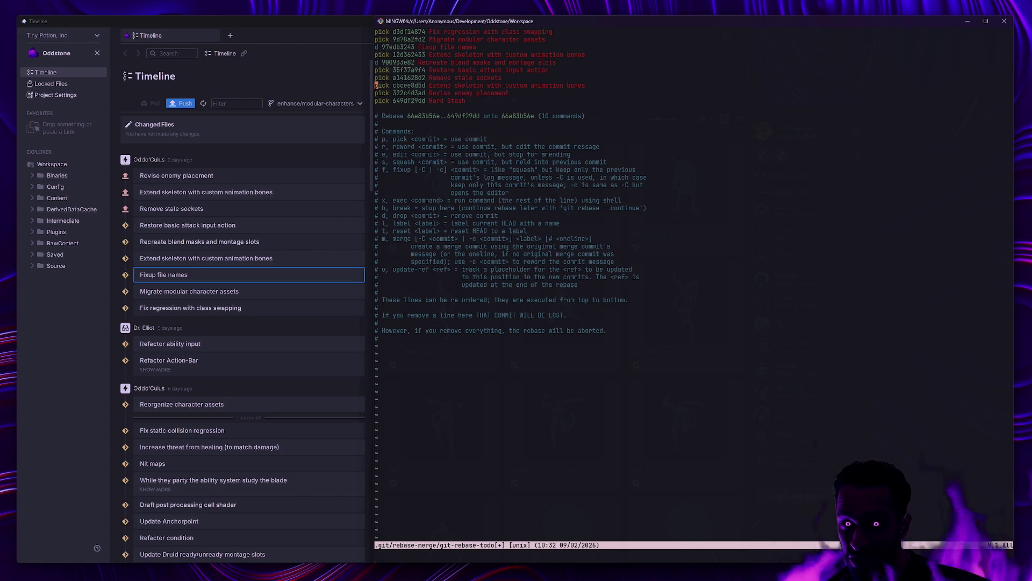
{"action": "key", "text": "k"}
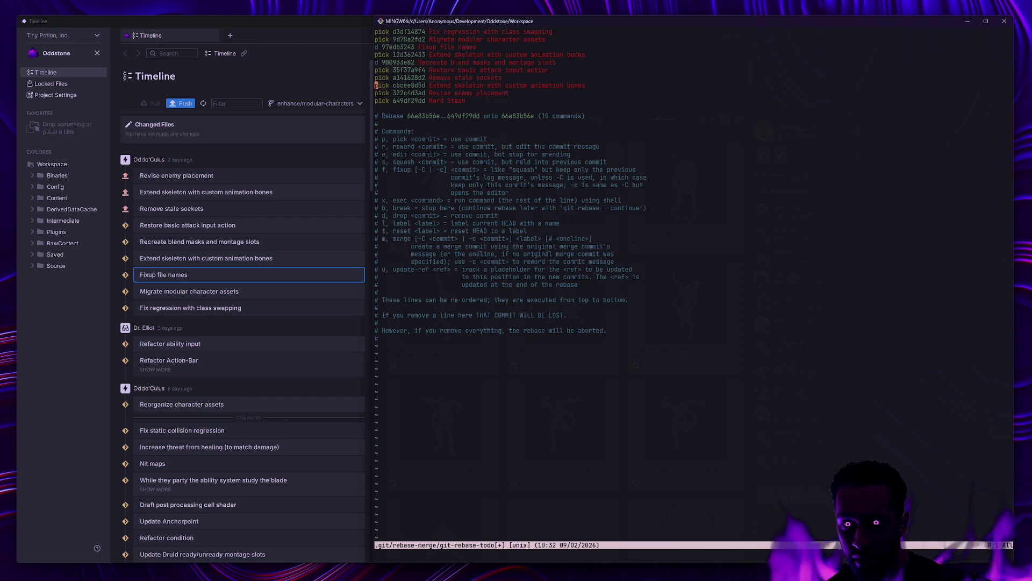
{"action": "key", "text": "j"}
{"action": "key", "text": "k"}
{"action": "key", "text": "k"}
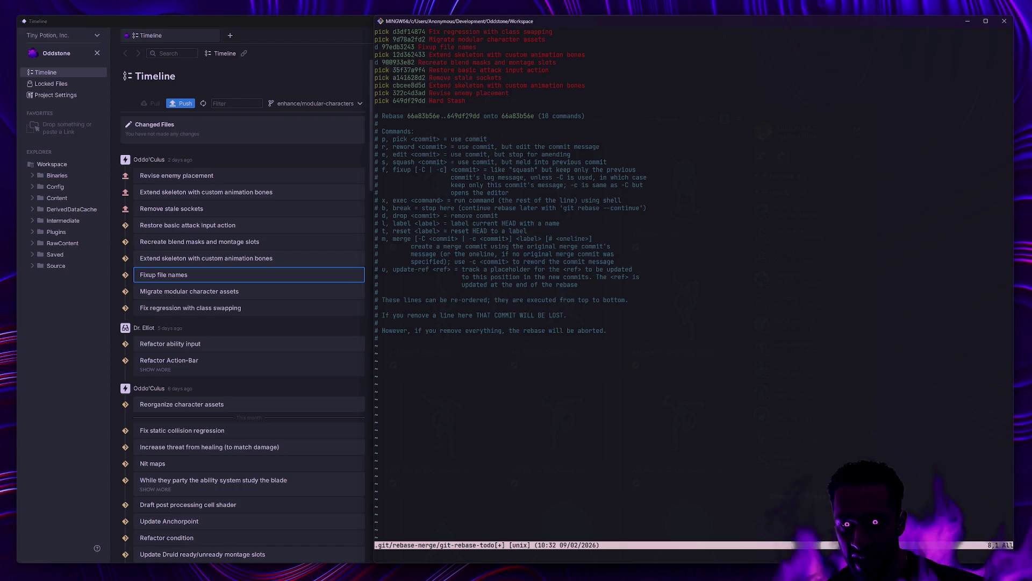
{"action": "type", "text": ":wq"}
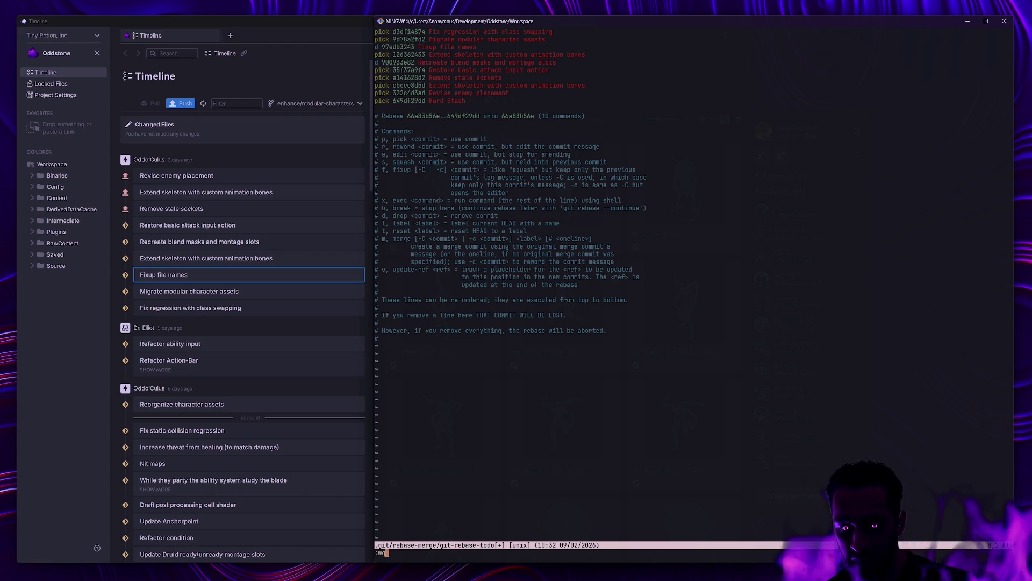
{"action": "key", "text": "Return"}
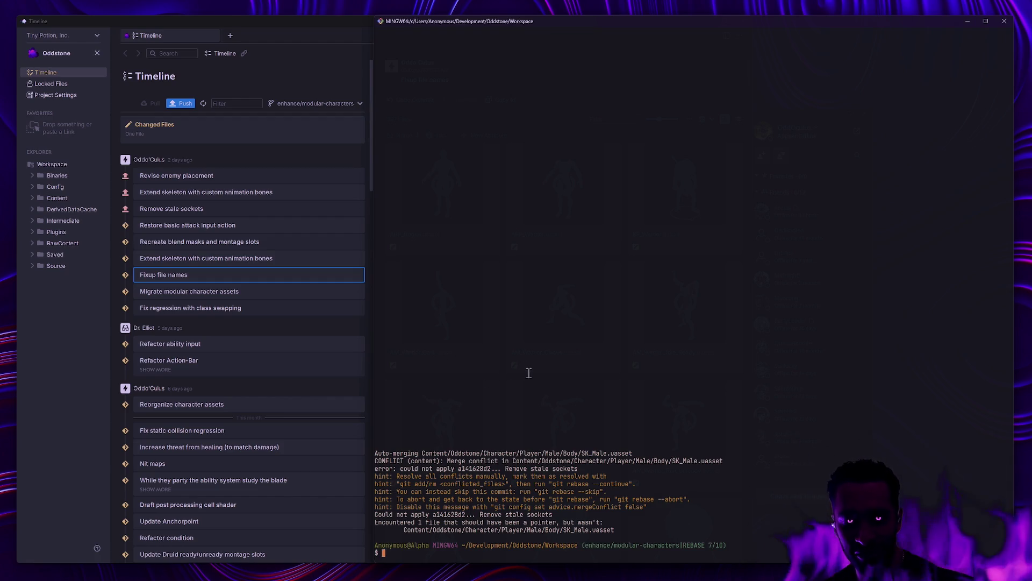
Abort the conflicted rebase with gra and start a new interactive rebase of ten commits.
{"action": "type", "text": "gra"}
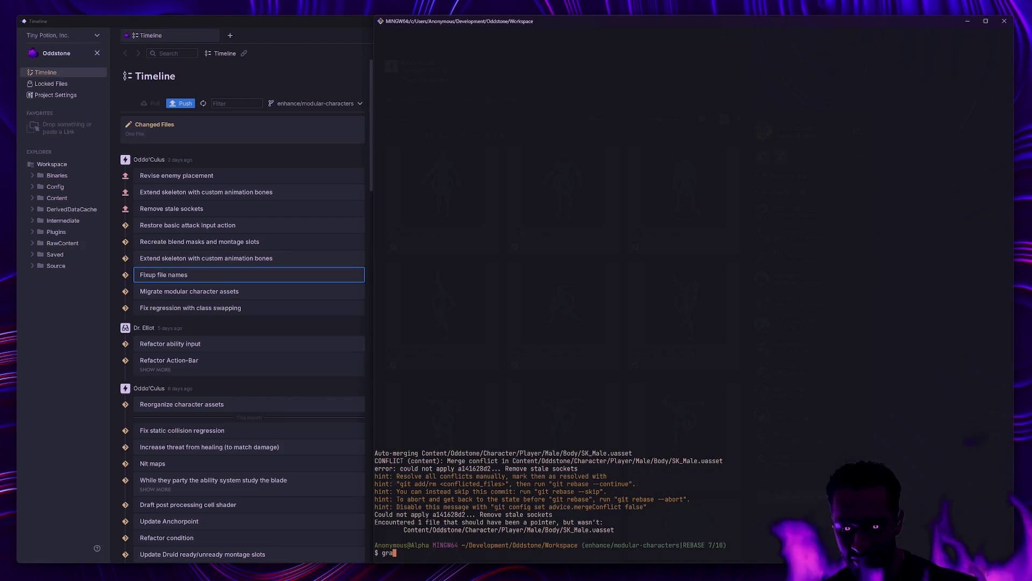
{"action": "key", "text": "Return"}
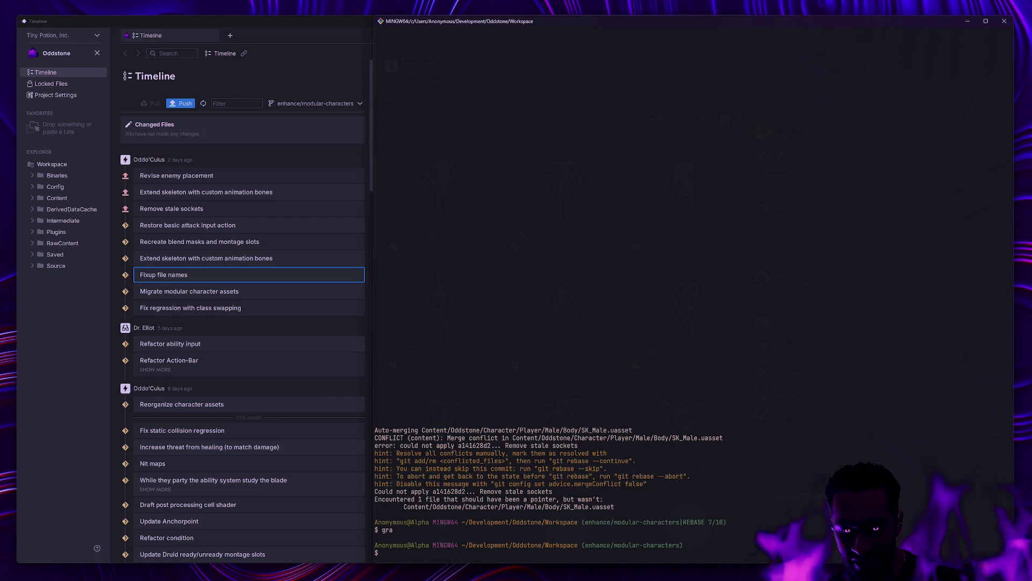
{"action": "type", "text": "g"}
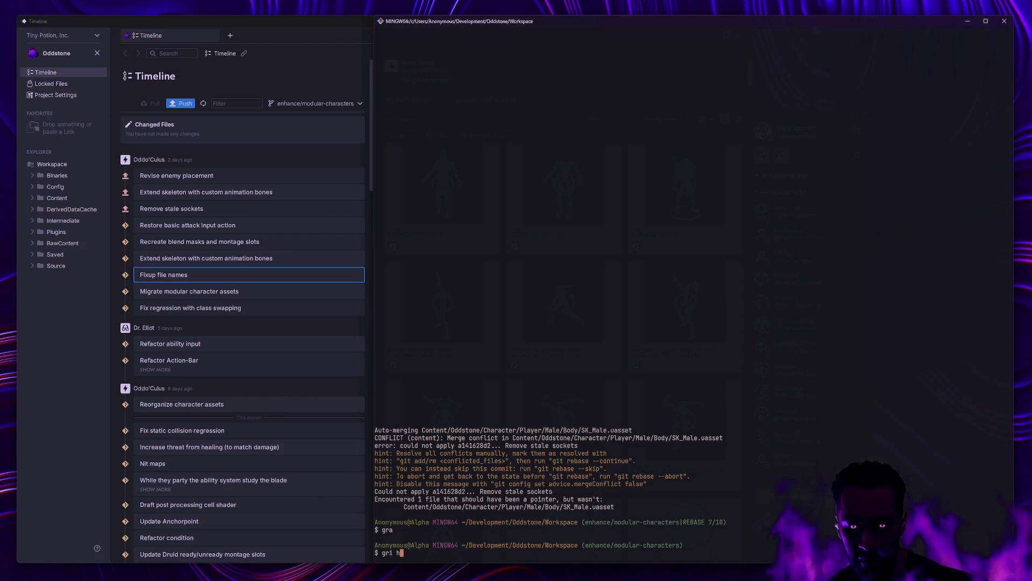
{"action": "type", "text": "it rebase -i head~10"}
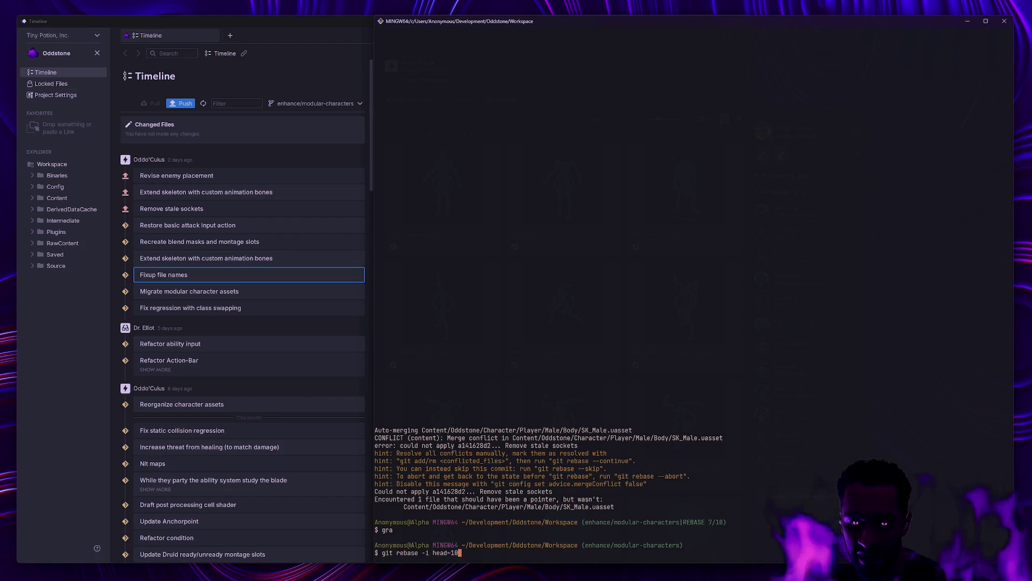
{"action": "key", "text": "Return"}
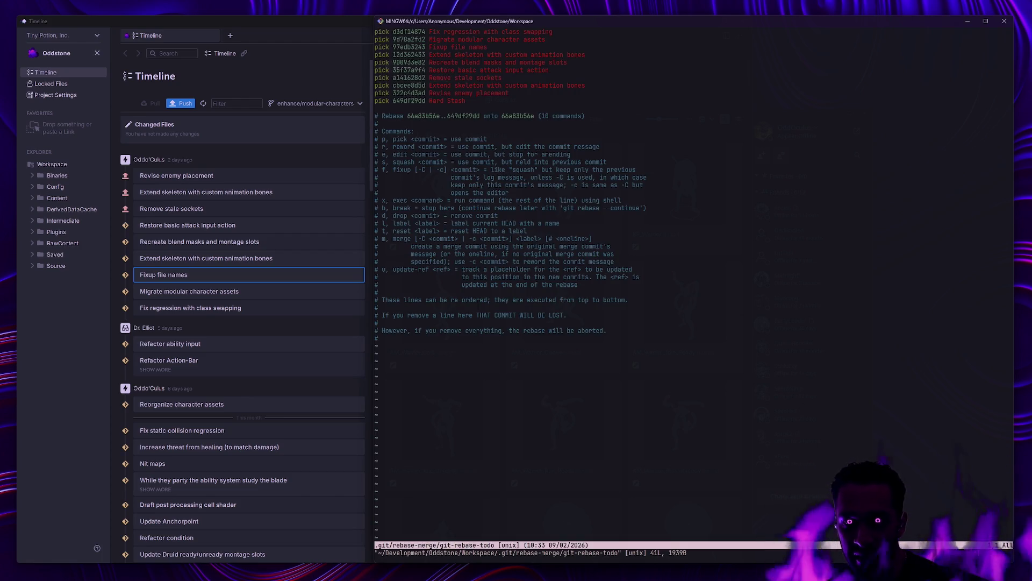
Drop the file-name fixup, blend-mask, stale-socket and both skeleton commits, then save with :wq.
{"action": "key", "text": "j"}
{"action": "key", "text": "j"}
{"action": "key", "text": "j"}
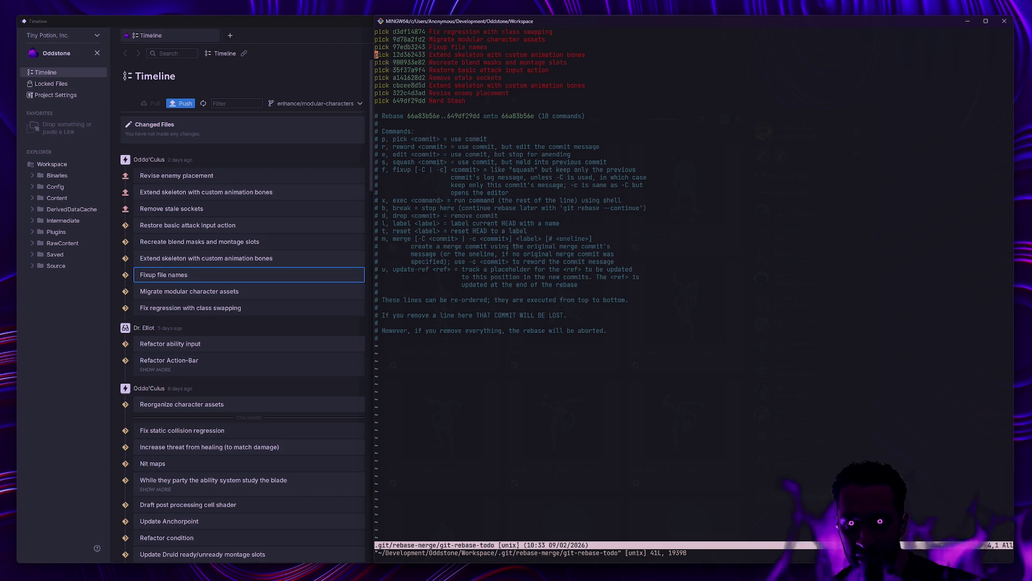
{"action": "type", "text": "cw"}
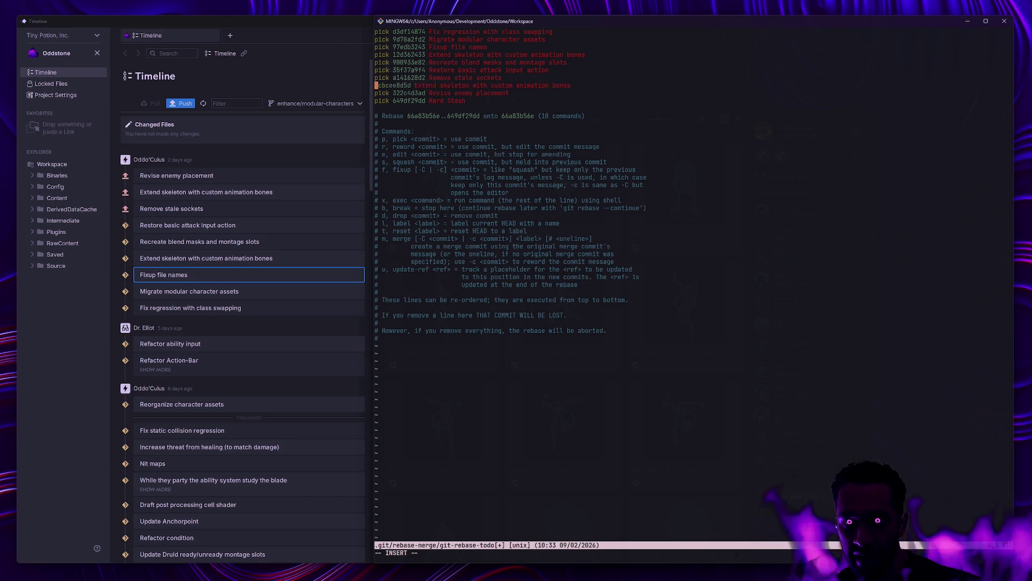
{"action": "type", "text": "d"}
{"action": "key", "text": "Escape"}
{"action": "type", "text": "kcwd"}
{"action": "key", "text": "Escape"}
{"action": "type", "text": "k"}
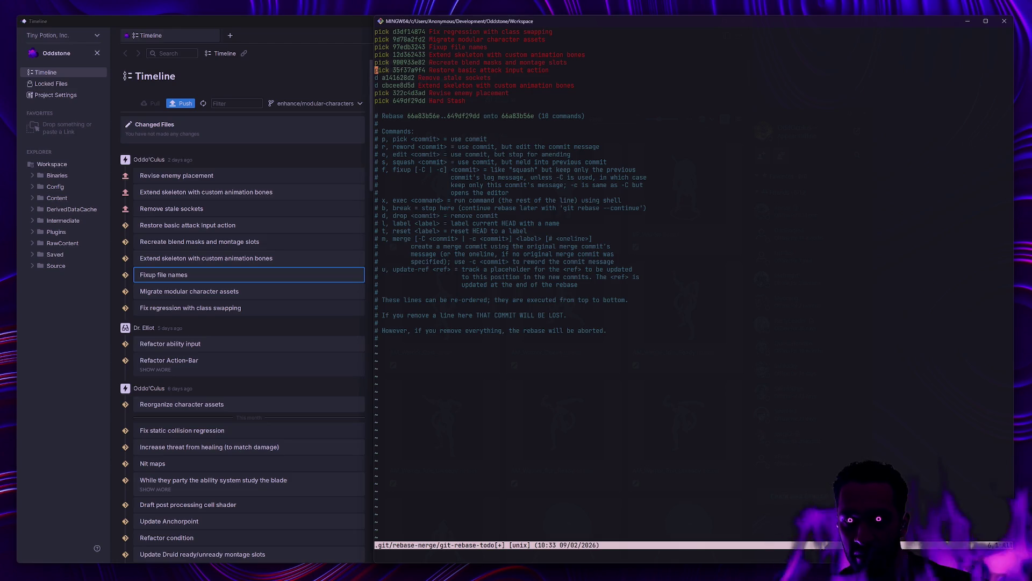
{"action": "type", "text": "kcwd"}
{"action": "key", "text": "Escape"}
{"action": "type", "text": "kcwd"}
{"action": "key", "text": "Escape"}
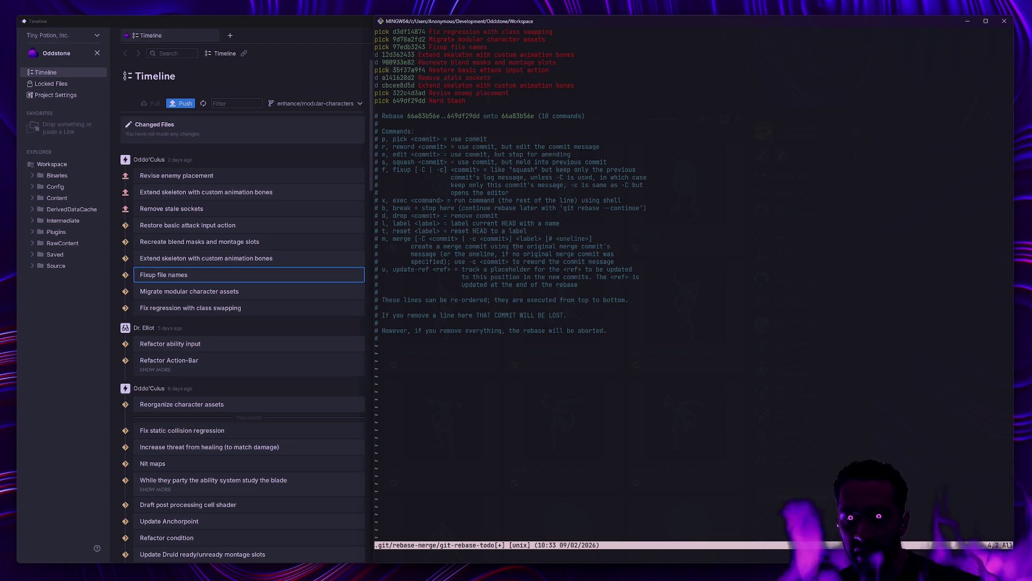
{"action": "type", "text": "kcwd"}
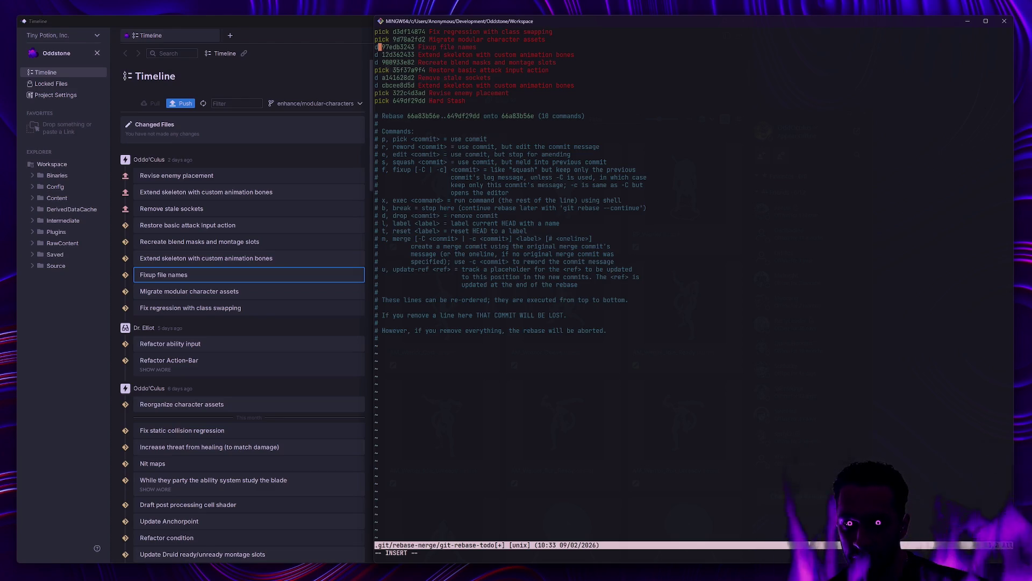
{"action": "key", "text": "Escape"}
{"action": "type", "text": ":wq"}
{"action": "key", "text": "Return"}
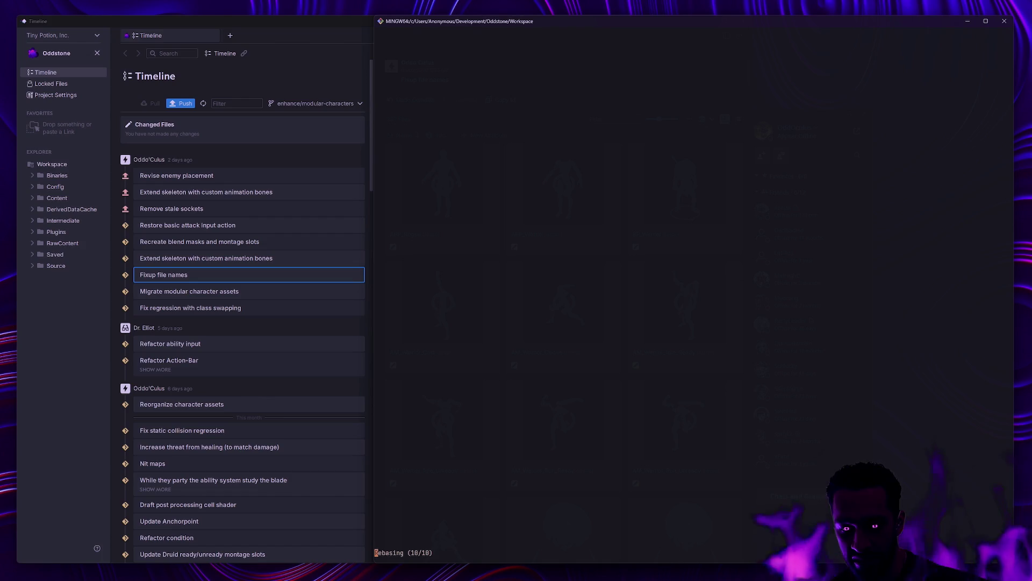
Clear the screen and review the rebased branch's status and one-line commit log.
{"action": "type", "text": "gs"}
{"action": "key", "text": "ctrl+l"}
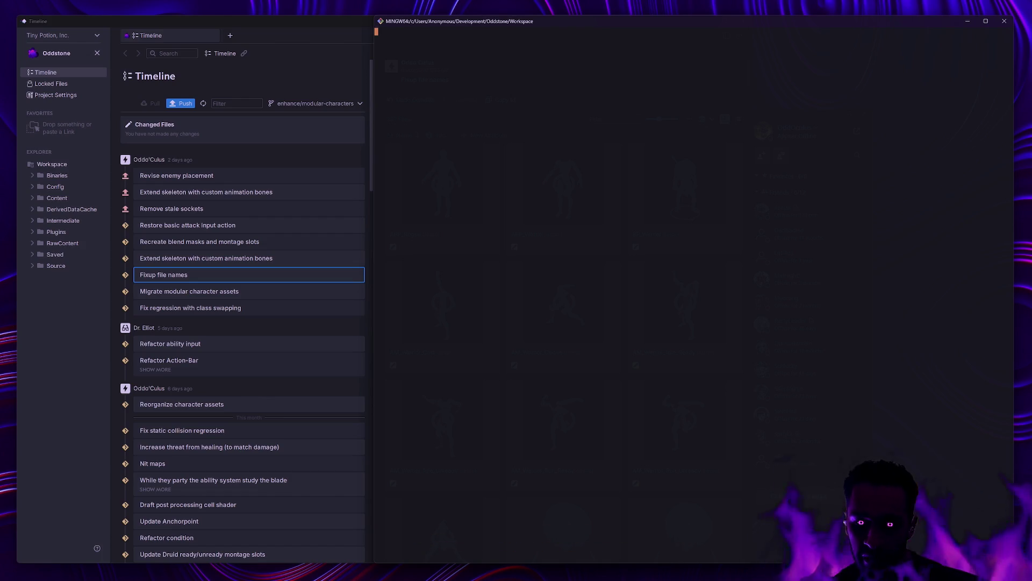
{"action": "key", "text": "Return"}
{"action": "type", "text": "glo"}
{"action": "key", "text": "Return"}
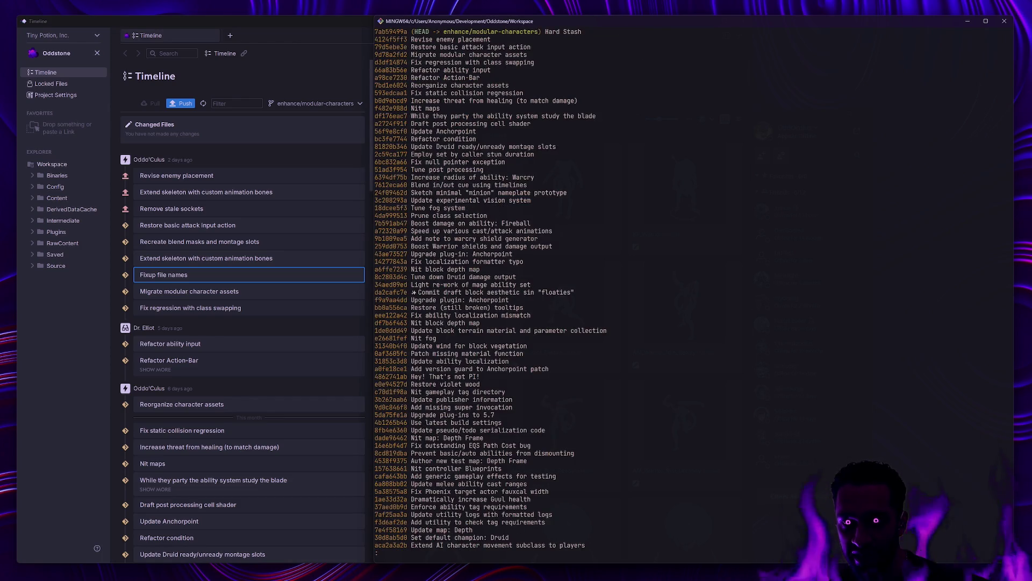
Soft-reset the last commit and unstage DefaultEngine.ini and Odd.uproject.
{"action": "type", "text": "qgit reset --s"}
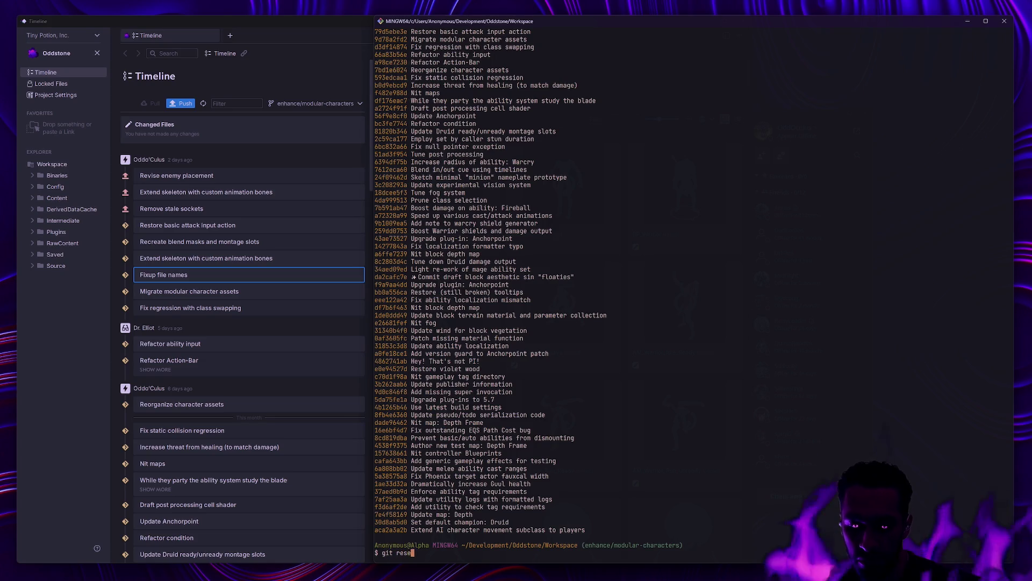
{"action": "type", "text": "oft head~1"}
{"action": "key", "text": "Return"}
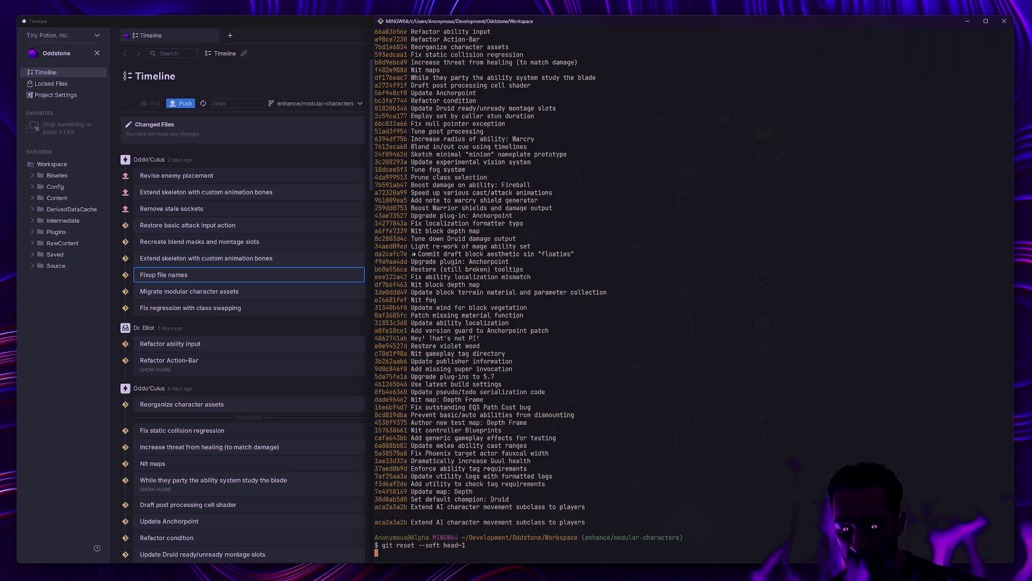
{"action": "type", "text": "gs"}
{"action": "key", "text": "Return"}
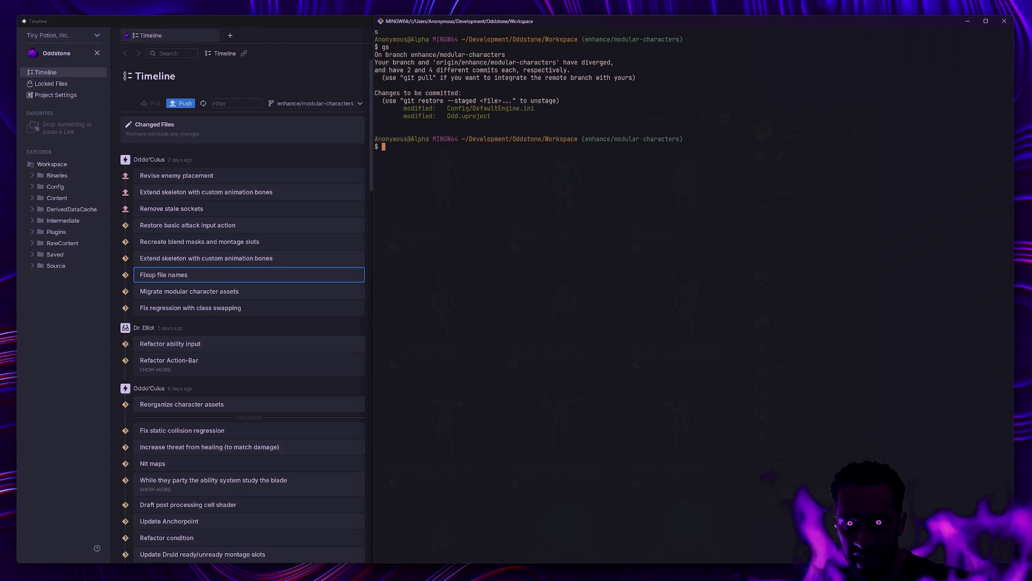
{"action": "type", "text": "git reset ."}
{"action": "key", "text": "Return"}
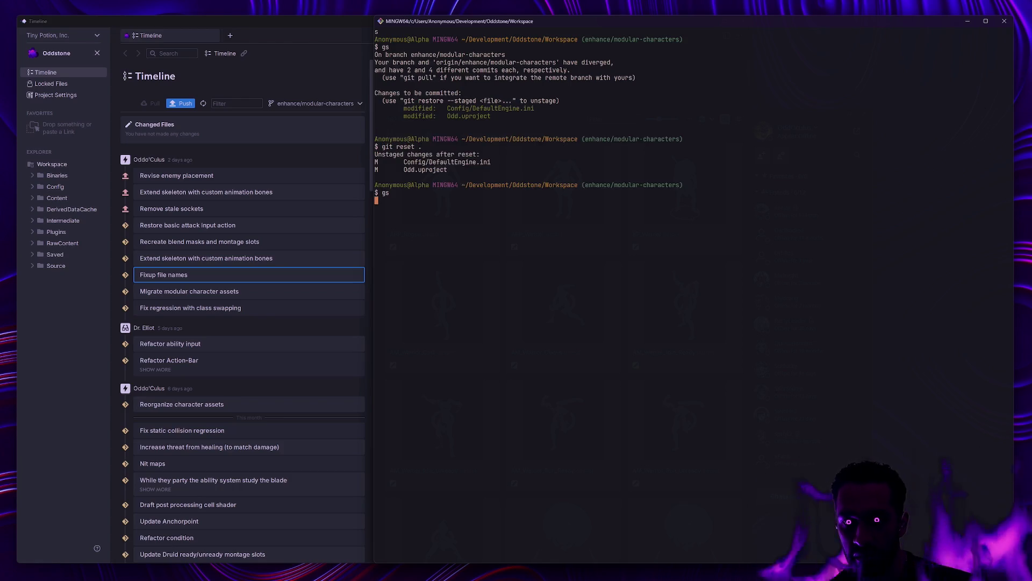
{"action": "type", "text": "gs"}
{"action": "key", "text": "Return"}
Show the Config diff in a larger font and highlight the three added ShaderPipelineCache settings.
{"action": "type", "text": "gd Config"}
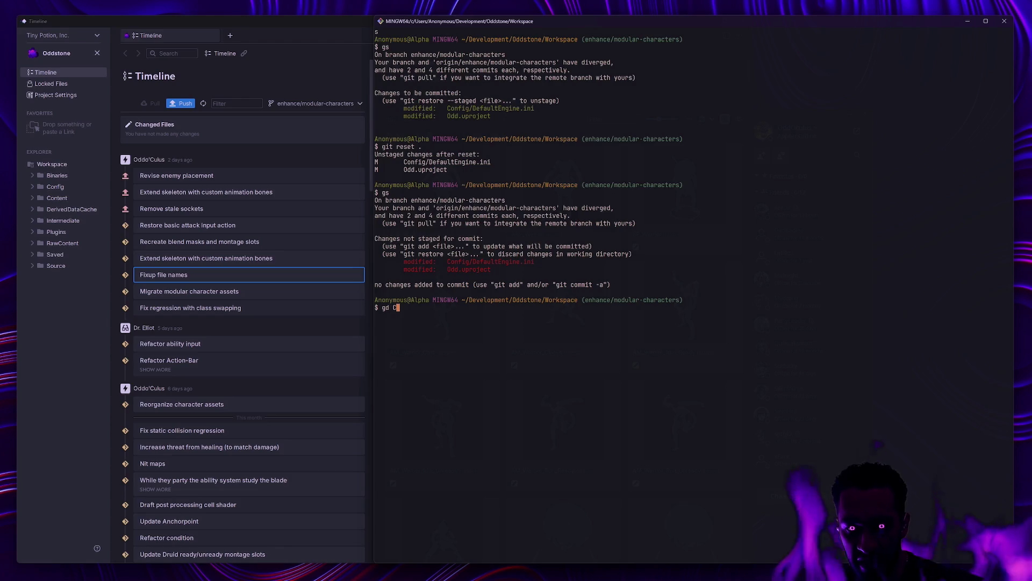
{"action": "key", "text": "Return"}
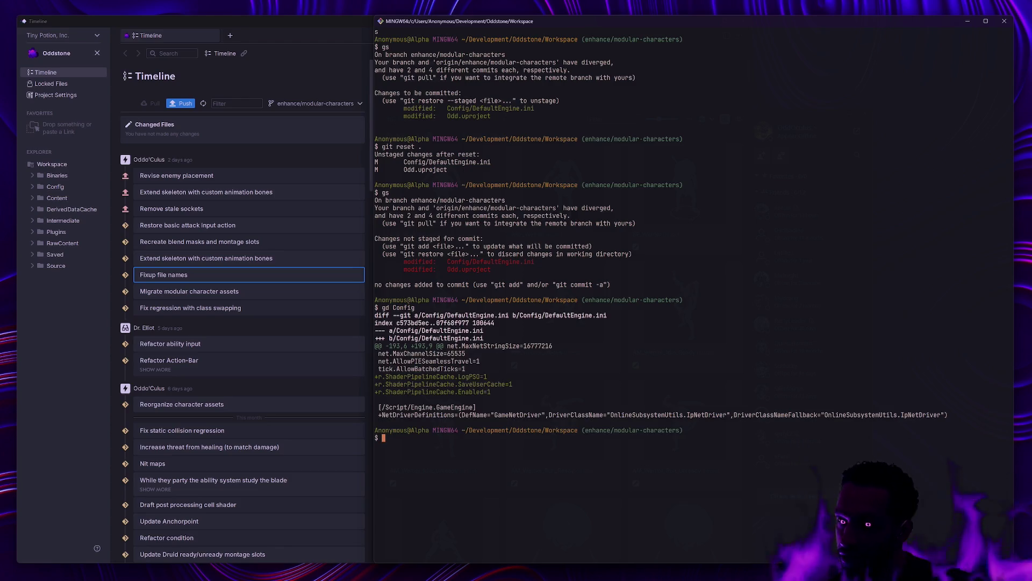
{"action": "key", "text": "ctrl+plus"}
{"action": "key", "text": "ctrl+plus"}
{"action": "key", "text": "ctrl+plus"}
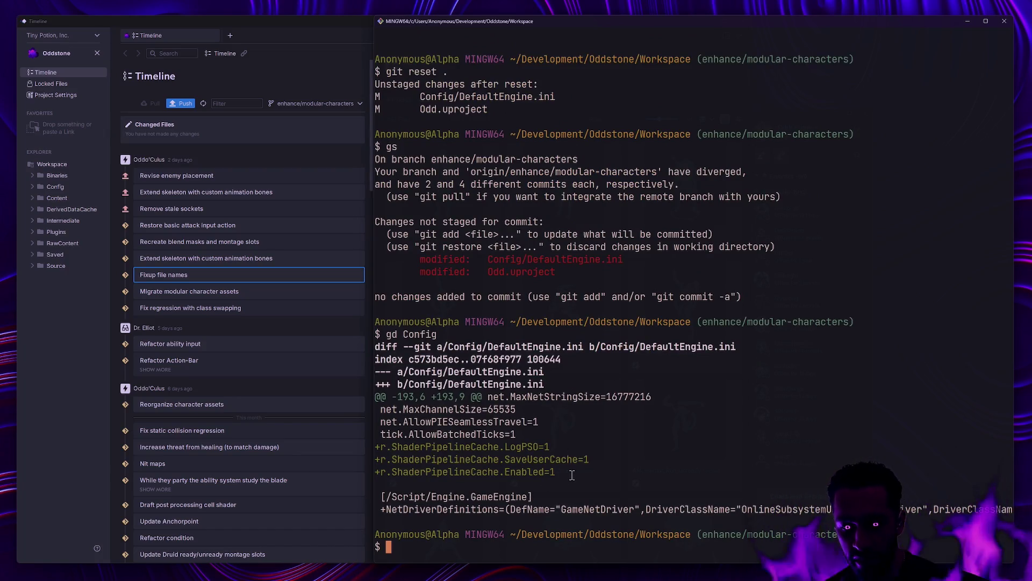
{"action": "mouse_move", "coordinate": [572, 475]}
{"action": "left_mouse_down"}
{"action": "mouse_move", "coordinate": [548, 448]}
{"action": "mouse_move", "coordinate": [375, 446]}
{"action": "left_mouse_up"}
{"action": "left_click", "coordinate": [553, 460]}
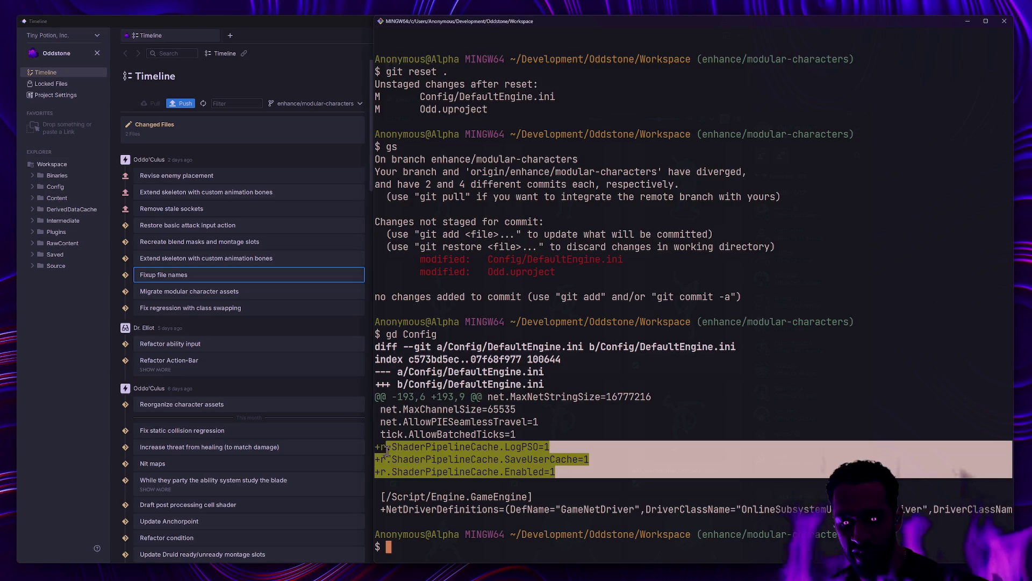
Rerun git status, confirming DefaultEngine.ini and Odd.uproject are modified.
{"action": "type", "text": "gs"}
{"action": "key", "text": "Return"}
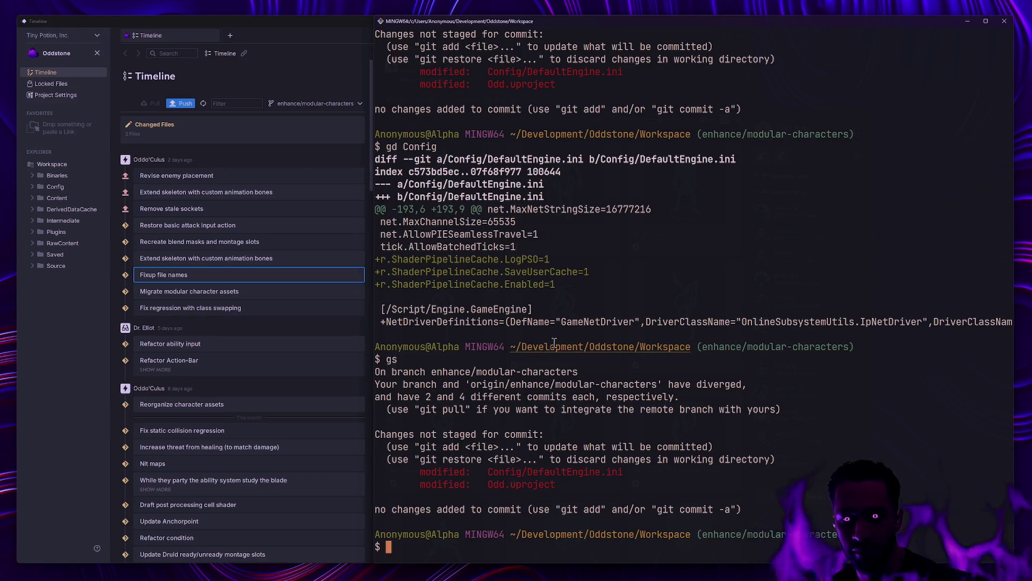
{"action": "scroll", "coordinate": [559, 348], "scroll_direction": "up", "scroll_amount": 1}
{"action": "scroll", "coordinate": [560, 348], "scroll_direction": "down", "scroll_amount": 1, "text": "ctrl"}
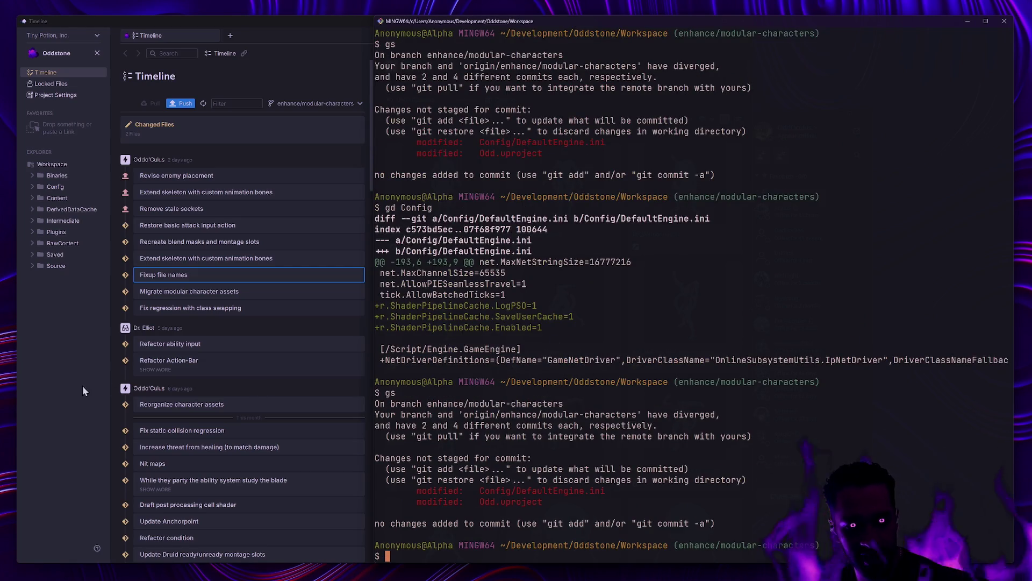
Refresh the Oddstone project in Anchorpoint by closing and reopening it.
{"action": "left_click", "coordinate": [70, 401]}
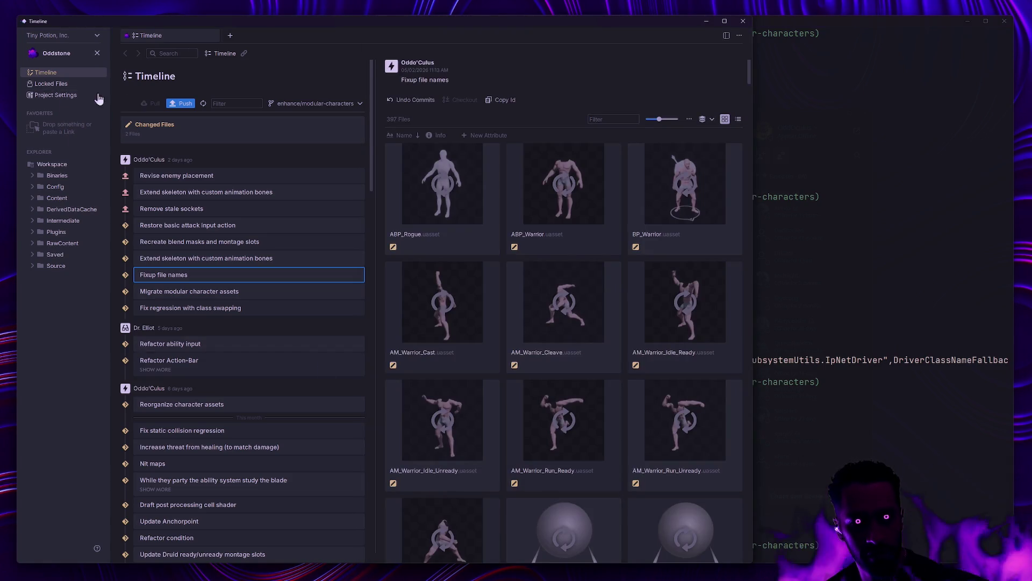
{"action": "left_click", "coordinate": [97, 53]}
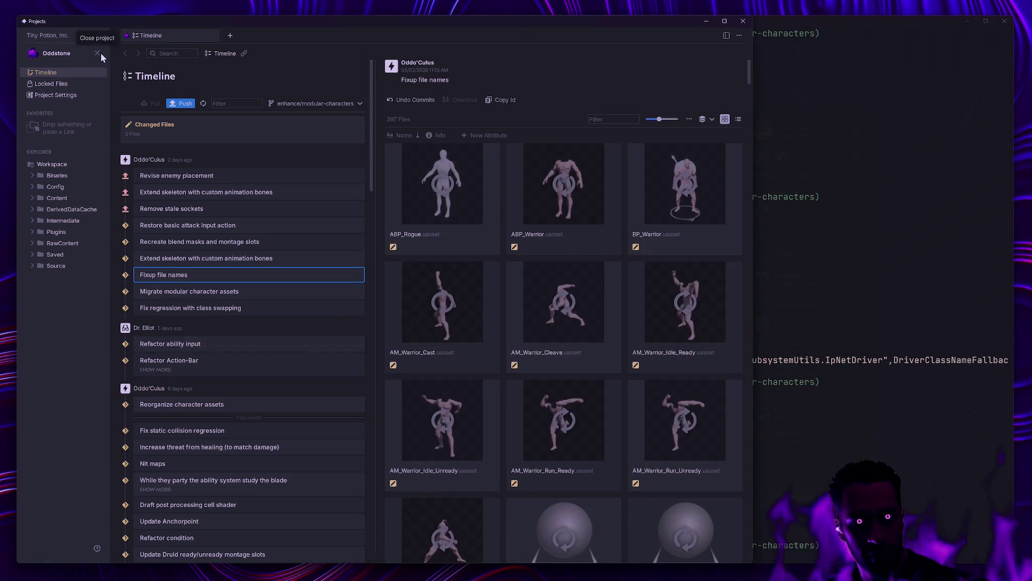
{"action": "left_click", "coordinate": [159, 228]}
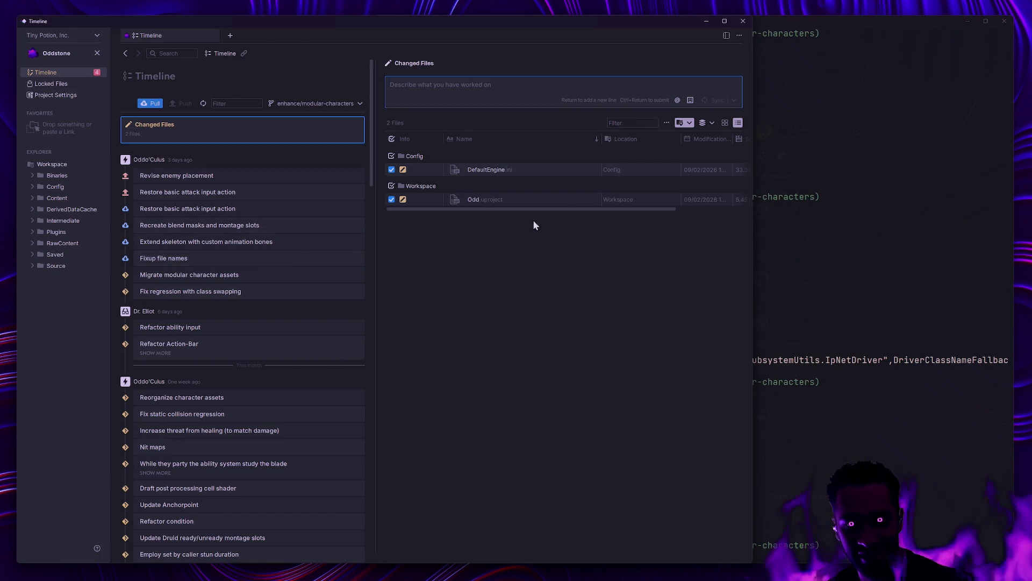
Back in the terminal, abandon a half-typed git pull and move to the browser desktop.
{"action": "left_click", "coordinate": [897, 473]}
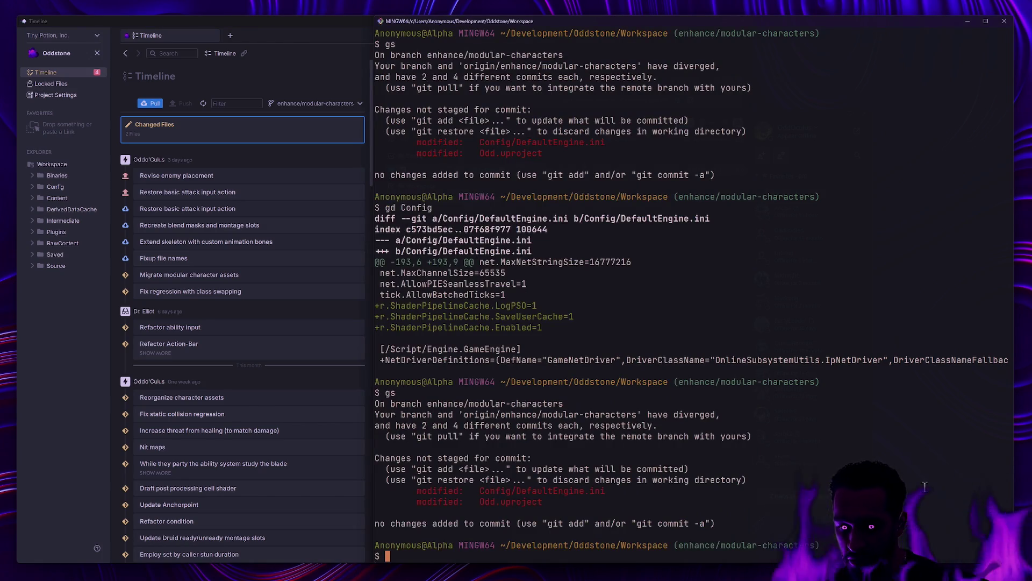
{"action": "type", "text": "git pull"}
{"action": "key", "text": "BackSpace"}
{"action": "key", "text": "BackSpace"}
{"action": "key", "text": "BackSpace"}
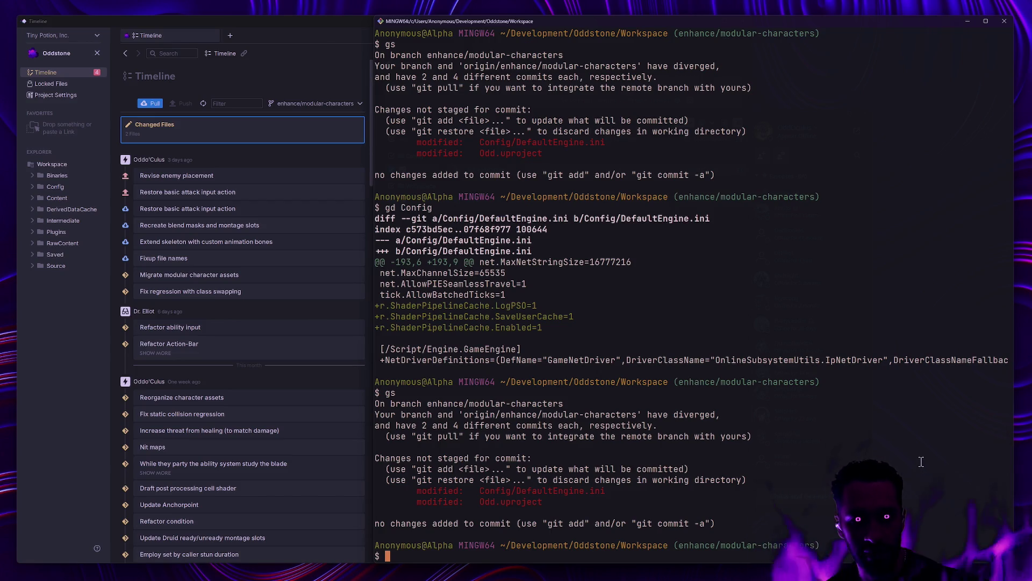
{"action": "key", "text": "ctrl+super+Right"}
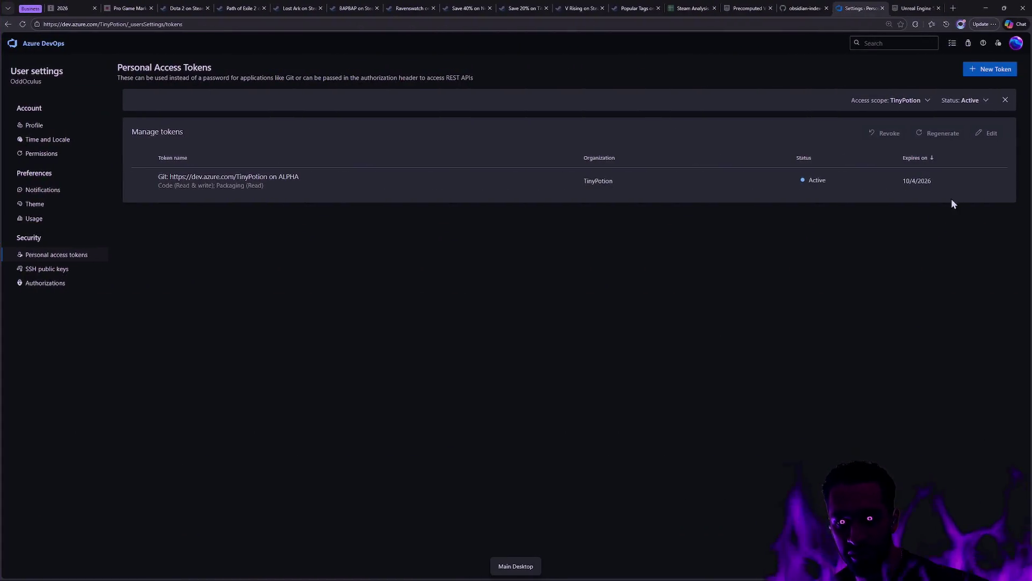
Switch to the development desktop where the Odd project is built and launched.
{"action": "key", "text": "ctrl+super+Right"}
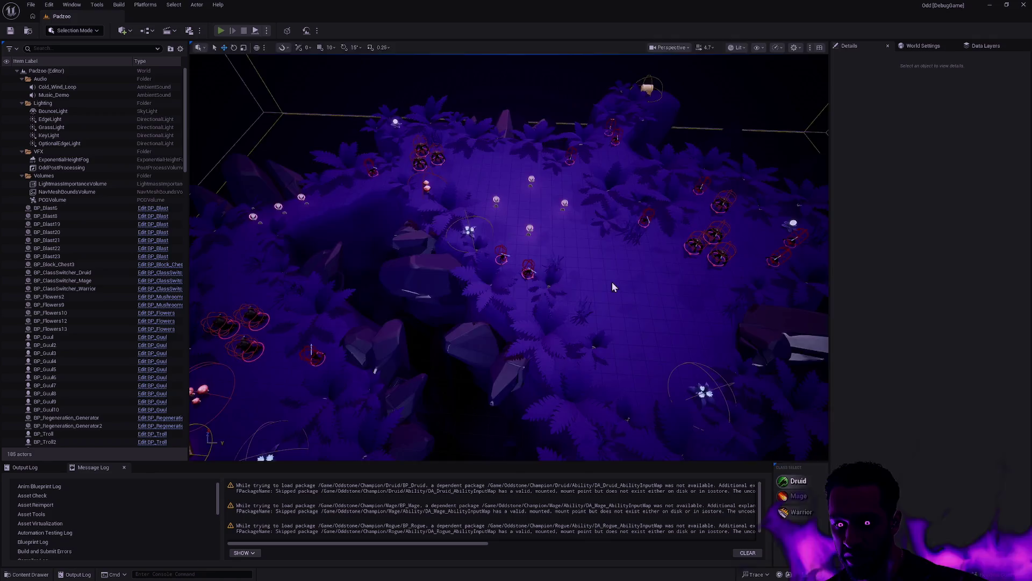
Play the Padzoo level, dash the Druid upward and move it down, then stop the session.
{"action": "key", "text": "alt+p"}
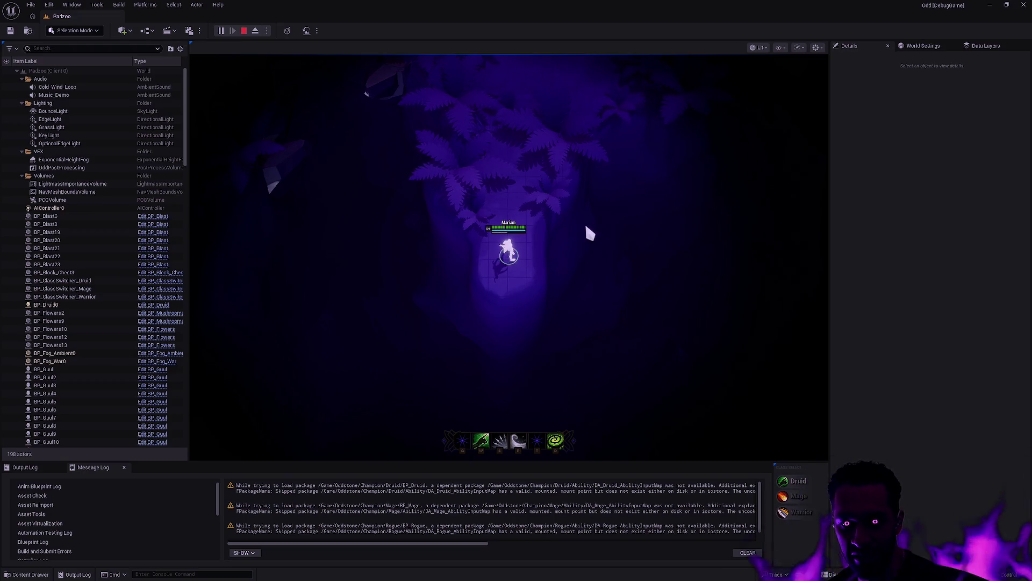
{"action": "right_click", "coordinate": [541, 139]}
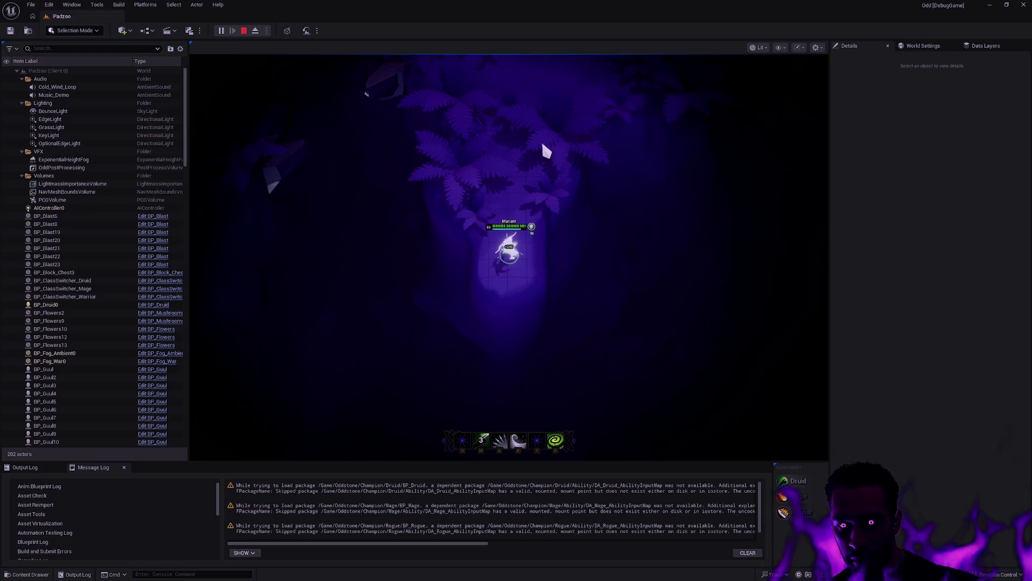
{"action": "right_click", "coordinate": [500, 269]}
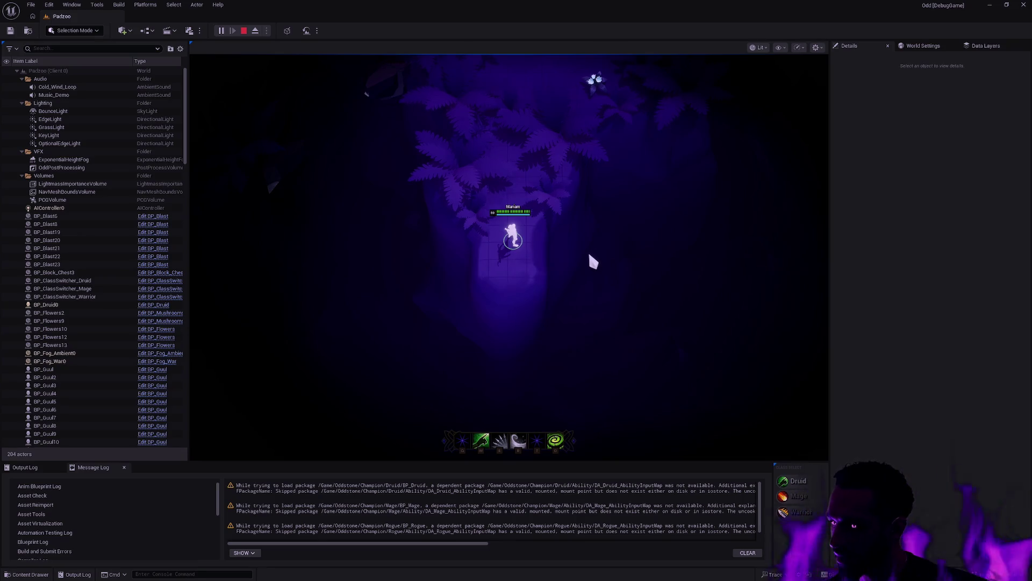
{"action": "scroll", "coordinate": [590, 283], "scroll_direction": "up", "scroll_amount": 2}
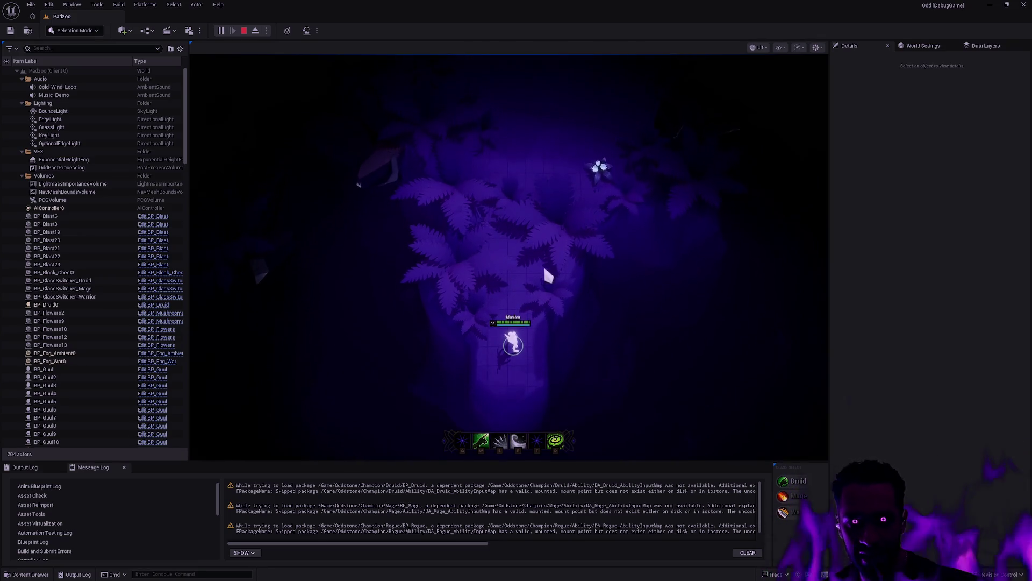
{"action": "key", "text": "Escape"}
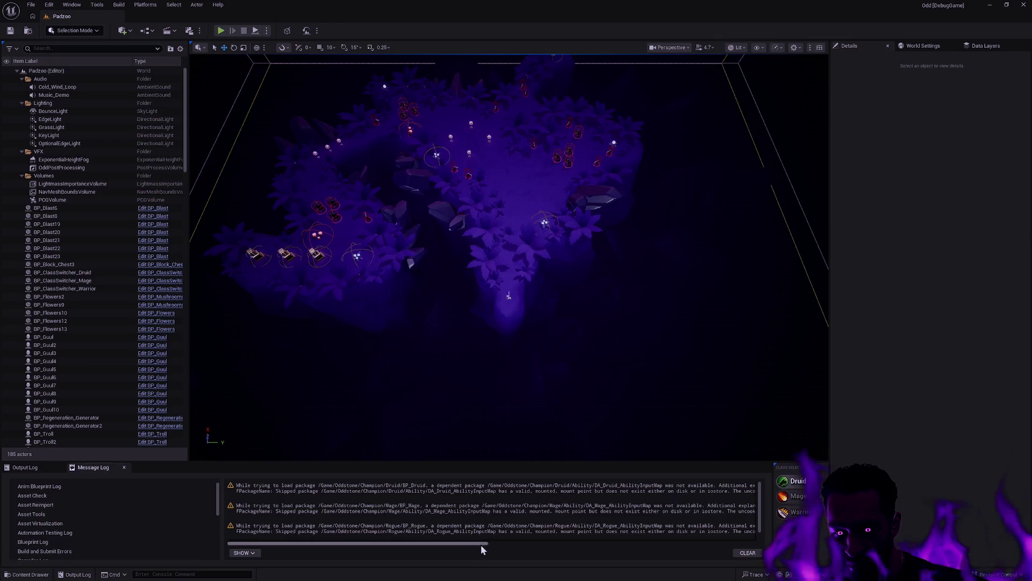
{"action": "mouse_move", "coordinate": [481, 544]}
{"action": "left_mouse_down"}
{"action": "mouse_move", "coordinate": [538, 541]}
{"action": "mouse_move", "coordinate": [331, 530]}
{"action": "left_mouse_up"}
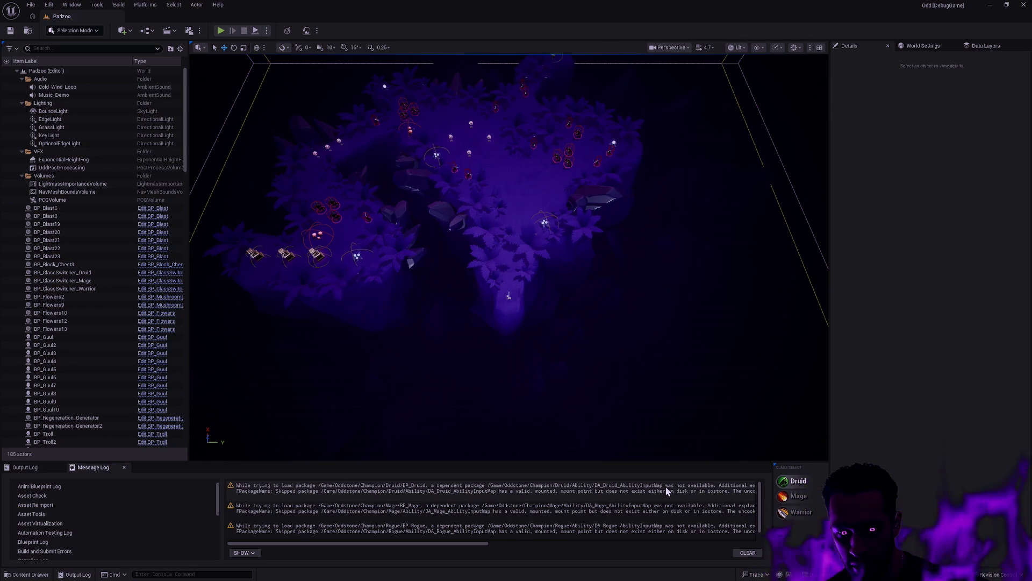
{"action": "key", "text": "alt+Tab"}
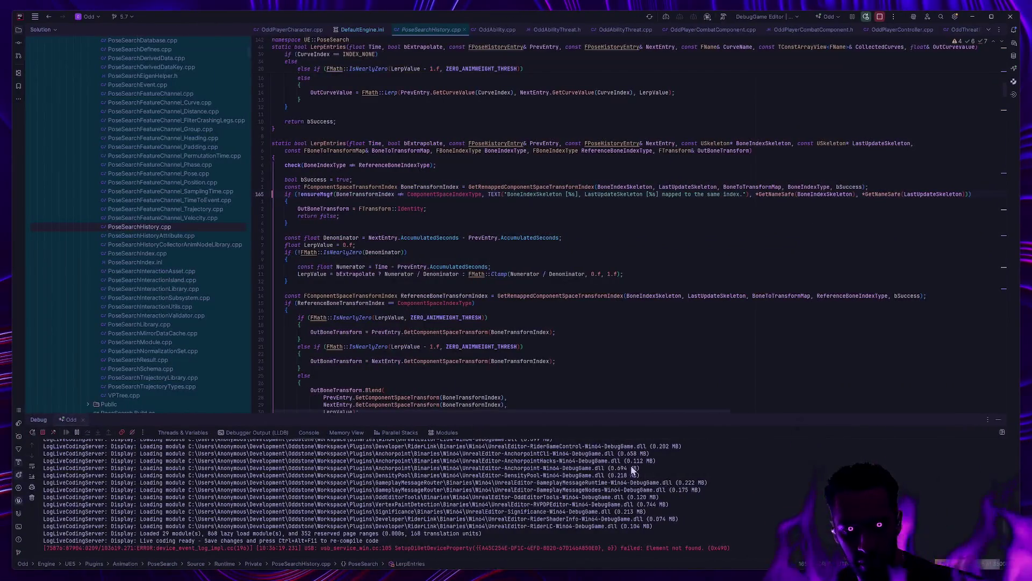
{"action": "key", "text": "alt+Tab"}
{"action": "key", "text": "ctrl+super+Left"}
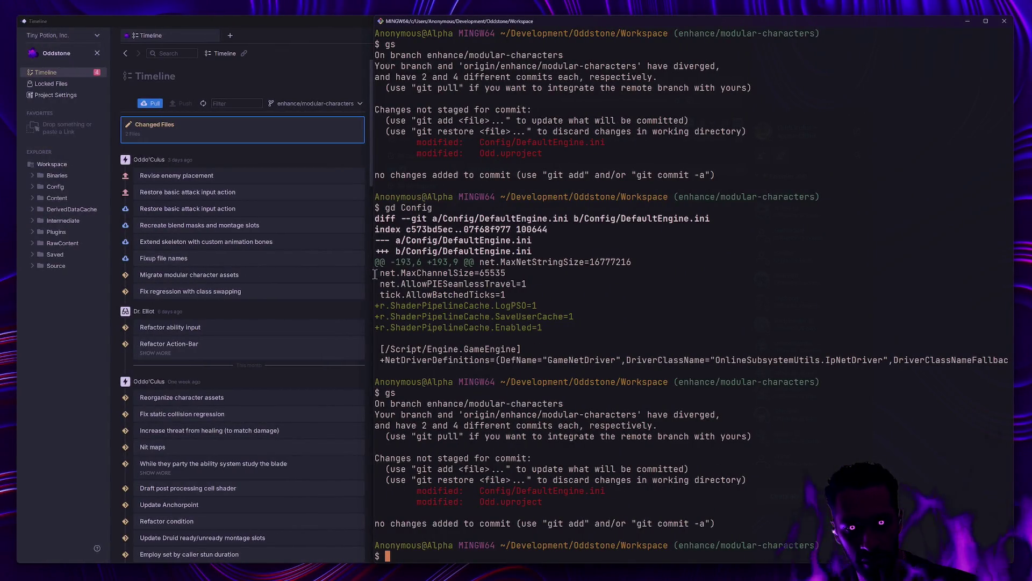
{"action": "key", "text": "ctrl+super+Right"}
{"action": "key", "text": "alt+Tab"}
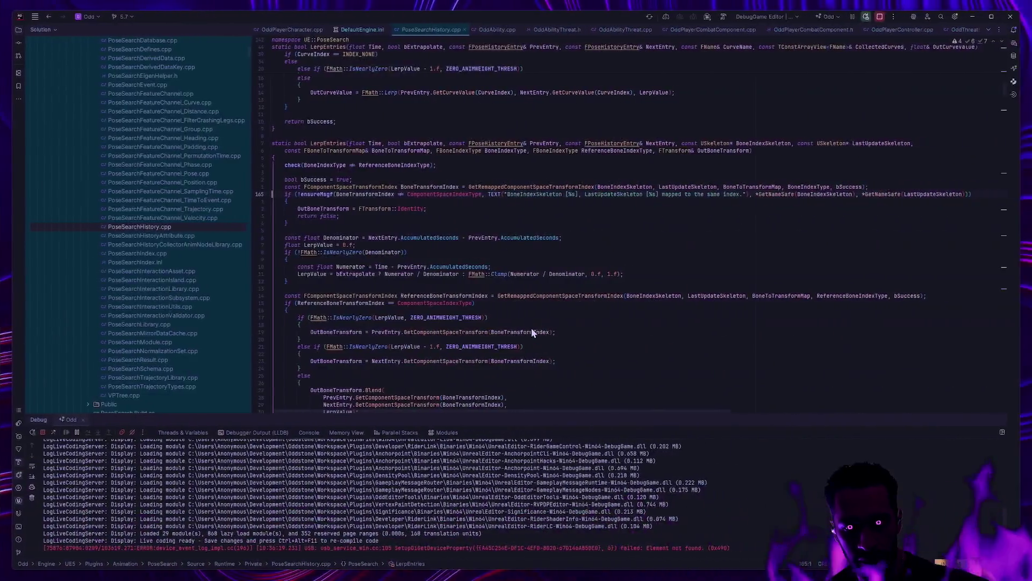
{"action": "key", "text": "alt+Tab"}
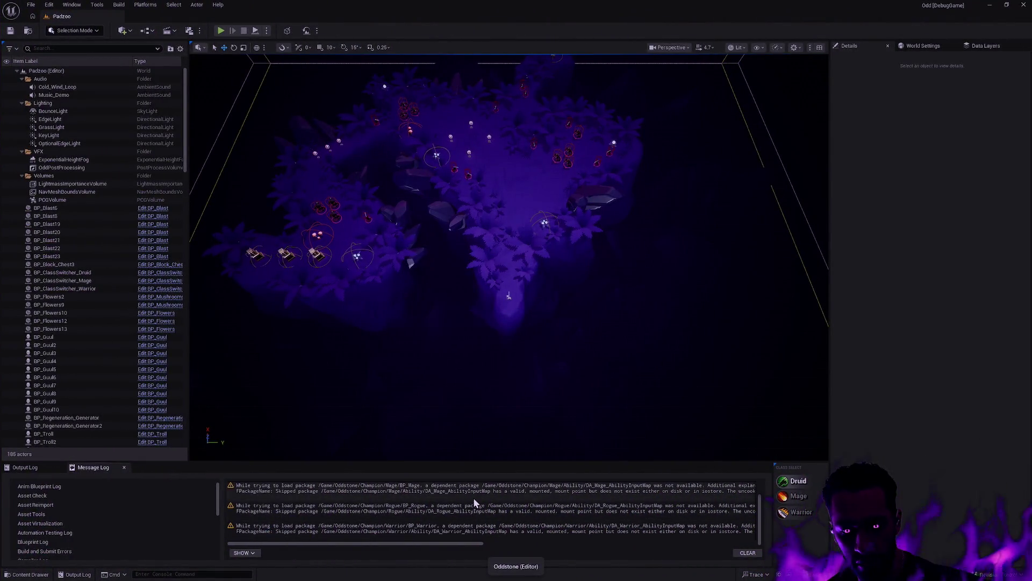
{"action": "left_click_drag", "start_coordinate": [411, 543], "coordinate": [417, 544]}
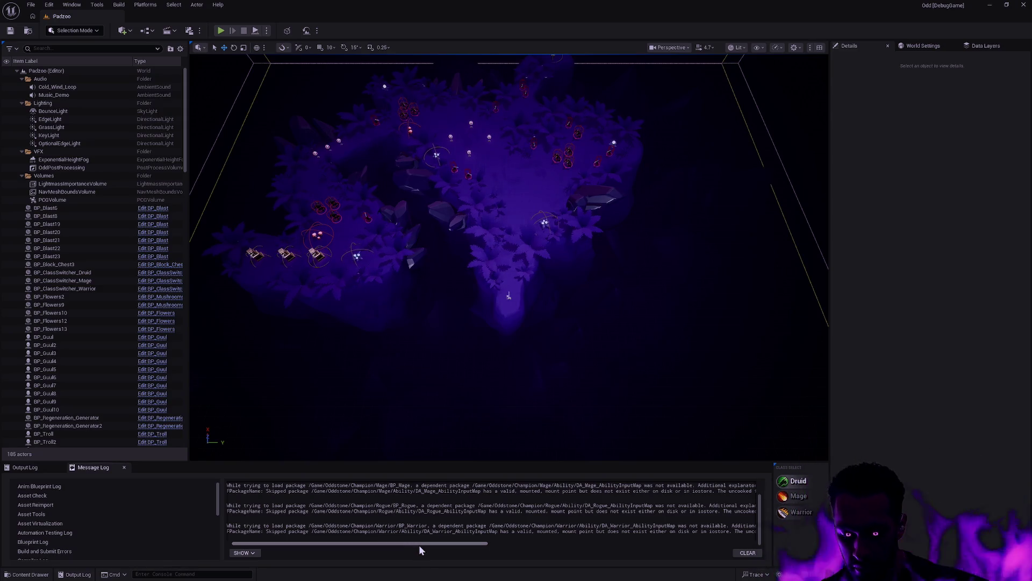
Find DA_Warrior_AbilitySet via 'DA_Warrior_' search, review its abilities and effects, and close it.
{"action": "key", "text": "ctrl+p"}
{"action": "type", "text": "DA_Warrior"}
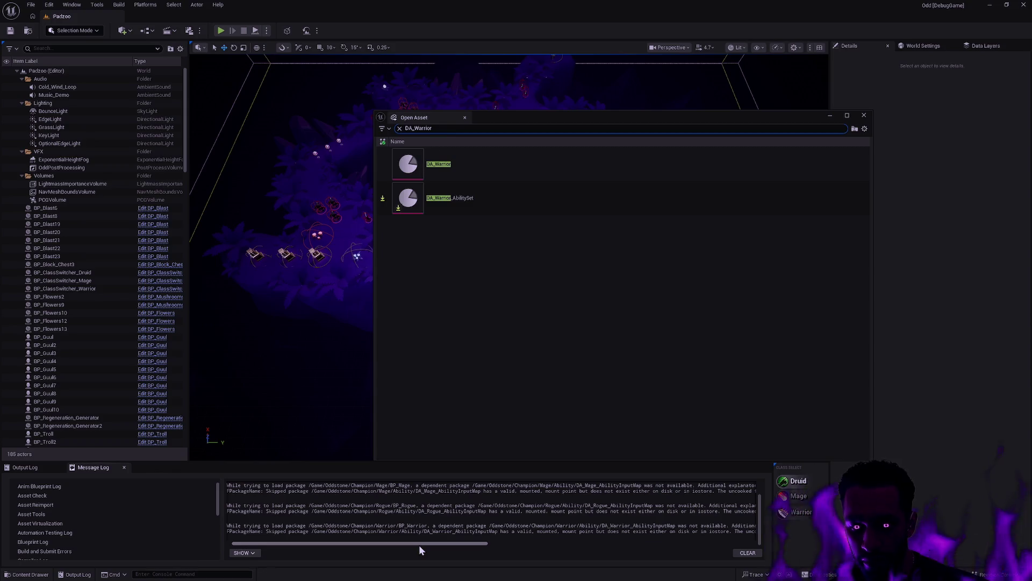
{"action": "type", "text": "_"}
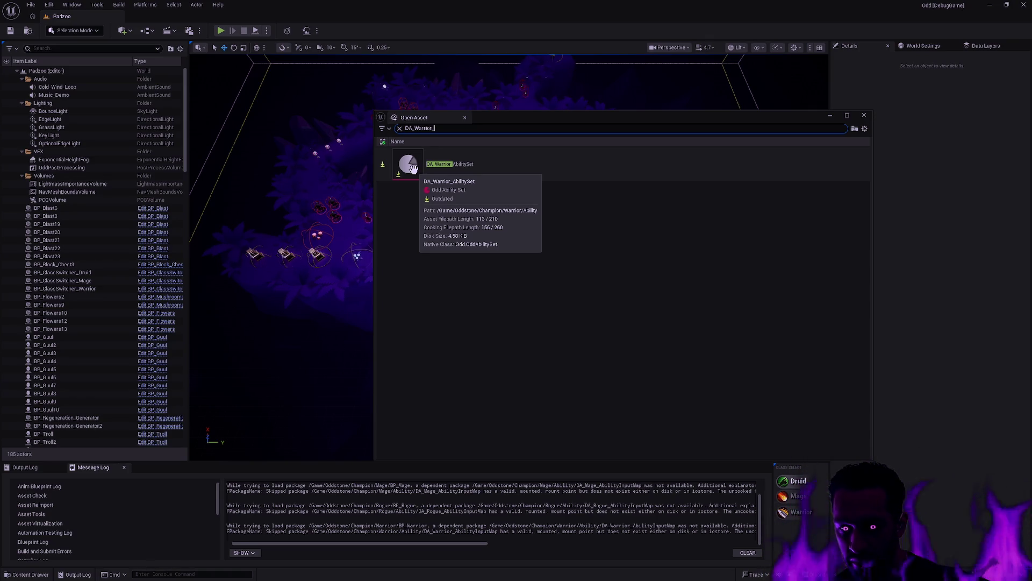
{"action": "double_click", "coordinate": [472, 173]}
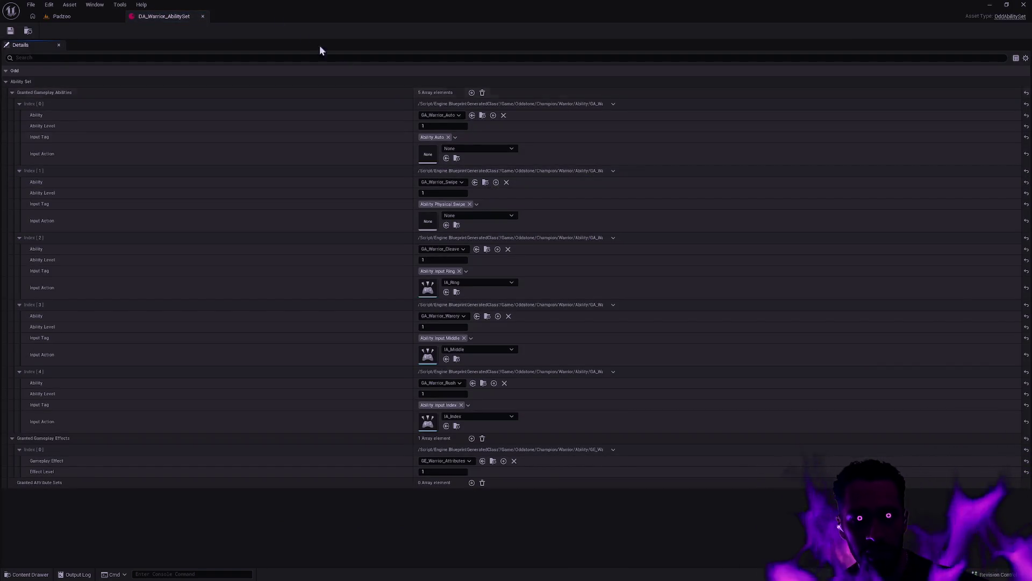
{"action": "left_click", "coordinate": [203, 16]}
In the Content Drawer open Champion > Druid and check the ABP_Druid and BP_Druid tooltips.
{"action": "key", "text": "ctrl+space"}
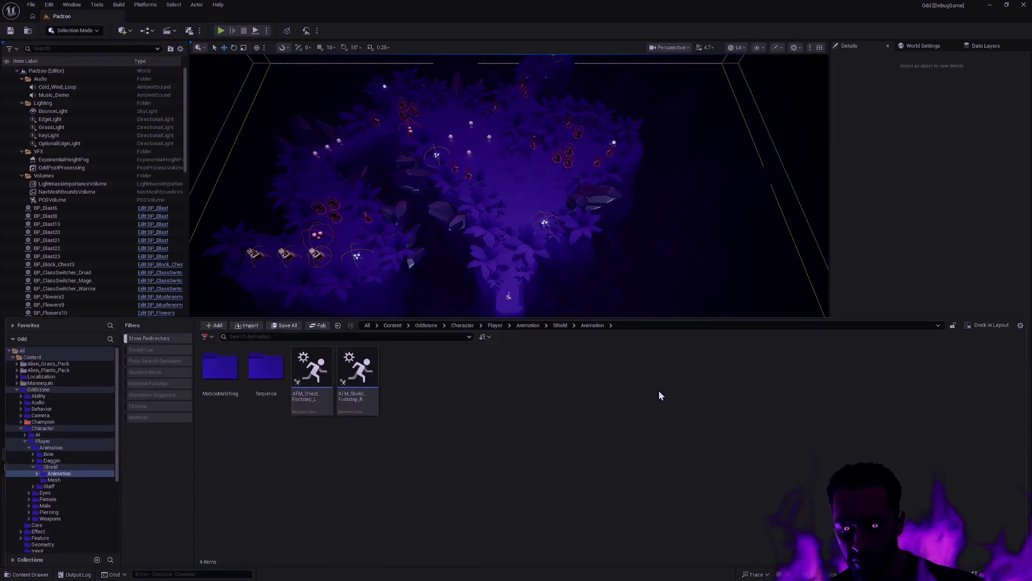
{"action": "left_click", "coordinate": [44, 421]}
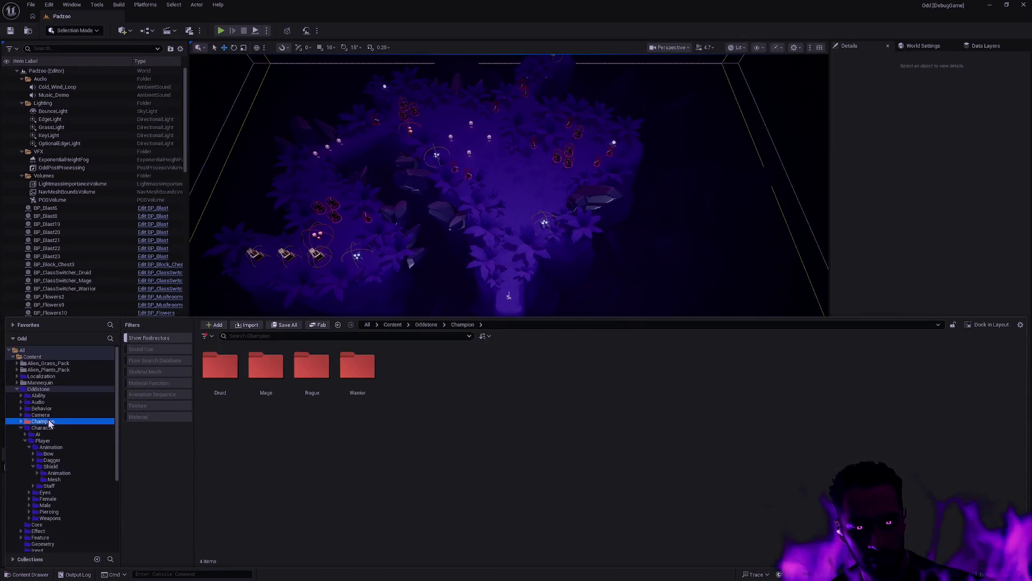
{"action": "double_click", "coordinate": [226, 373]}
{"action": "mouse_move", "coordinate": [354, 400]}
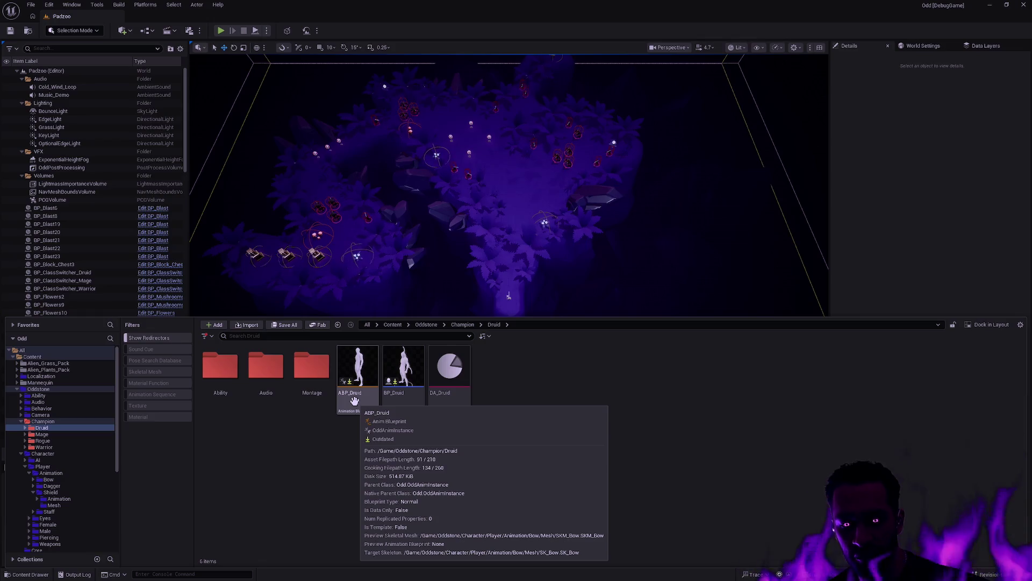
{"action": "mouse_move", "coordinate": [409, 401]}
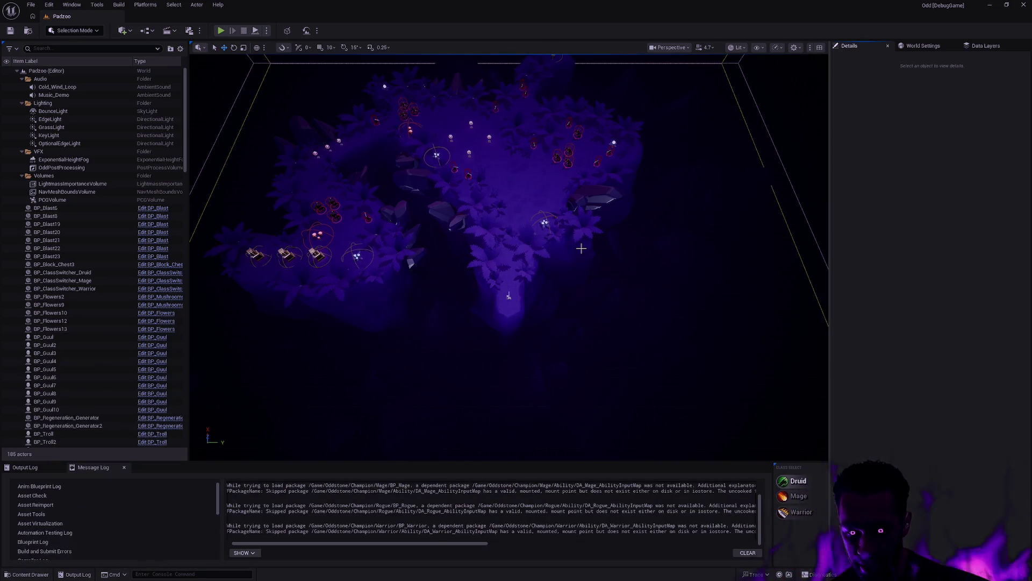
Open SK_Female from the asset search and orbit the viewport around the female mesh.
{"action": "key", "text": "ctrl+p"}
{"action": "type", "text": "SK_Female"}
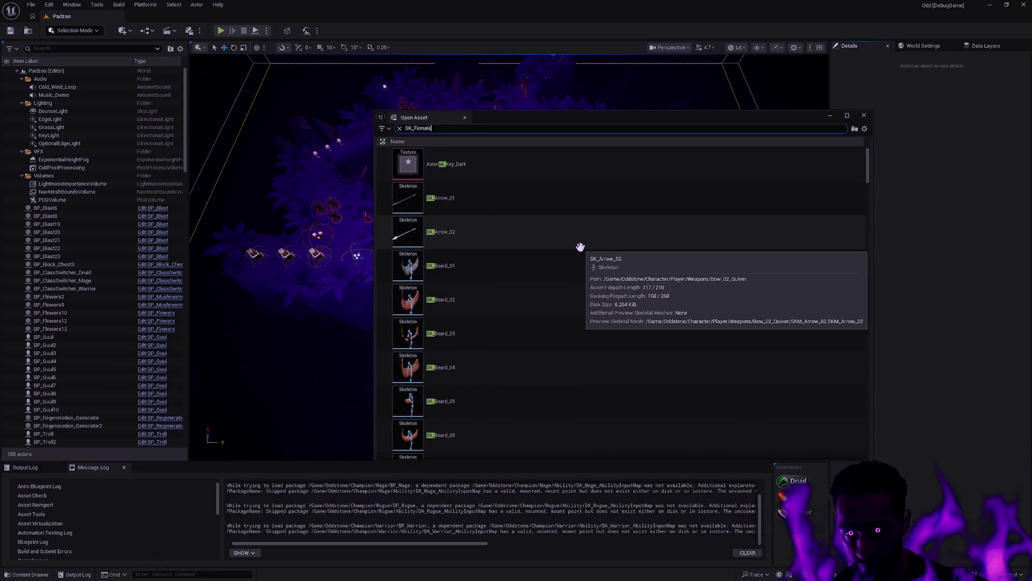
{"action": "double_click", "coordinate": [488, 170]}
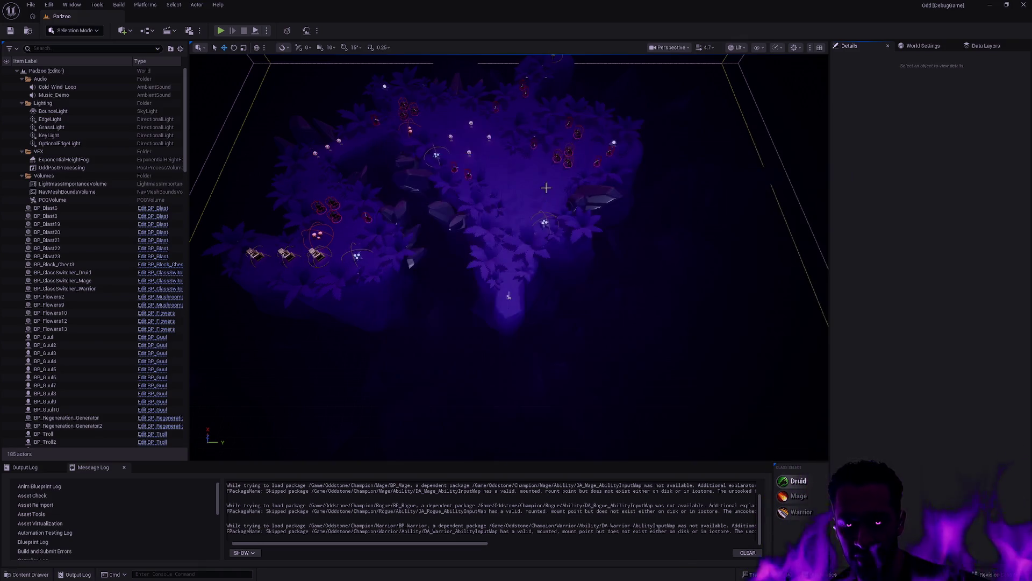
{"action": "scroll", "coordinate": [560, 232], "scroll_direction": "up", "scroll_amount": 5}
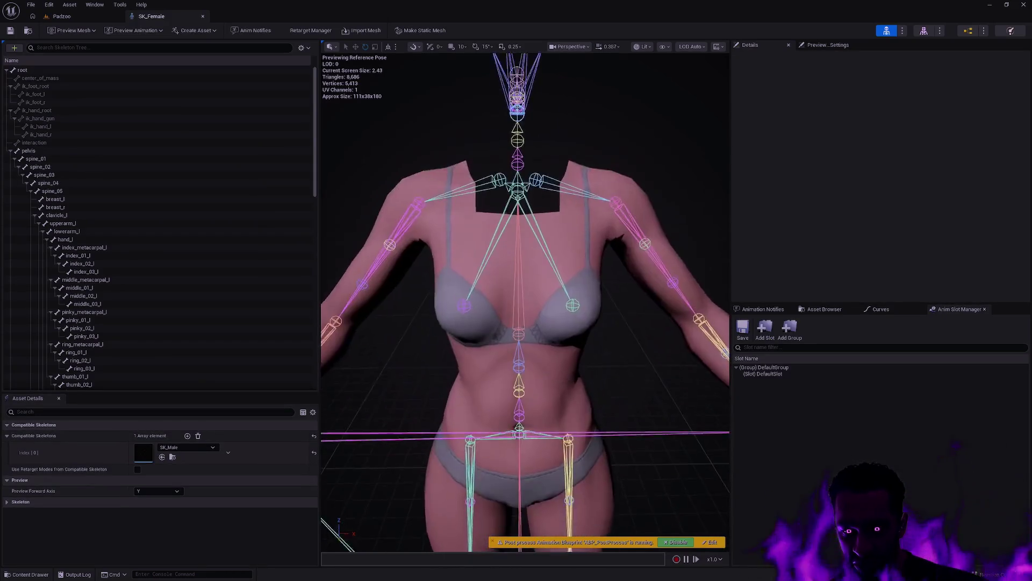
{"action": "left_click_drag", "start_coordinate": [527, 301], "coordinate": [476, 304]}
{"action": "left_click_drag", "start_coordinate": [527, 322], "coordinate": [543, 323]}
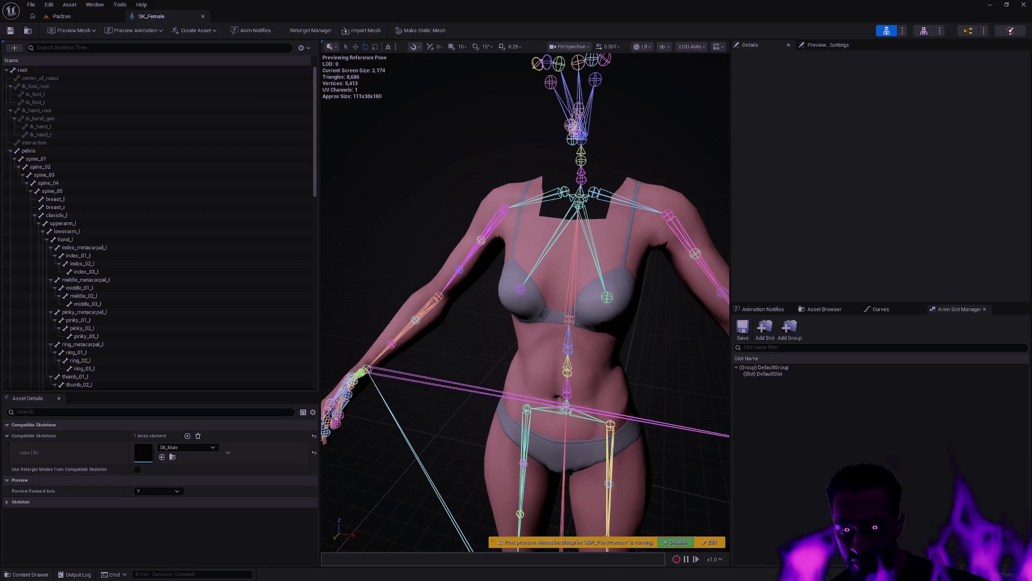
{"action": "mouse_move", "coordinate": [578, 236]}
{"action": "left_mouse_down"}
{"action": "mouse_move", "coordinate": [575, 226]}
{"action": "mouse_move", "coordinate": [580, 279]}
{"action": "mouse_move", "coordinate": [580, 270]}
{"action": "left_mouse_up"}
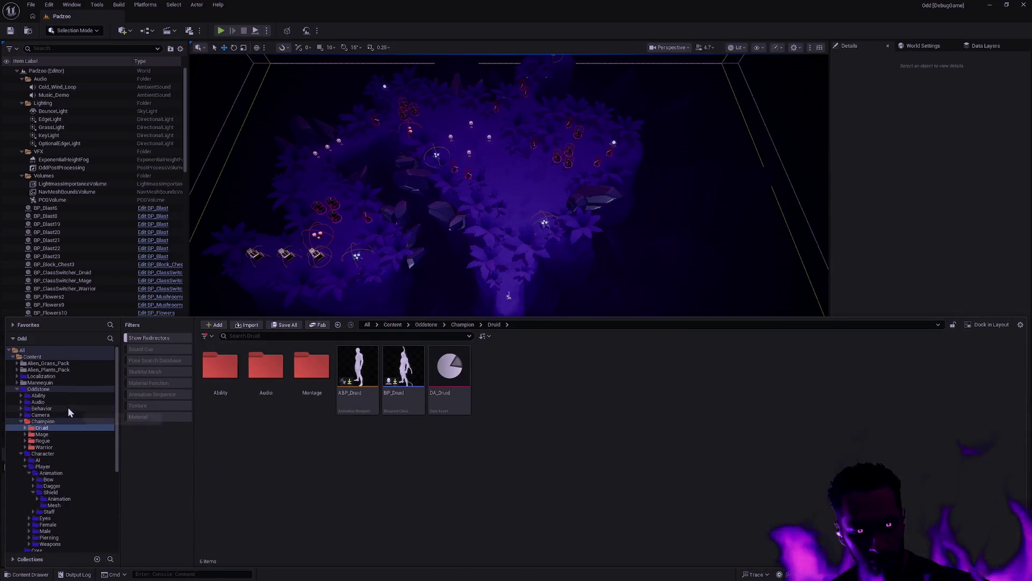
Expand Character > Player > Animation > Bow, peek into Mesh, then scroll through the Bow animations.
{"action": "left_click", "coordinate": [57, 453]}
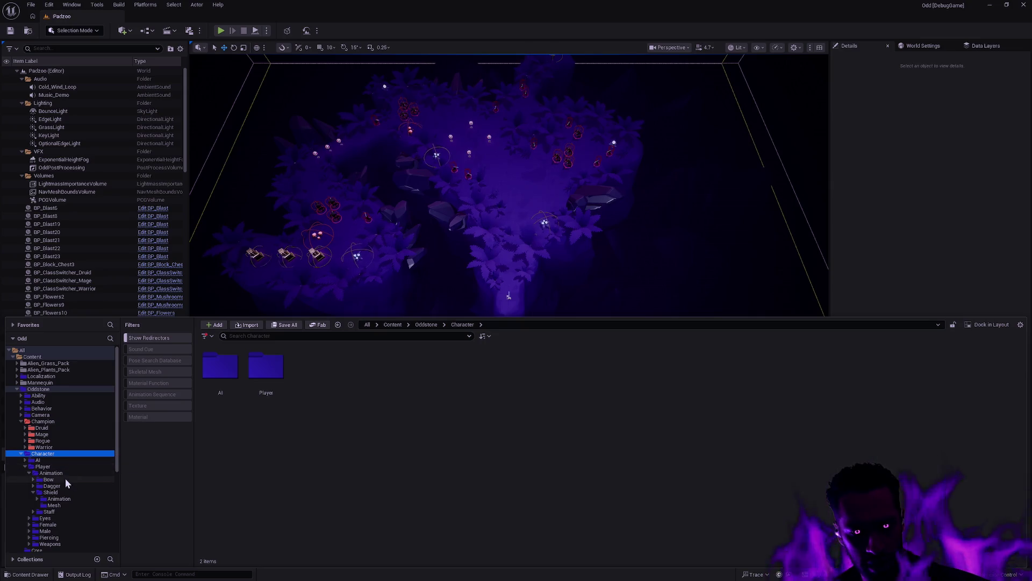
{"action": "left_click", "coordinate": [64, 479]}
{"action": "double_click", "coordinate": [259, 370]}
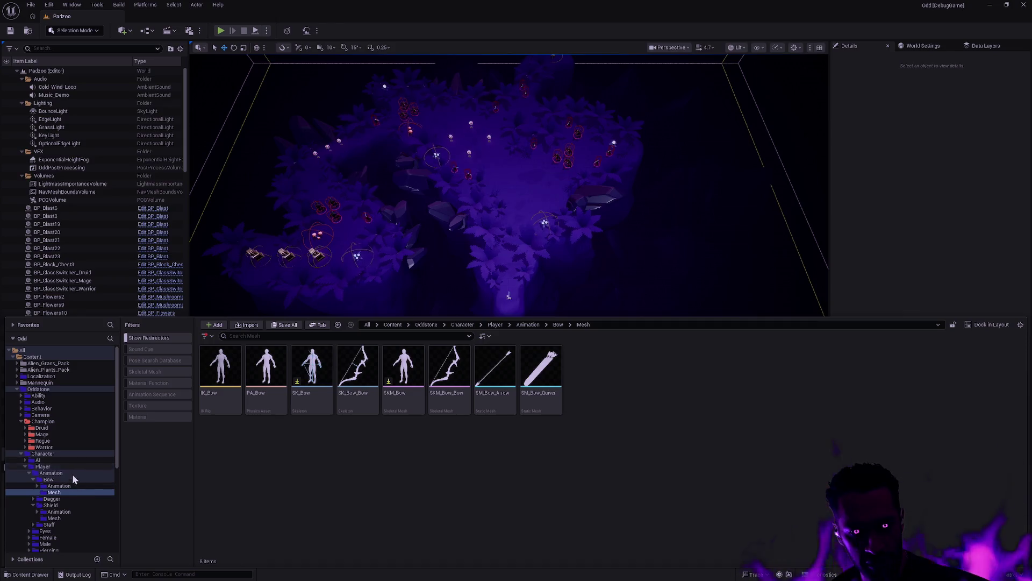
{"action": "scroll", "coordinate": [74, 477], "scroll_direction": "down", "scroll_amount": 3}
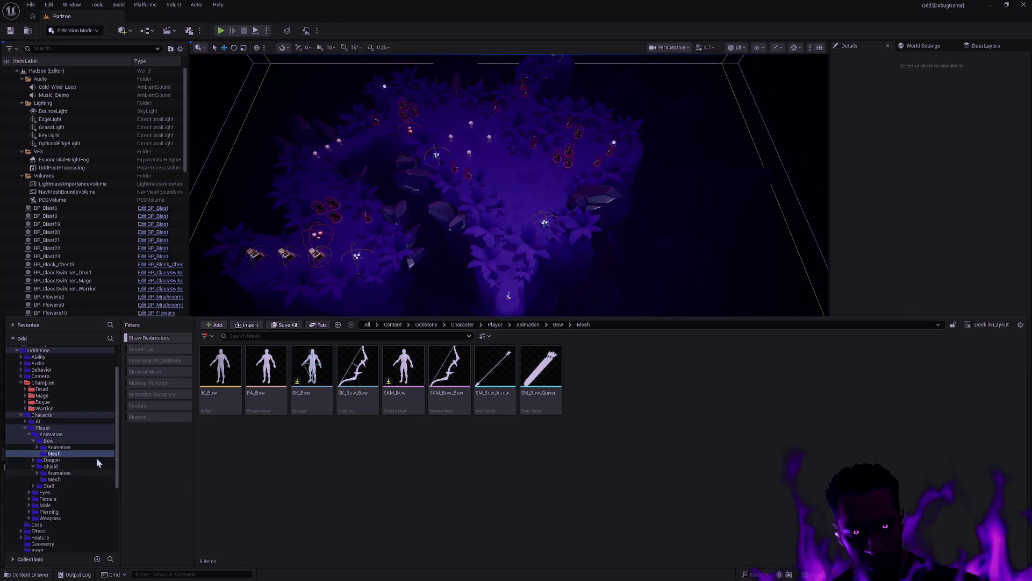
{"action": "left_click", "coordinate": [64, 440]}
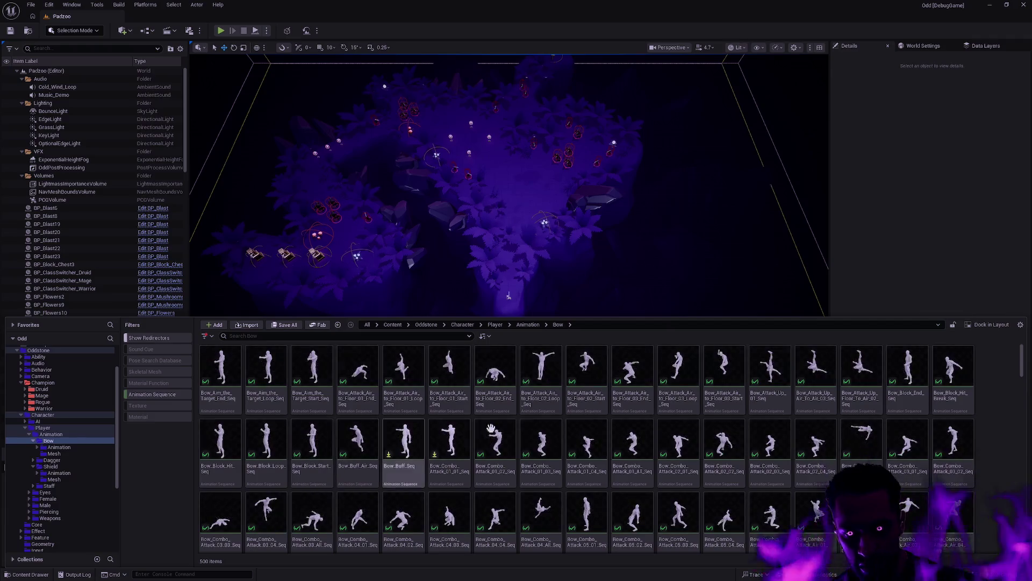
{"action": "scroll", "coordinate": [672, 423], "scroll_direction": "down", "scroll_amount": 10}
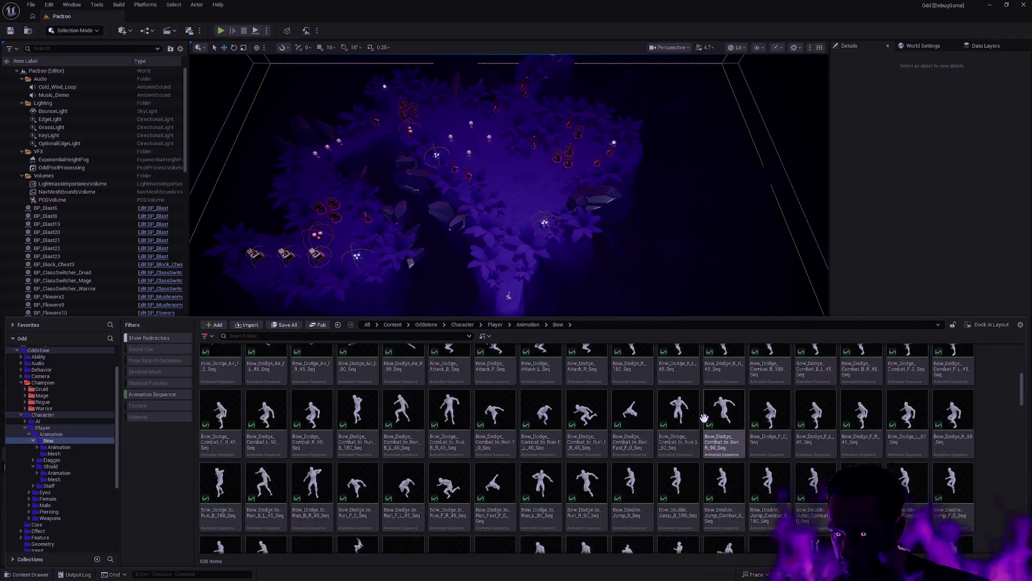
{"action": "scroll", "coordinate": [703, 418], "scroll_direction": "down", "scroll_amount": 10}
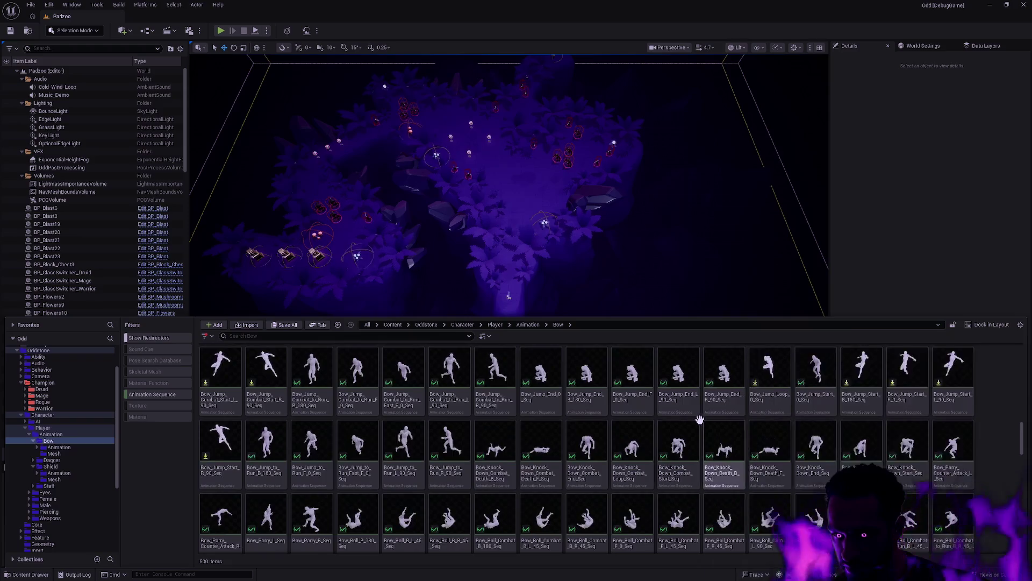
{"action": "scroll", "coordinate": [702, 419], "scroll_direction": "down", "scroll_amount": 10}
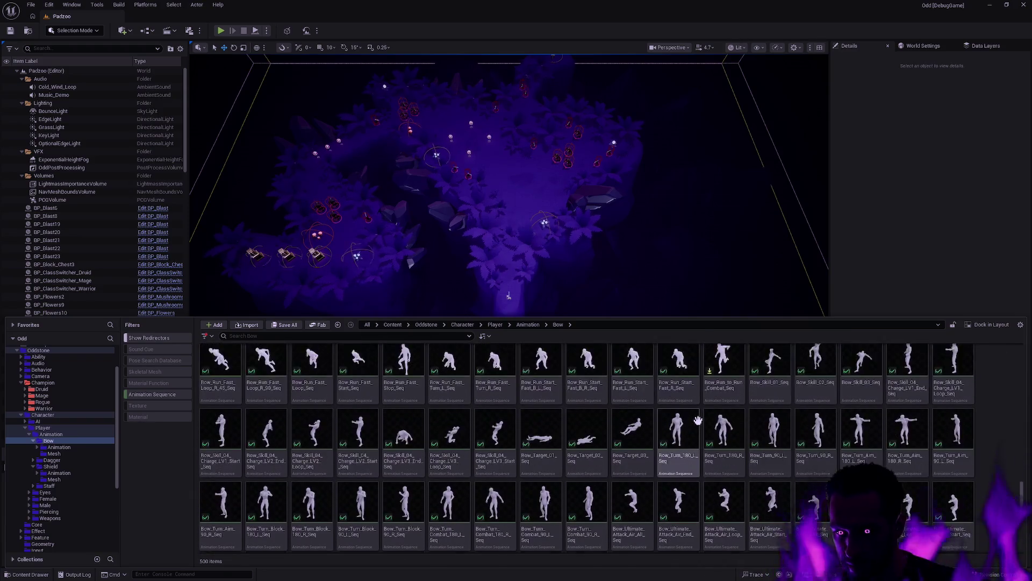
{"action": "scroll", "coordinate": [692, 415], "scroll_direction": "down", "scroll_amount": 5}
Open the SK_Male skeleton from the Ctrl+P asset search and orbit closer around the mannequin.
{"action": "mouse_move", "coordinate": [689, 410]}
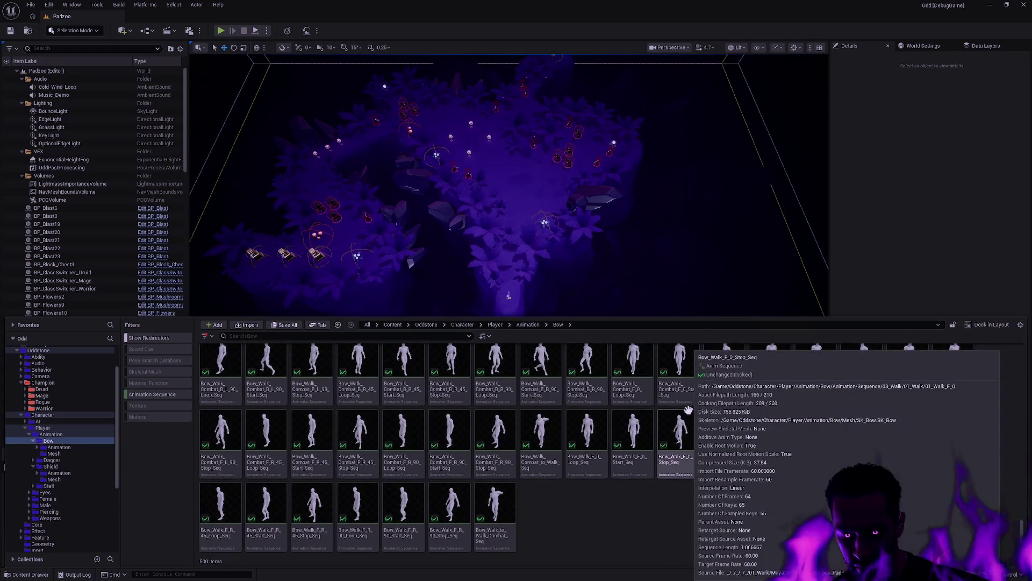
{"action": "key", "text": "ctrl+p"}
{"action": "type", "text": "SK_Male"}
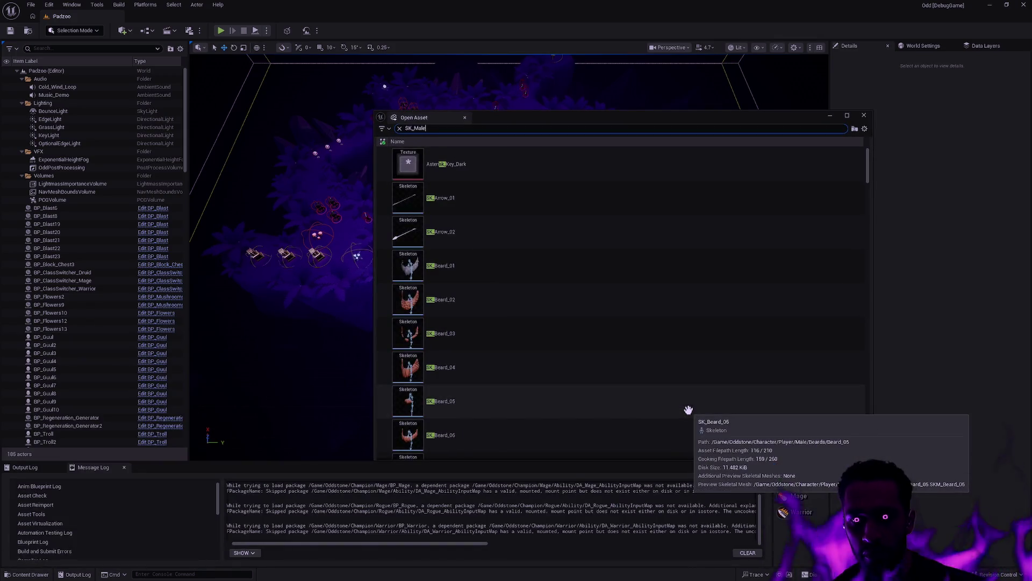
{"action": "double_click", "coordinate": [486, 174]}
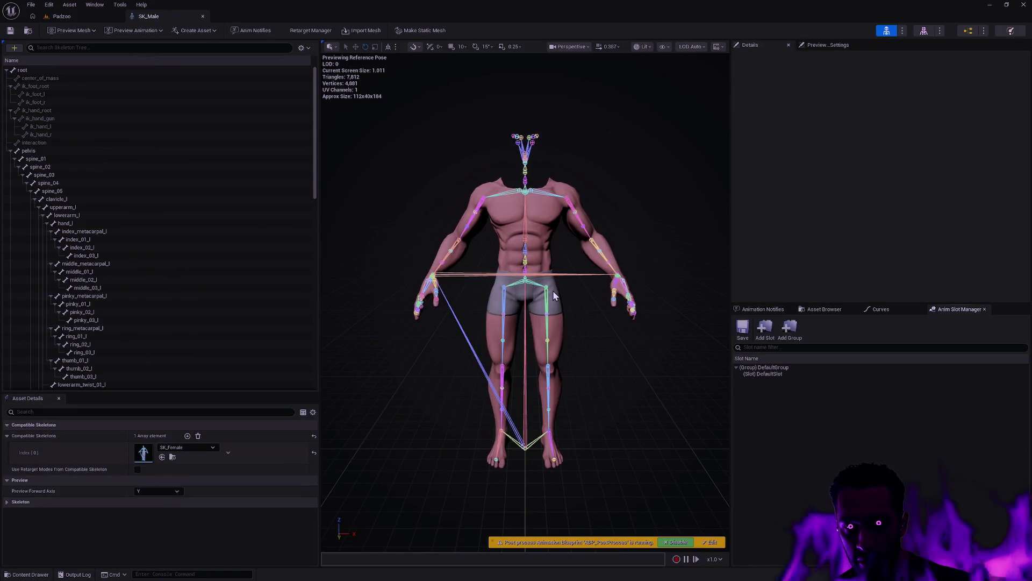
{"action": "mouse_move", "coordinate": [563, 315]}
{"action": "left_mouse_down"}
{"action": "mouse_move", "coordinate": [559, 306]}
{"action": "mouse_move", "coordinate": [618, 277]}
{"action": "mouse_move", "coordinate": [559, 277]}
{"action": "mouse_move", "coordinate": [559, 258]}
{"action": "mouse_move", "coordinate": [572, 317]}
{"action": "left_mouse_up"}
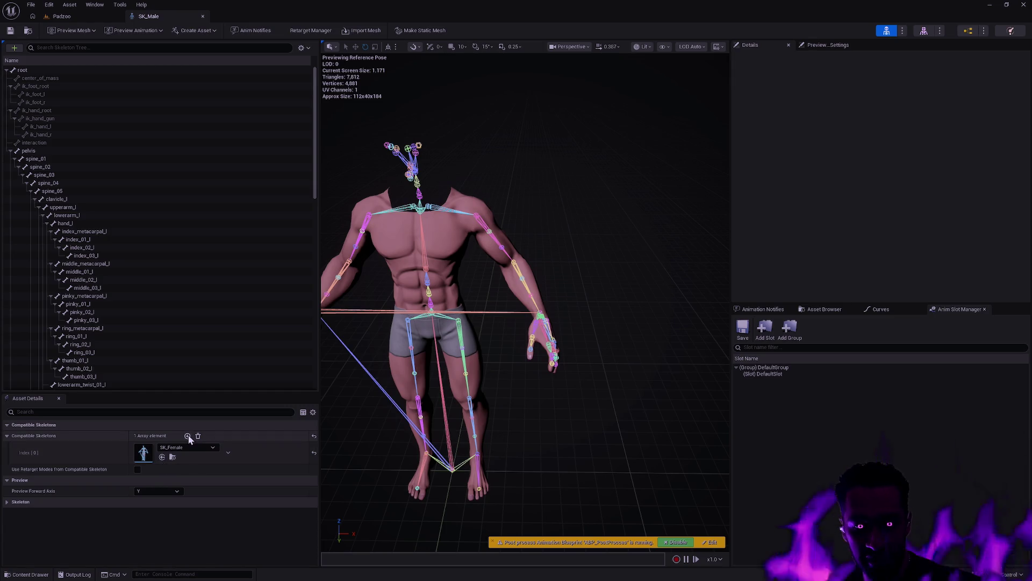
Open the SK_Female skeleton as well, then return to SK_Male.
{"action": "key", "text": "ctrl+p"}
{"action": "type", "text": "SK"}
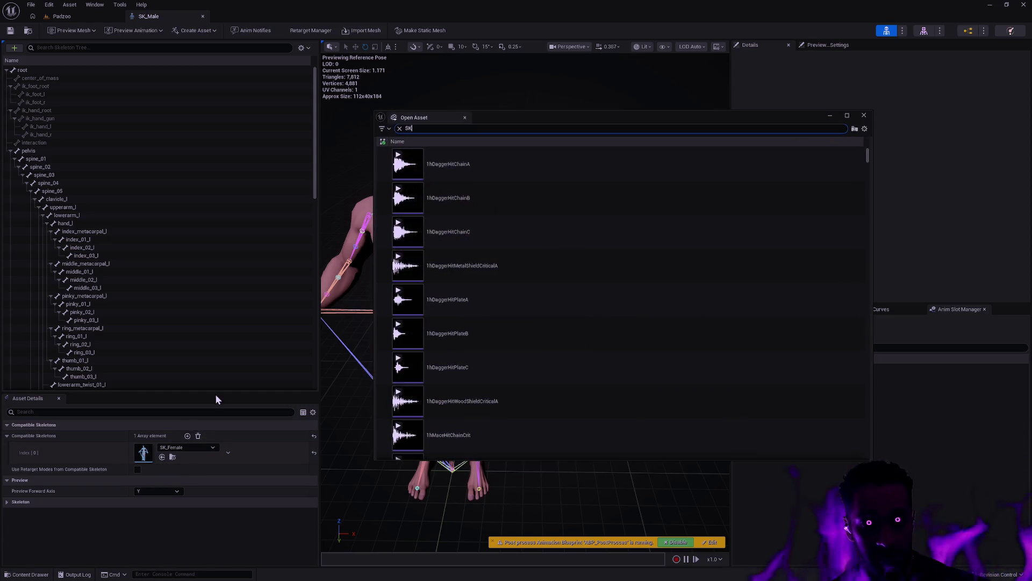
{"action": "type", "text": "_Female"}
{"action": "left_click", "coordinate": [482, 174]}
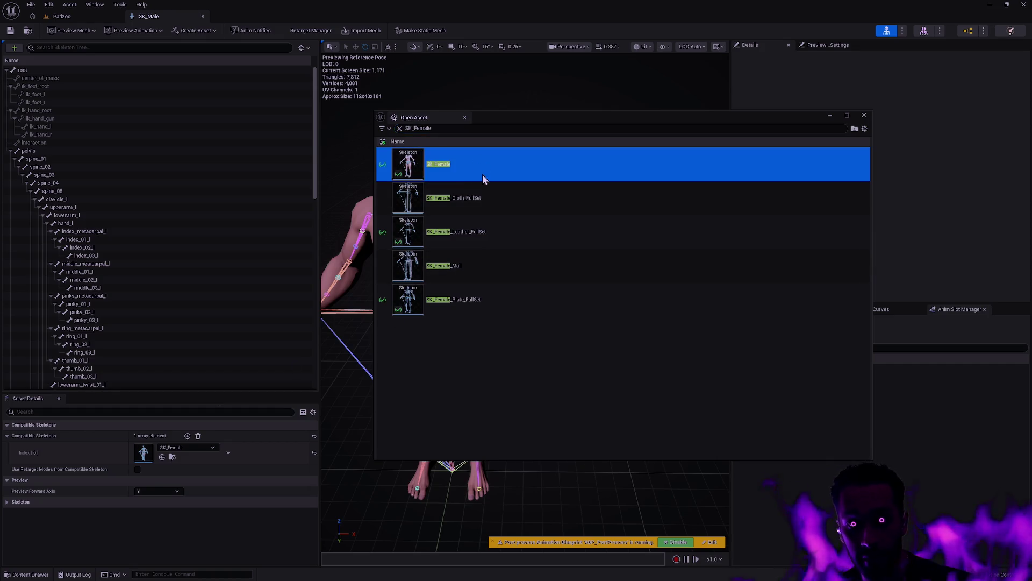
{"action": "key", "text": "Return"}
{"action": "left_click", "coordinate": [161, 18]}
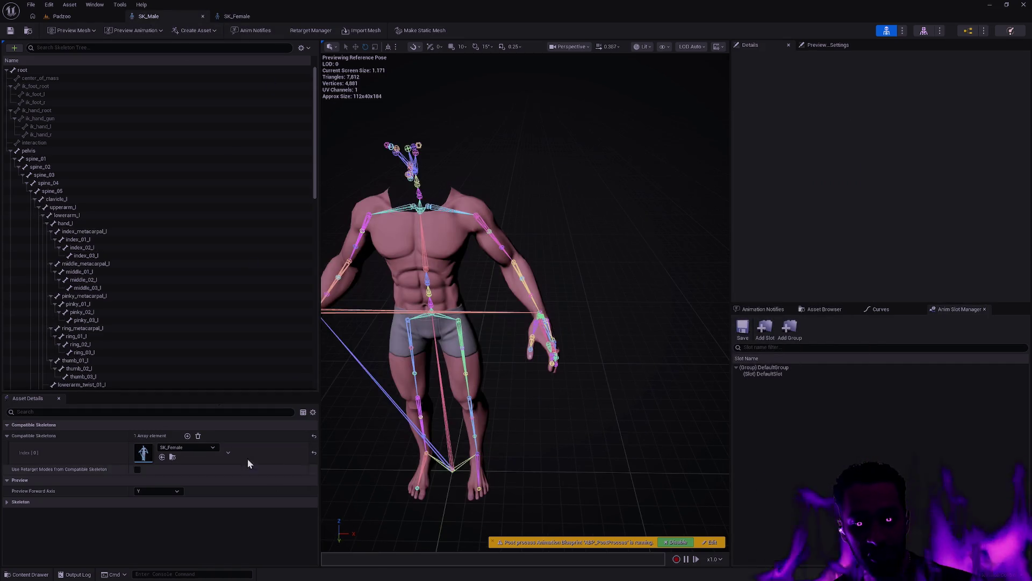
Add two compatible skeleton slots to SK_Male and set SK_Bow as the second.
{"action": "left_click", "coordinate": [188, 436]}
{"action": "left_click", "coordinate": [187, 436]}
{"action": "left_click", "coordinate": [187, 437]}
{"action": "left_click", "coordinate": [183, 459]}
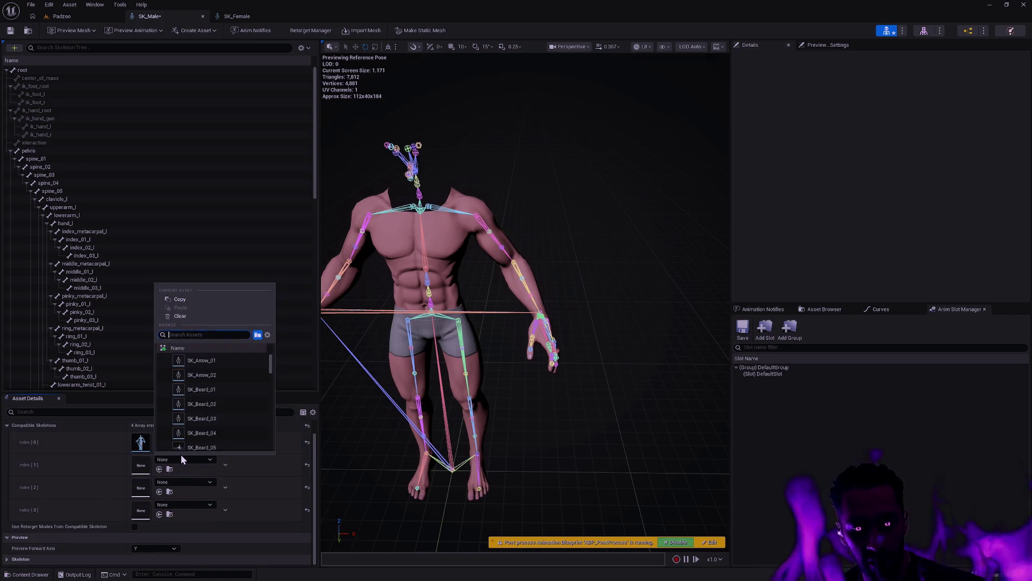
{"action": "type", "text": "SK_Bow"}
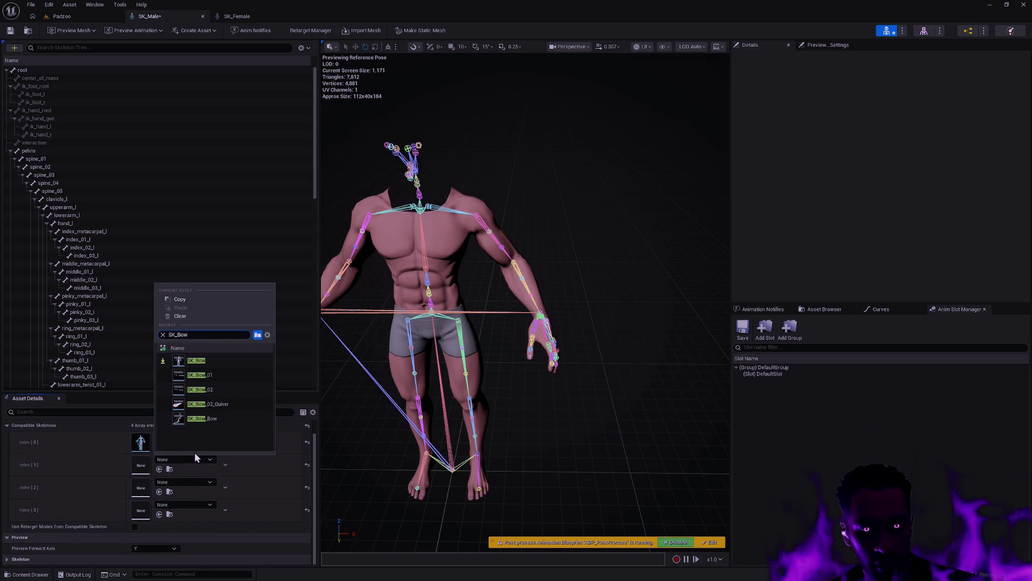
{"action": "left_click", "coordinate": [217, 360]}
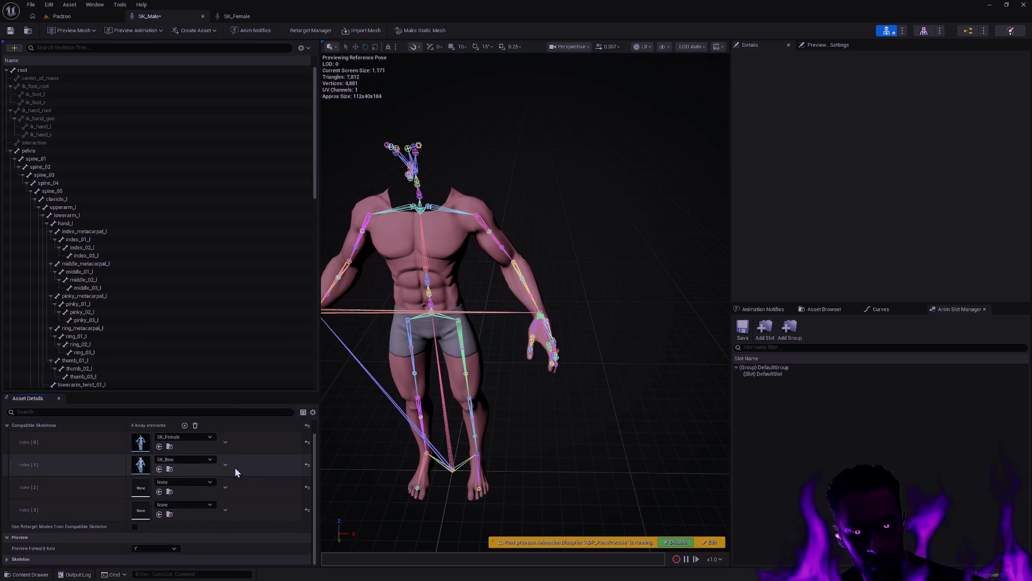
On SK_Female, add a compatible skeleton slot and set SK_Staff as the third.
{"action": "left_click", "coordinate": [228, 15]}
{"action": "left_click", "coordinate": [186, 435], "text": "shift"}
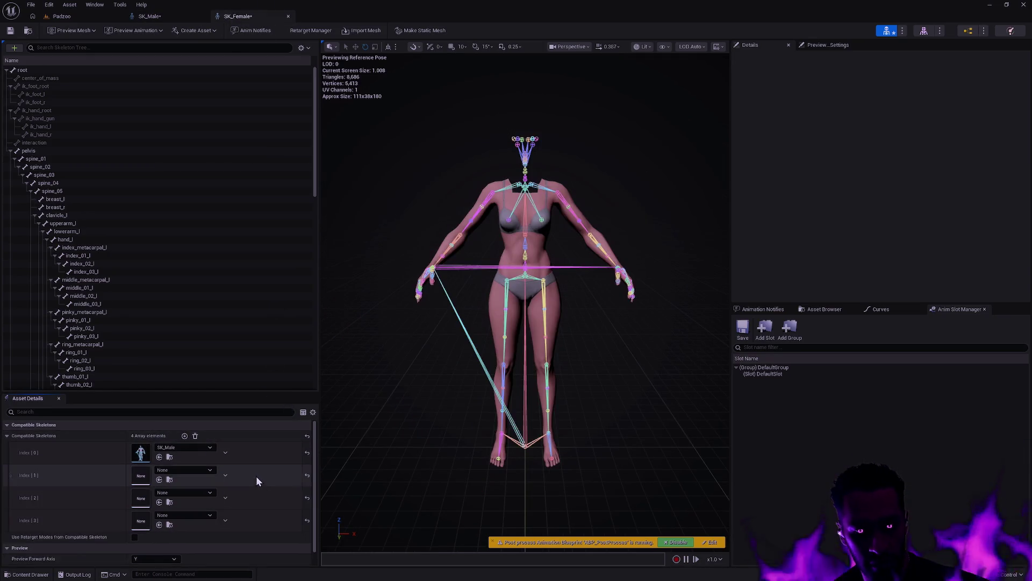
{"action": "left_click", "coordinate": [200, 495]}
{"action": "type", "text": "Staff"}
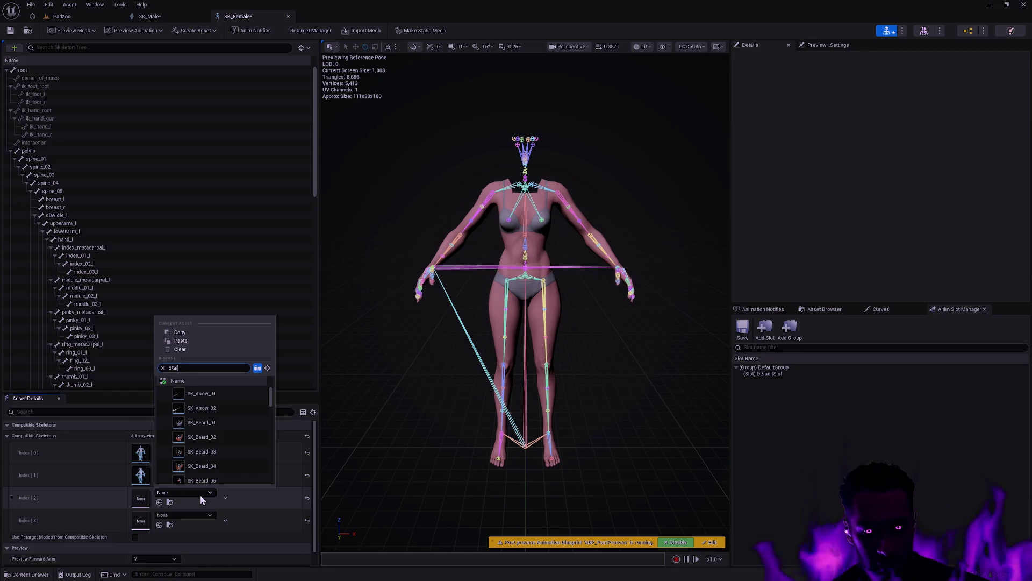
{"action": "left_click", "coordinate": [211, 395]}
On SK_Male, set SK_Warrior as the fourth compatible skeleton.
{"action": "left_click", "coordinate": [150, 16]}
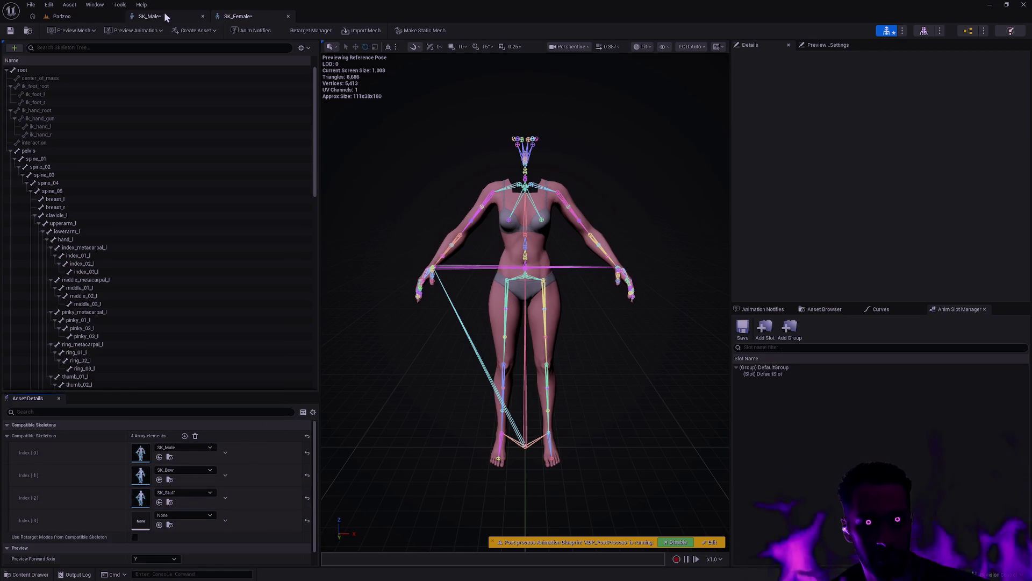
{"action": "left_click", "coordinate": [190, 504]}
{"action": "type", "text": "Shield"}
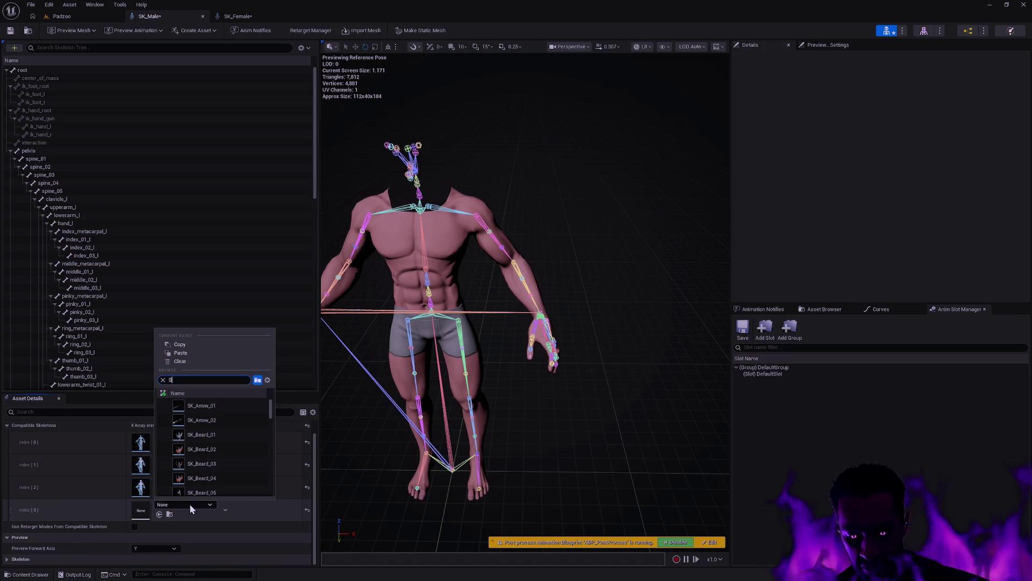
{"action": "left_click", "coordinate": [192, 469]}
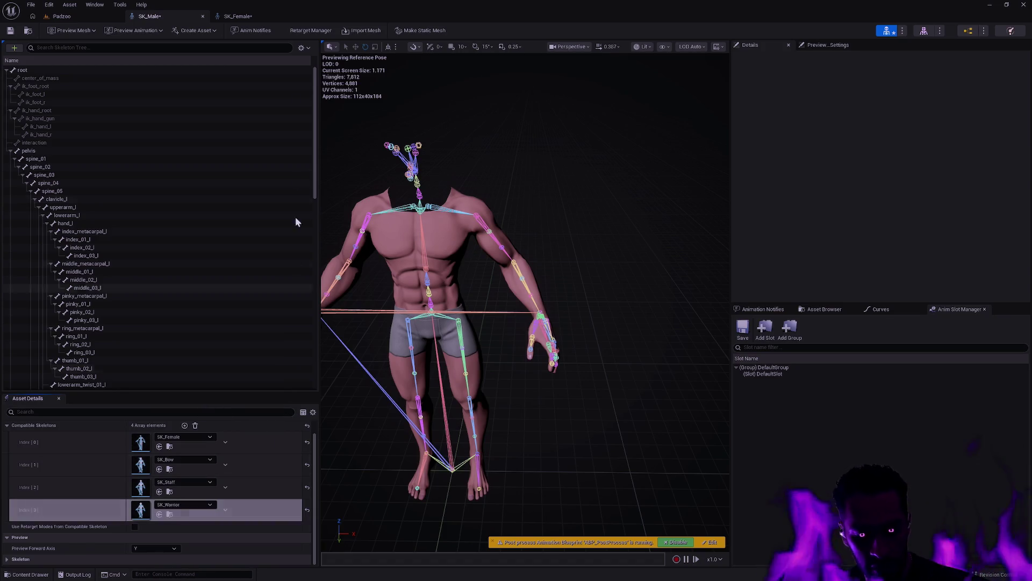
Save SK_Female and SK_Male (making SK_Male writable), then clear the Padzoo message log warnings.
{"action": "left_click", "coordinate": [244, 17]}
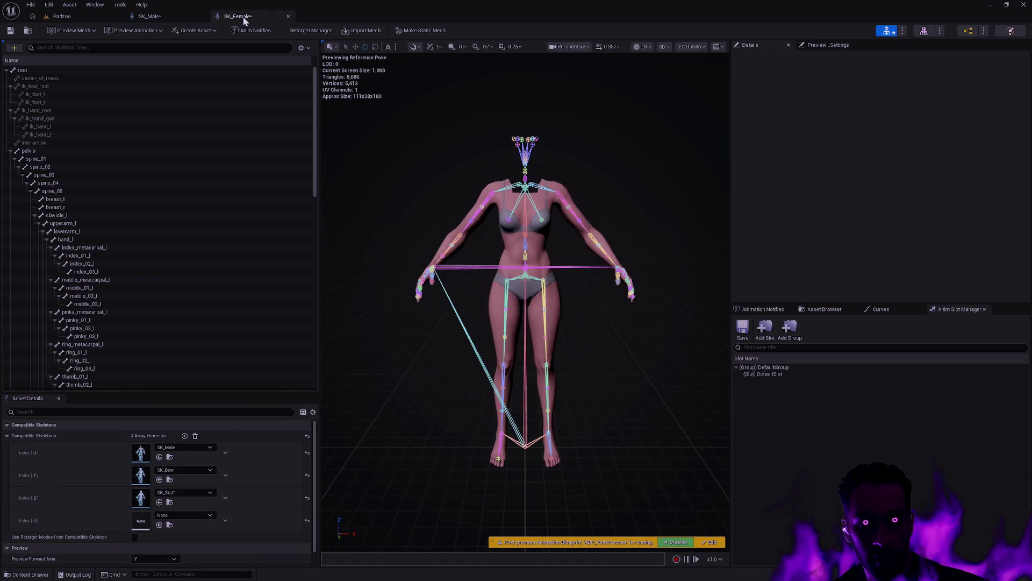
{"action": "left_click", "coordinate": [11, 30]}
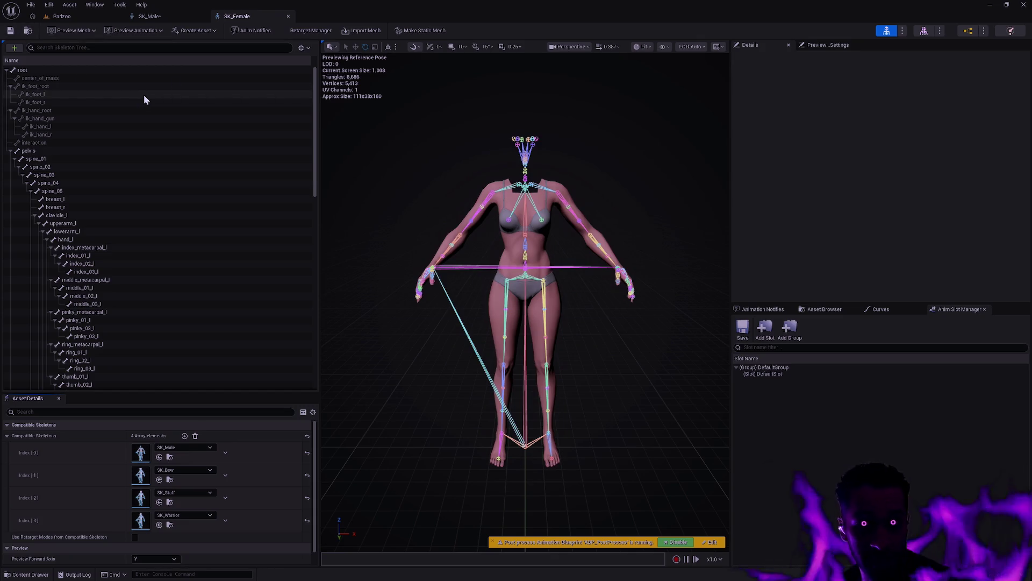
{"action": "left_click", "coordinate": [172, 17]}
{"action": "left_click", "coordinate": [10, 31]}
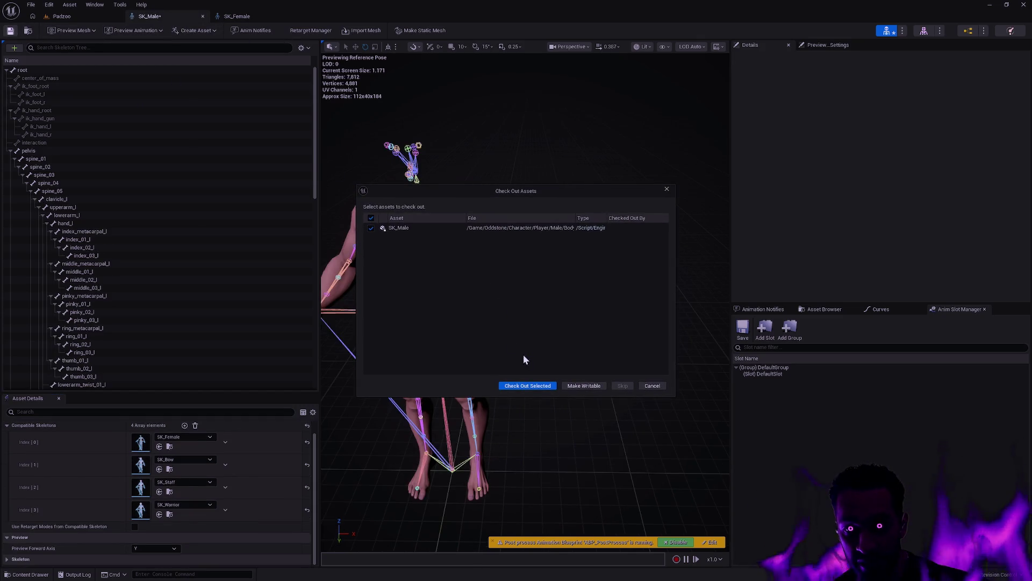
{"action": "left_click", "coordinate": [582, 387]}
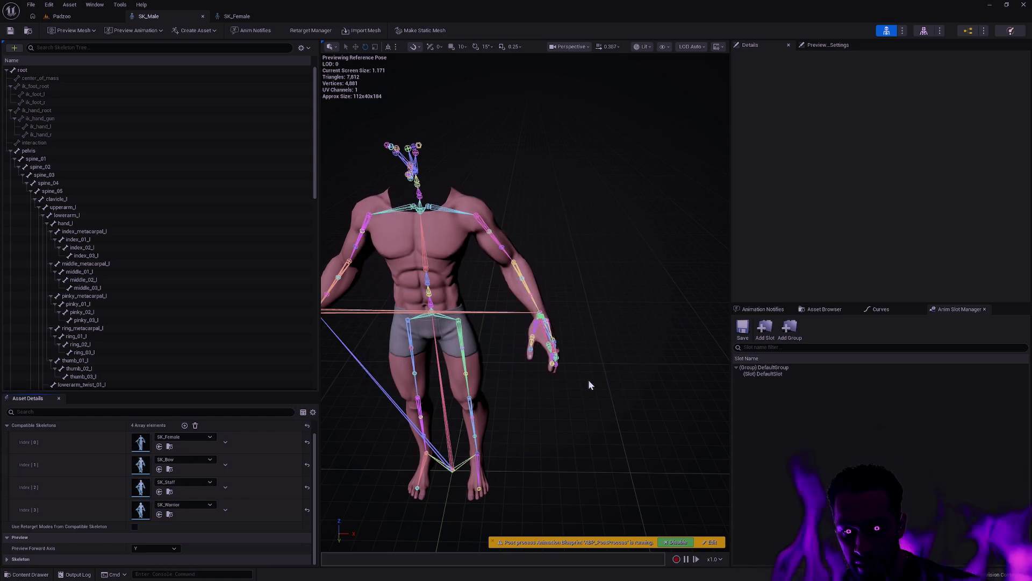
{"action": "left_click", "coordinate": [73, 18]}
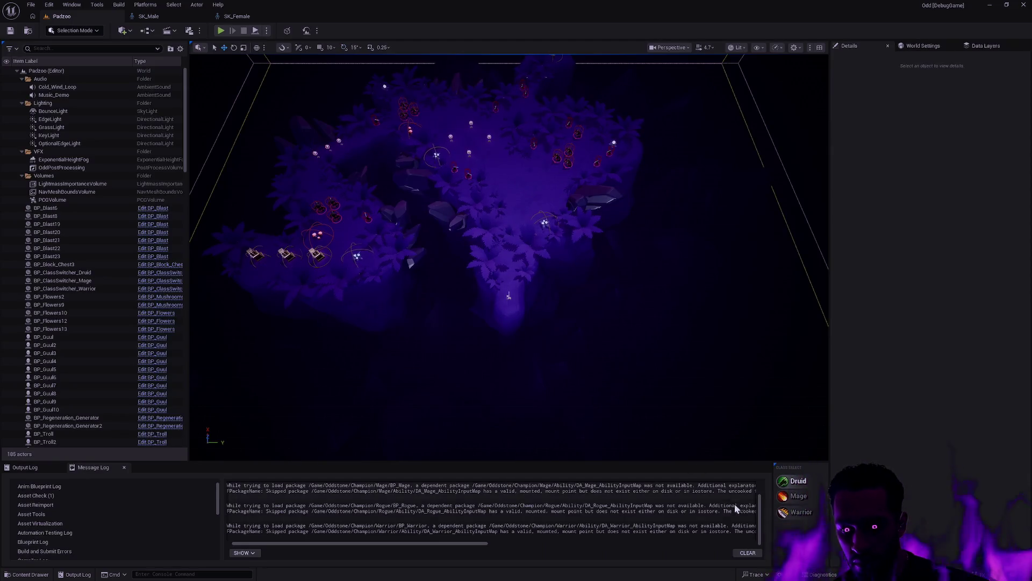
{"action": "left_click", "coordinate": [749, 552]}
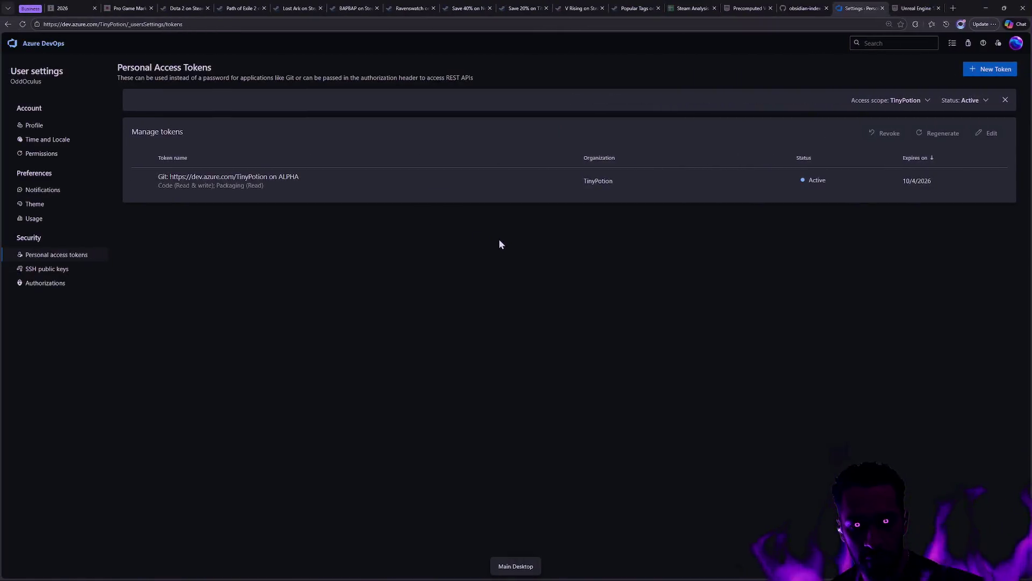
Clear the Git Bash screen and run gs to check git status.
{"action": "type", "text": "gs"}
{"action": "key", "text": "ctrl+l"}
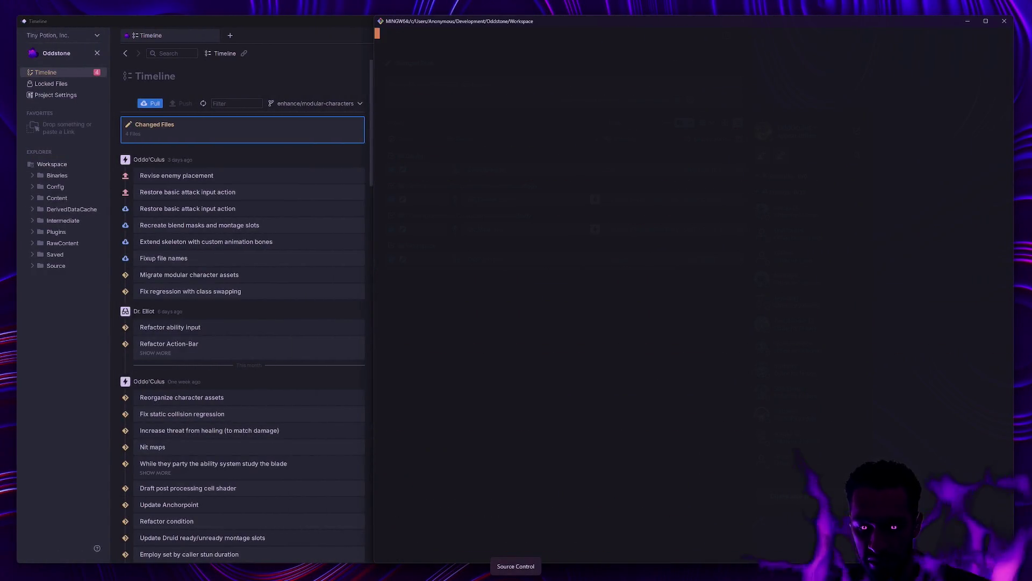
{"action": "key", "text": "Return"}
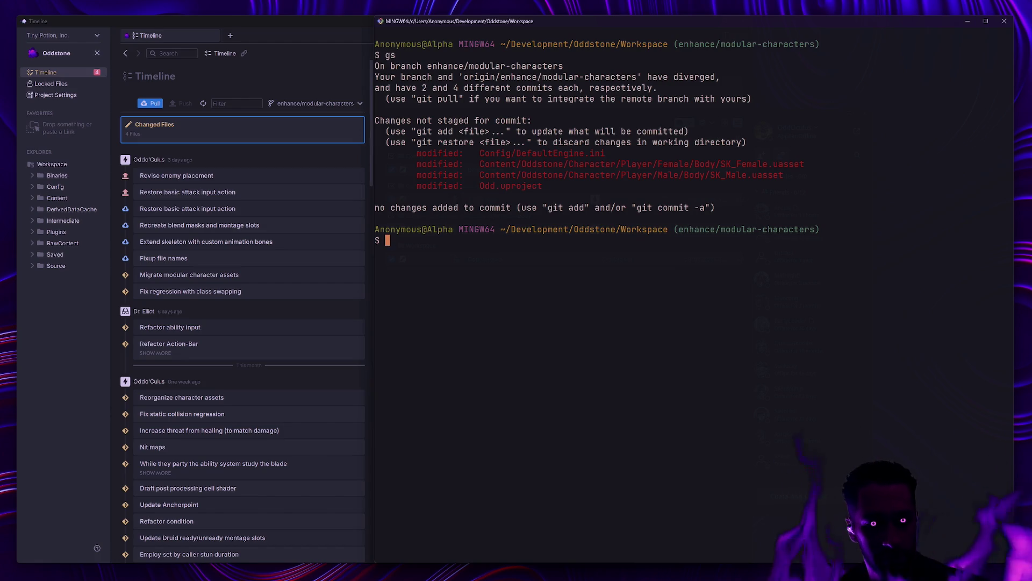
In Anchorpoint, show the files changed in the 'Fixup file names' commit and scroll through them.
{"action": "left_click", "coordinate": [70, 357]}
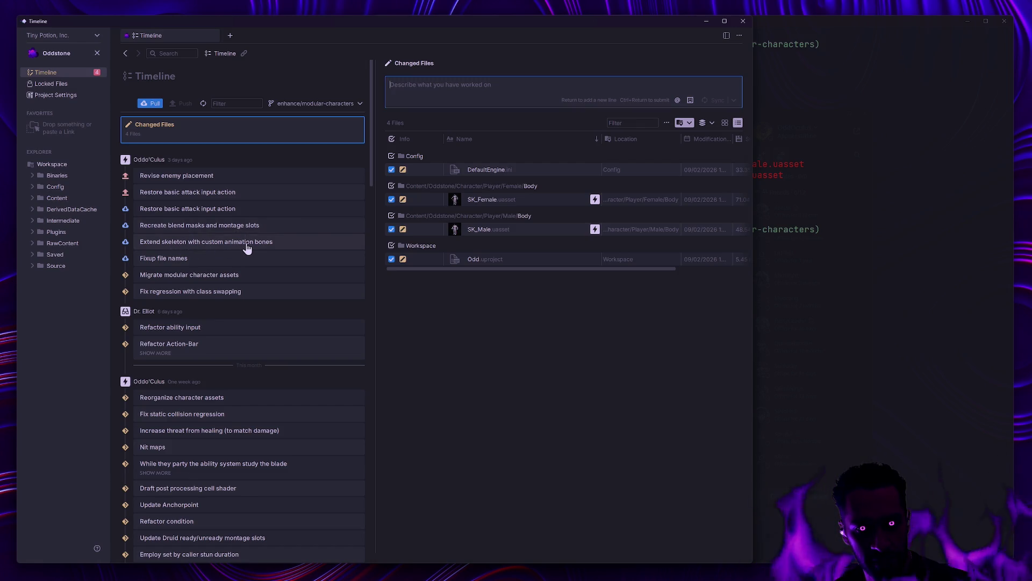
{"action": "left_click", "coordinate": [226, 259]}
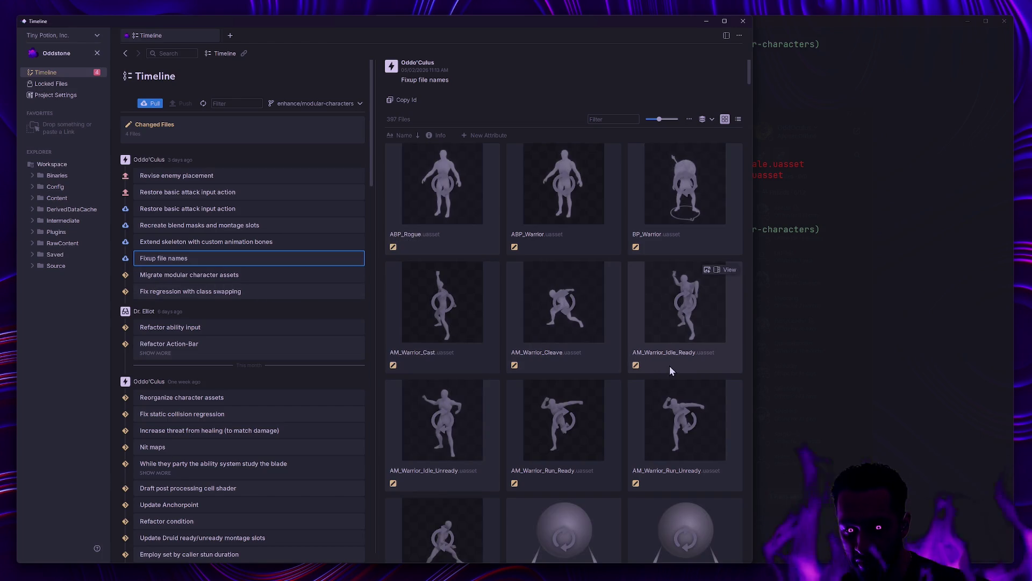
{"action": "scroll", "coordinate": [670, 368], "scroll_direction": "down", "scroll_amount": 1}
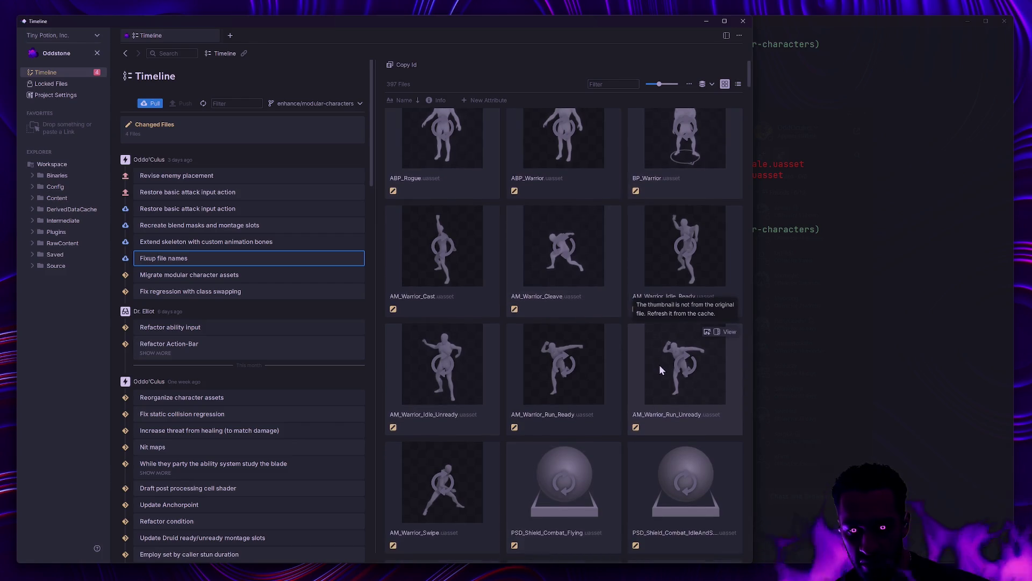
{"action": "scroll", "coordinate": [655, 366], "scroll_direction": "down", "scroll_amount": 1}
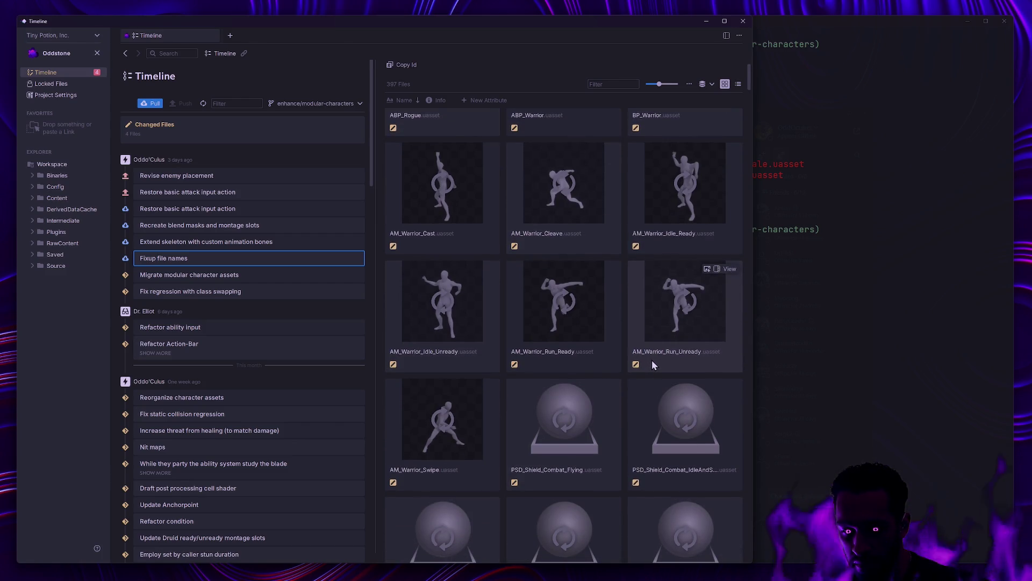
{"action": "scroll", "coordinate": [652, 360], "scroll_direction": "down", "scroll_amount": 8}
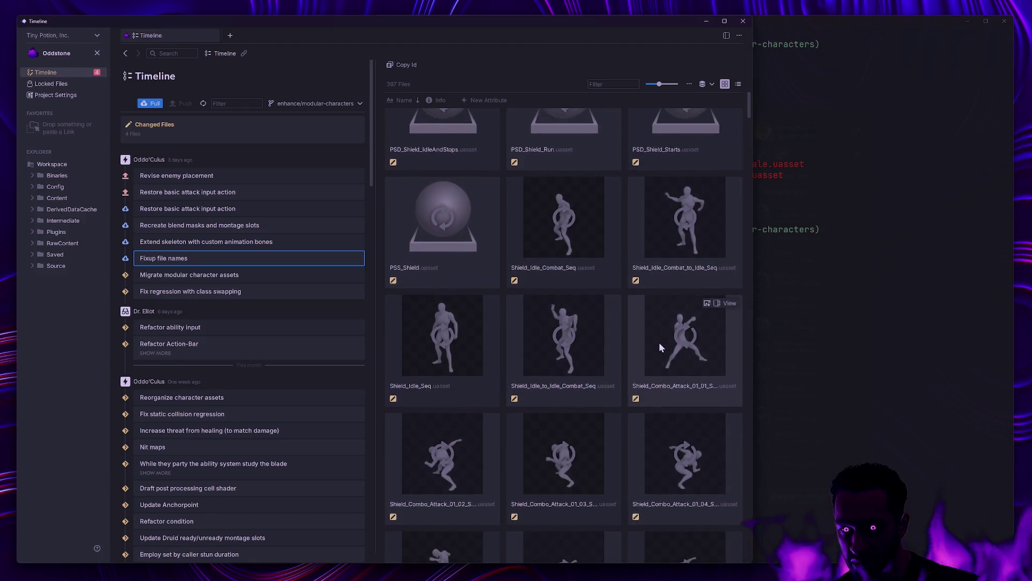
{"action": "scroll", "coordinate": [659, 342], "scroll_direction": "down", "scroll_amount": 2}
Back in the editor's Content Browser, collapse the Bow folder and show the Shield animation assets.
{"action": "key", "text": "ctrl+super+Left"}
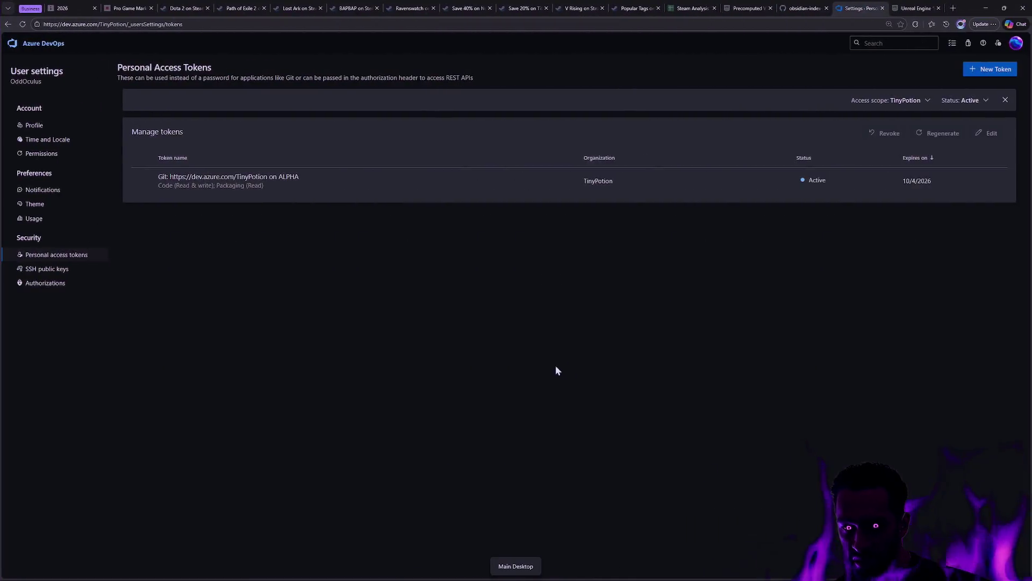
{"action": "key", "text": "ctrl+super+Right"}
{"action": "key", "text": "ctrl+super+Right"}
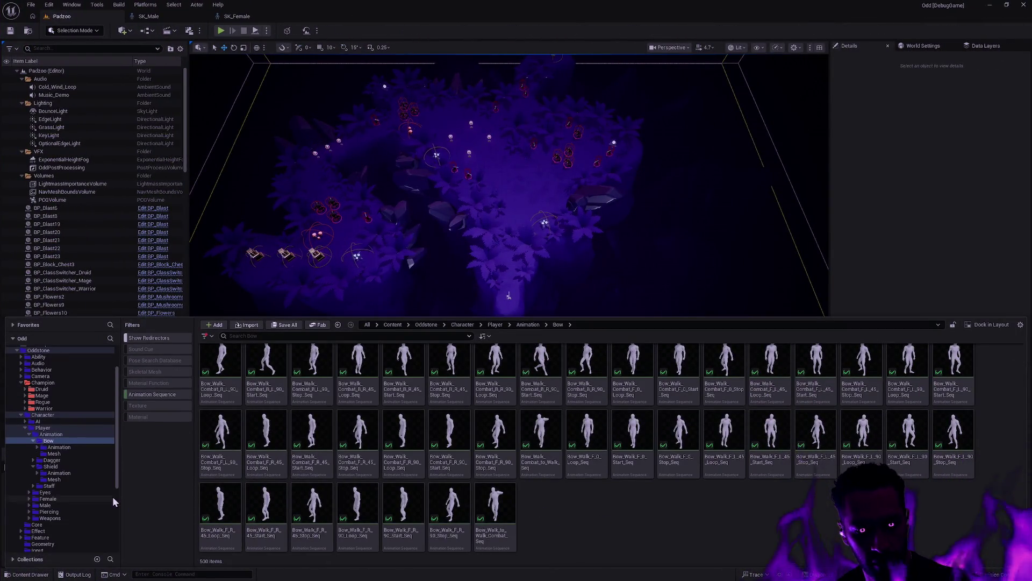
{"action": "left_click", "coordinate": [33, 441]}
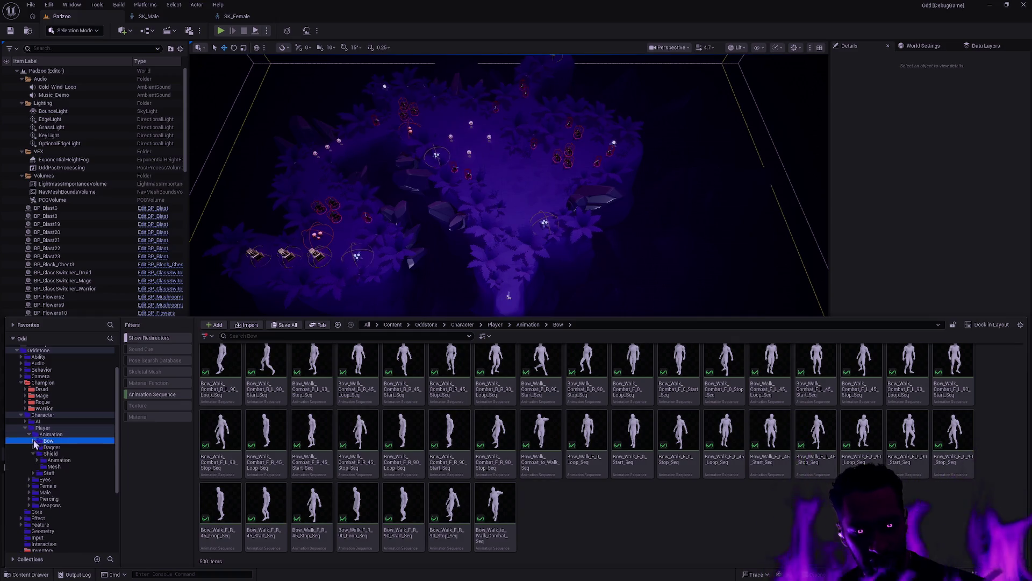
{"action": "left_click", "coordinate": [62, 453]}
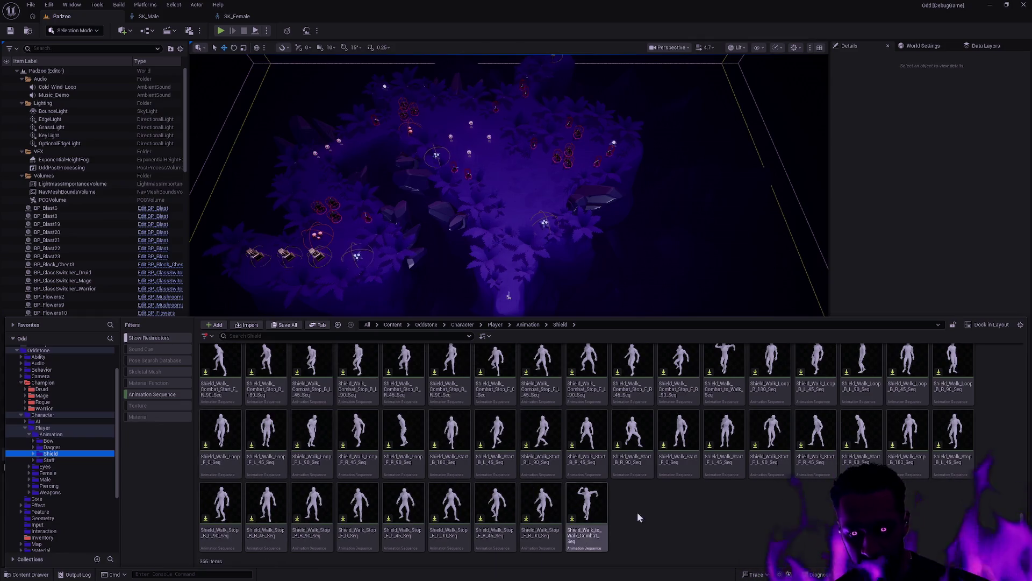
{"action": "scroll", "coordinate": [637, 513], "scroll_direction": "up", "scroll_amount": 4}
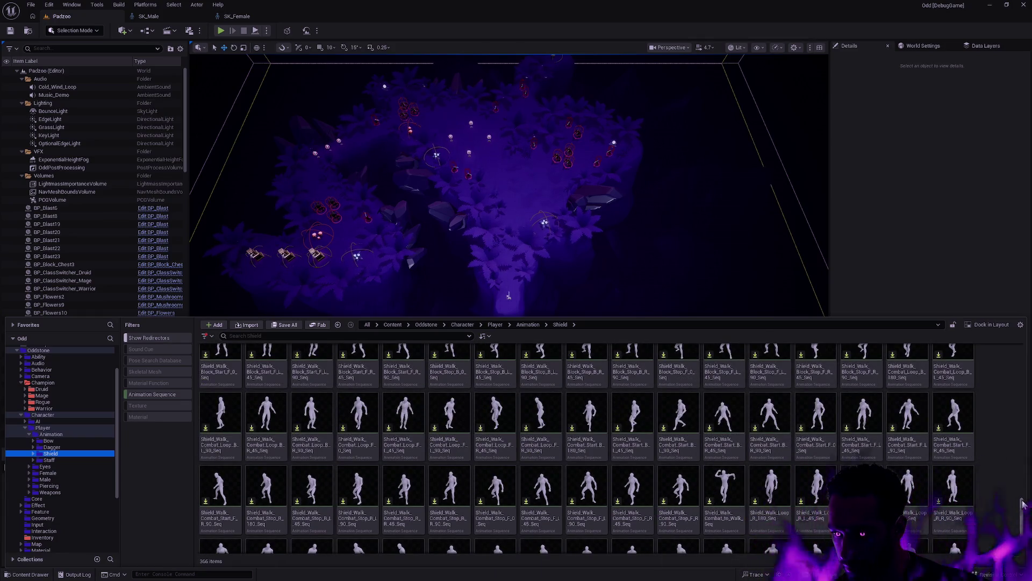
{"action": "left_click_drag", "start_coordinate": [1022, 504], "coordinate": [1023, 355]}
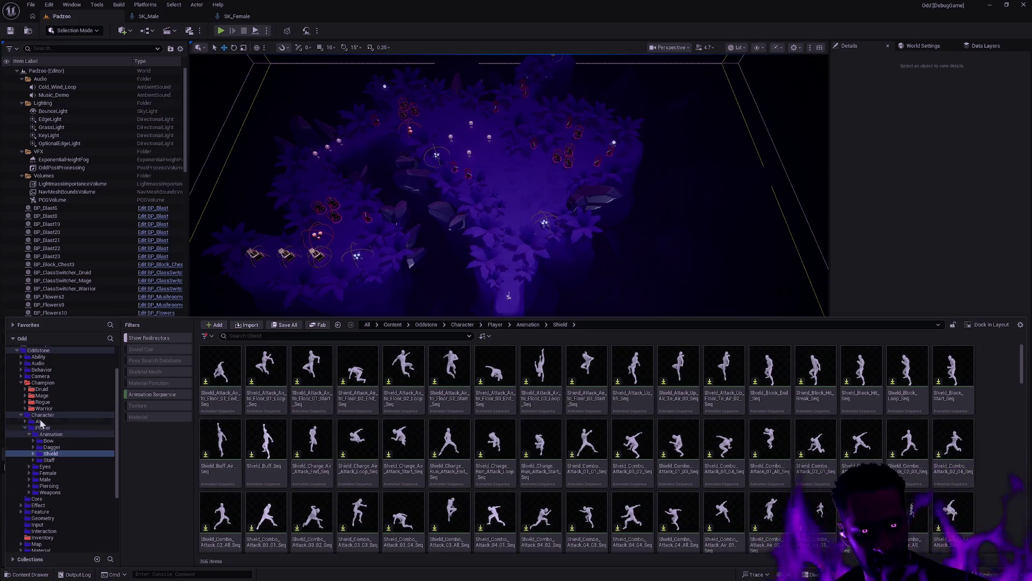
Open Warrior's Montage folder with all asset types shown, check Mage's montages, then return to Warrior's.
{"action": "left_click", "coordinate": [44, 409]}
{"action": "left_click", "coordinate": [152, 395]}
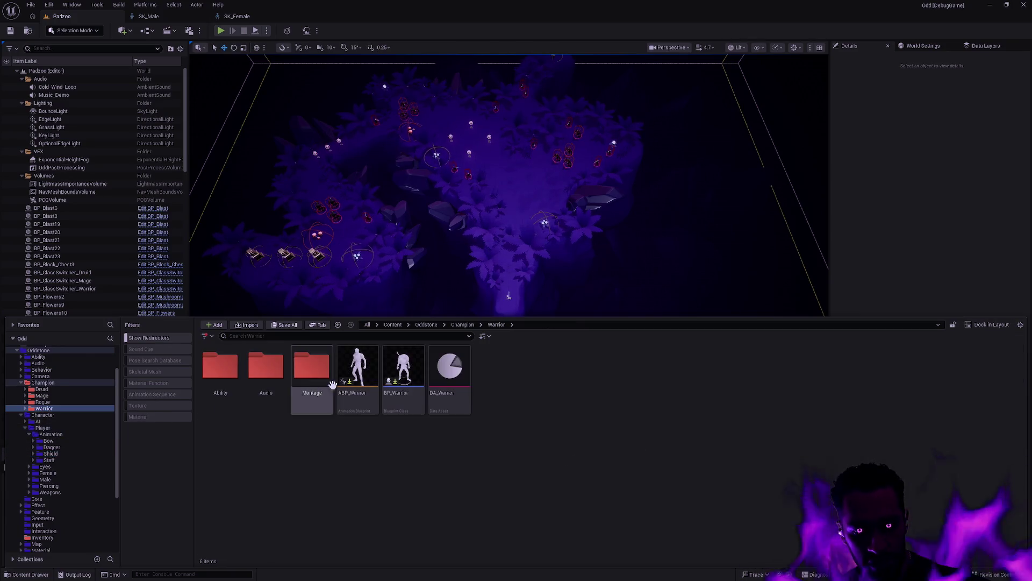
{"action": "double_click", "coordinate": [312, 364]}
{"action": "mouse_move", "coordinate": [208, 411]}
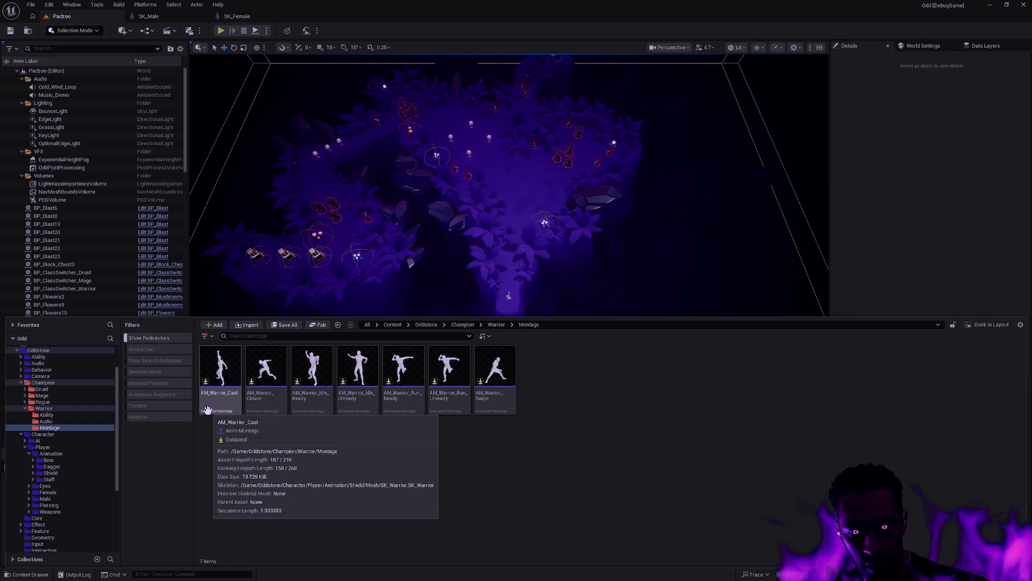
{"action": "left_click", "coordinate": [57, 396]}
{"action": "double_click", "coordinate": [316, 390]}
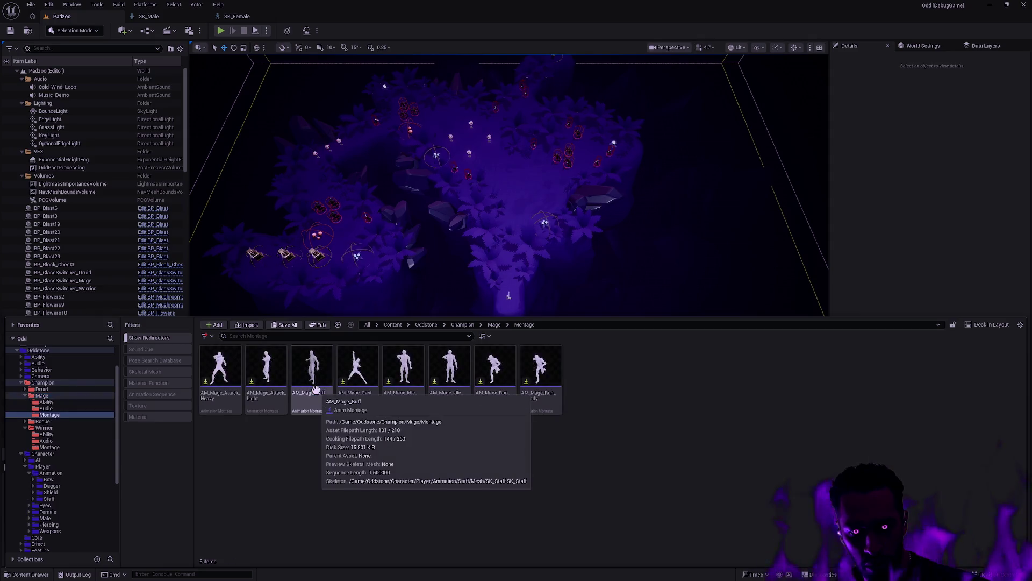
{"action": "key", "text": "alt+Left"}
{"action": "key", "text": "alt+Left"}
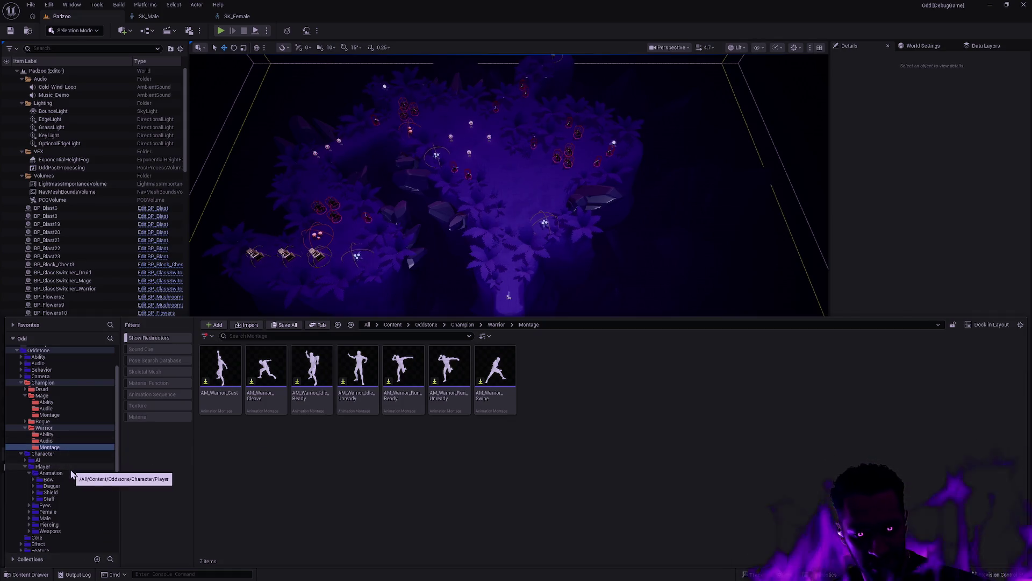
{"action": "key", "text": "alt+Tab"}
Scroll Anchorpoint's commit file grid to the bottom to show the warrior and shield rig, skeleton and mesh files.
{"action": "key", "text": "alt+Tab"}
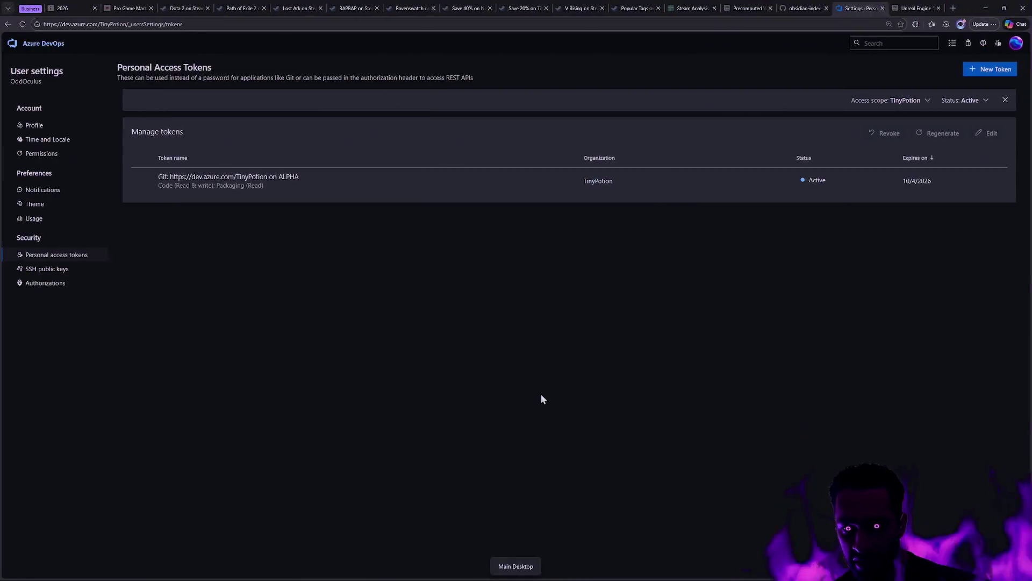
{"action": "key", "text": "alt+Tab"}
{"action": "left_click_drag", "start_coordinate": [750, 110], "coordinate": [755, 550]}
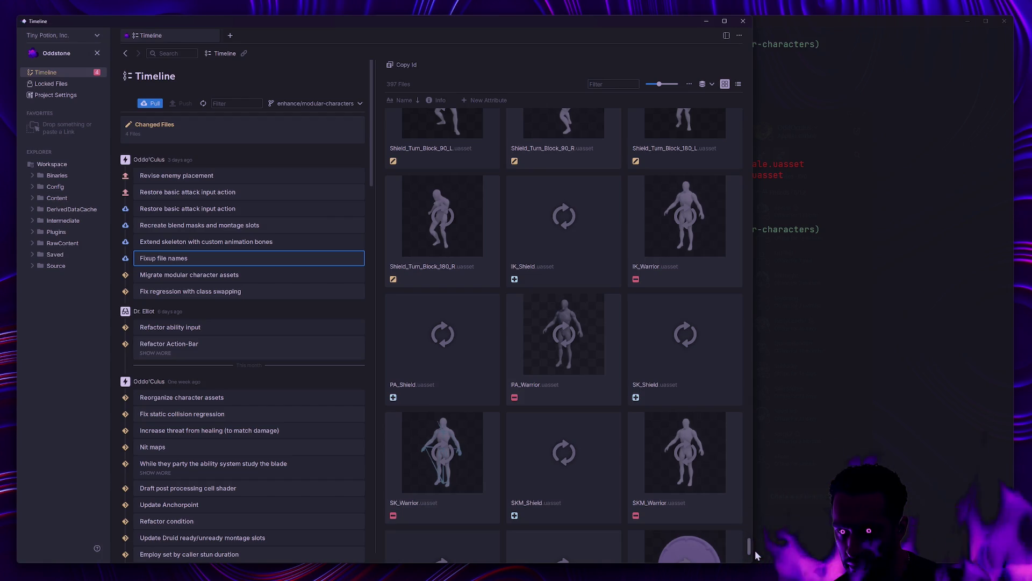
{"action": "left_click_drag", "start_coordinate": [755, 550], "coordinate": [754, 552]}
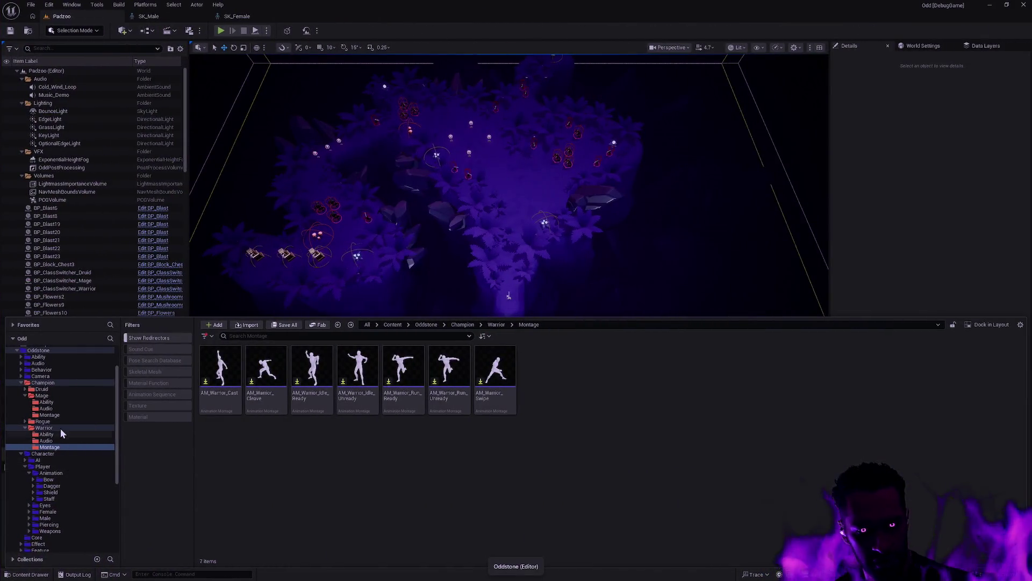
Navigate to the Shield Mesh folder and select all six warrior assets, IK_Warrior through SM_Warrior_Sword.
{"action": "left_click", "coordinate": [59, 429]}
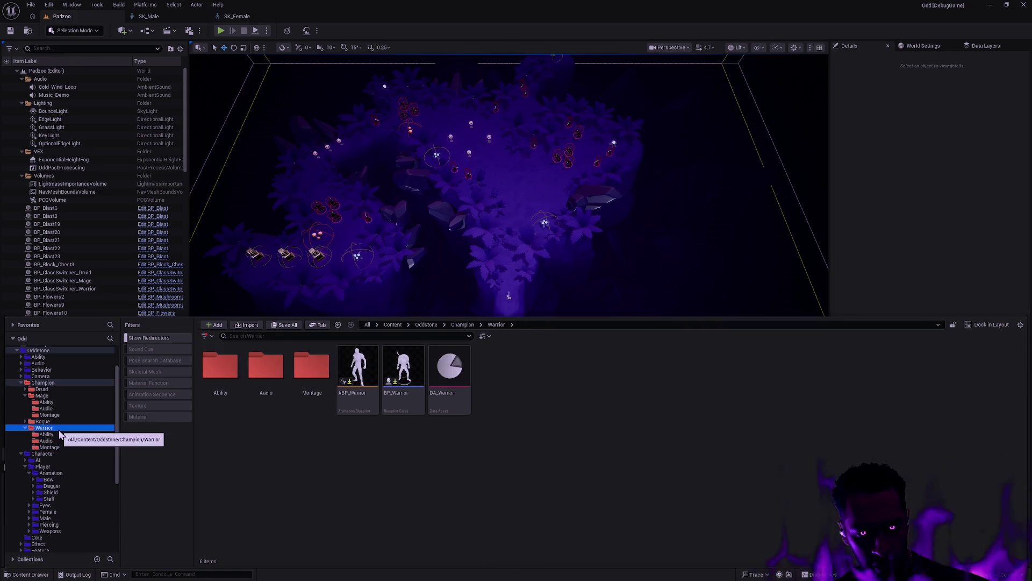
{"action": "double_click", "coordinate": [237, 393]}
{"action": "key", "text": "alt+Left"}
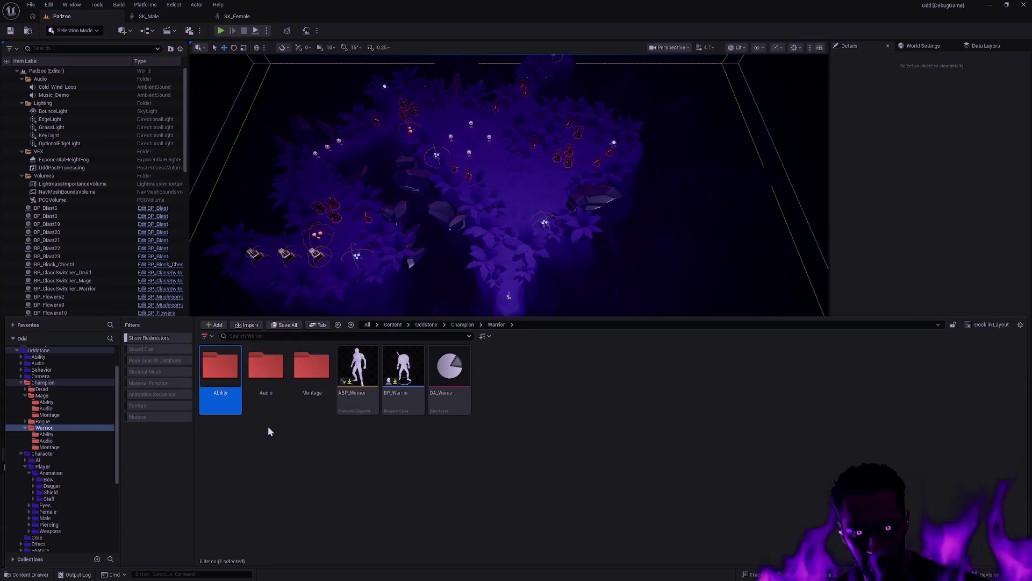
{"action": "left_click", "coordinate": [65, 492]}
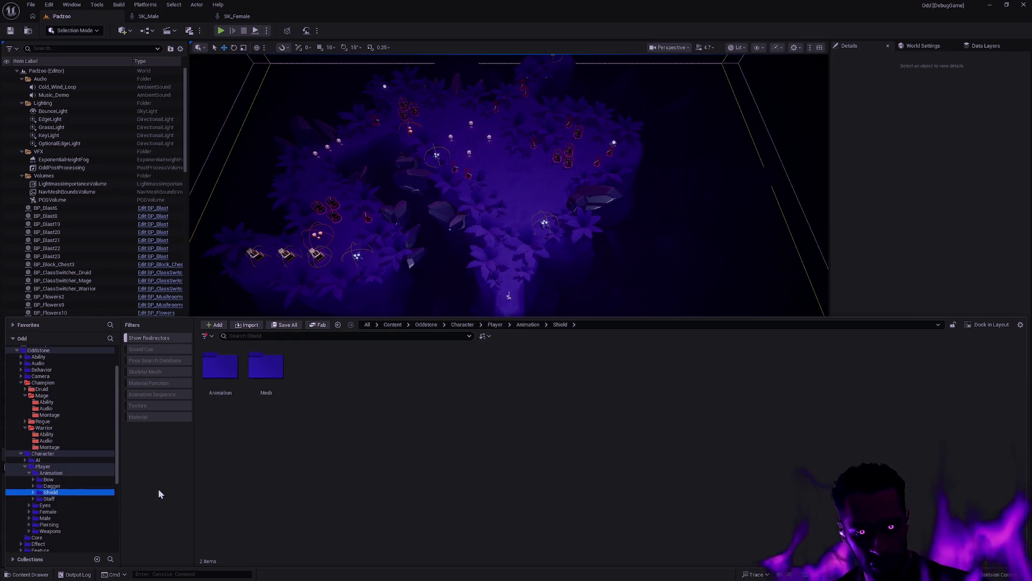
{"action": "double_click", "coordinate": [266, 366]}
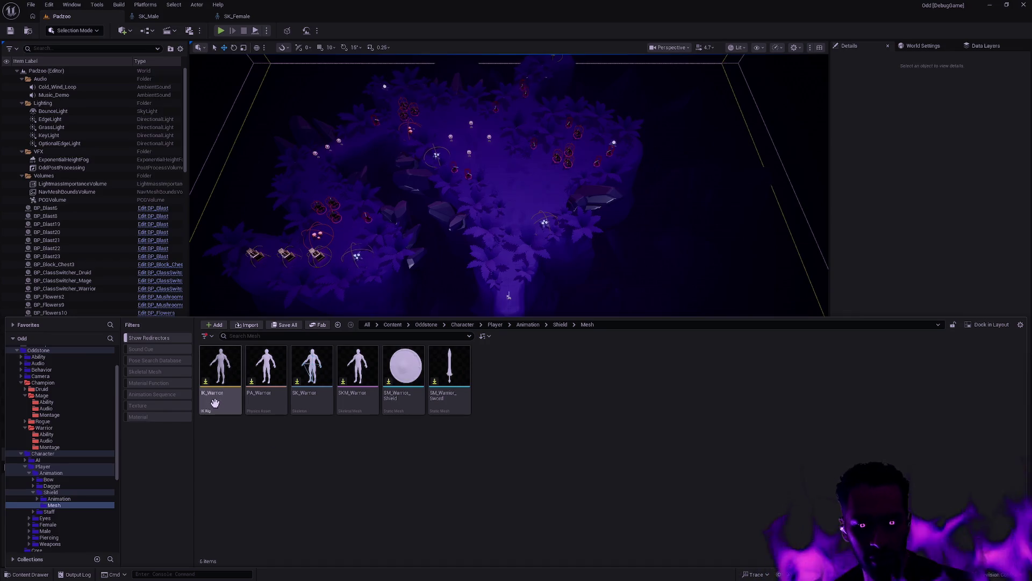
{"action": "left_click", "coordinate": [59, 499]}
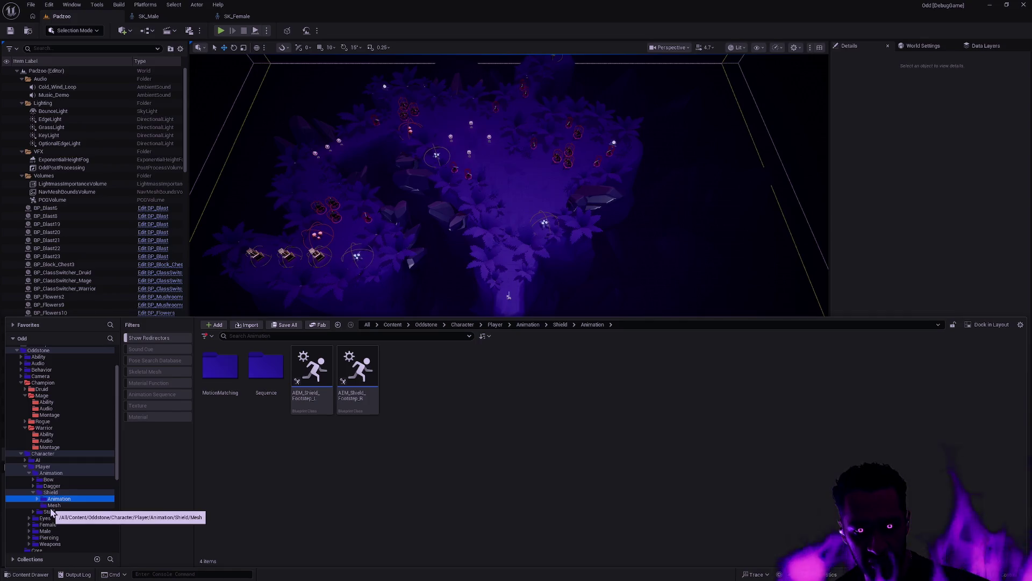
{"action": "left_click", "coordinate": [54, 506]}
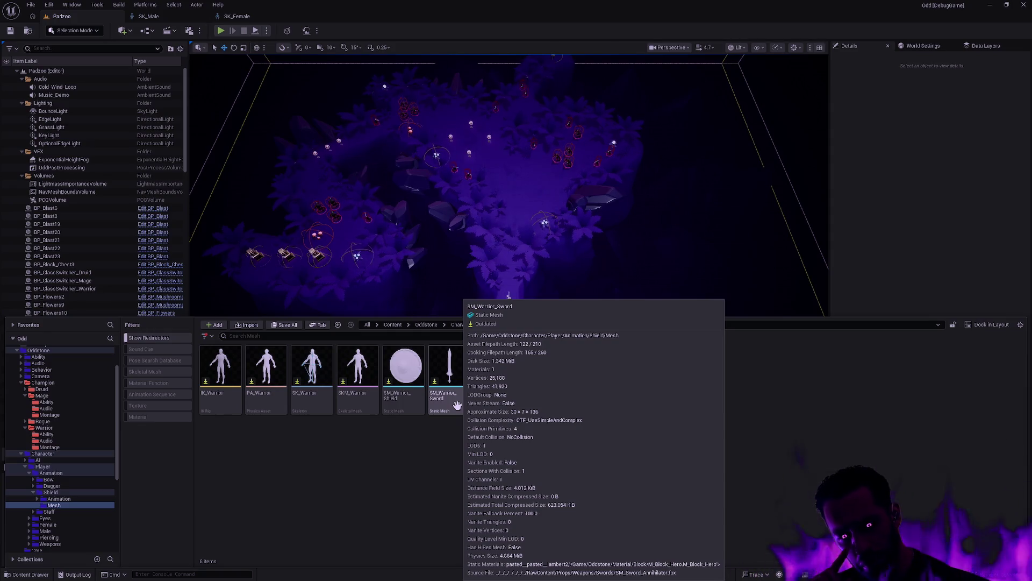
{"action": "left_click", "coordinate": [457, 405]}
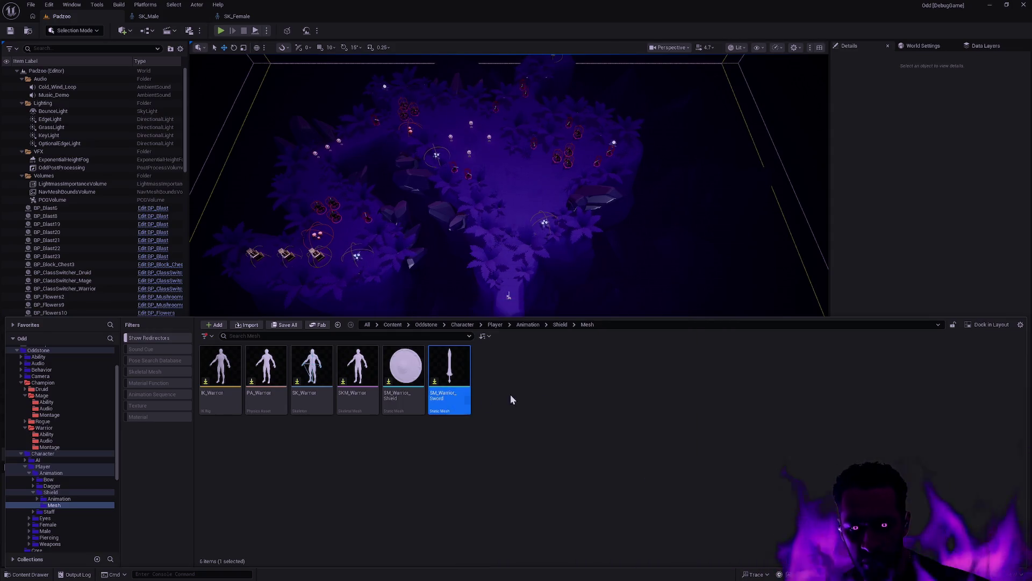
{"action": "left_click", "coordinate": [218, 387], "text": "shift"}
Batch-rename the six assets replacing 'Warrior' with 'Shield', checking them out and resuming Rider's debugger.
{"action": "key", "text": "F2"}
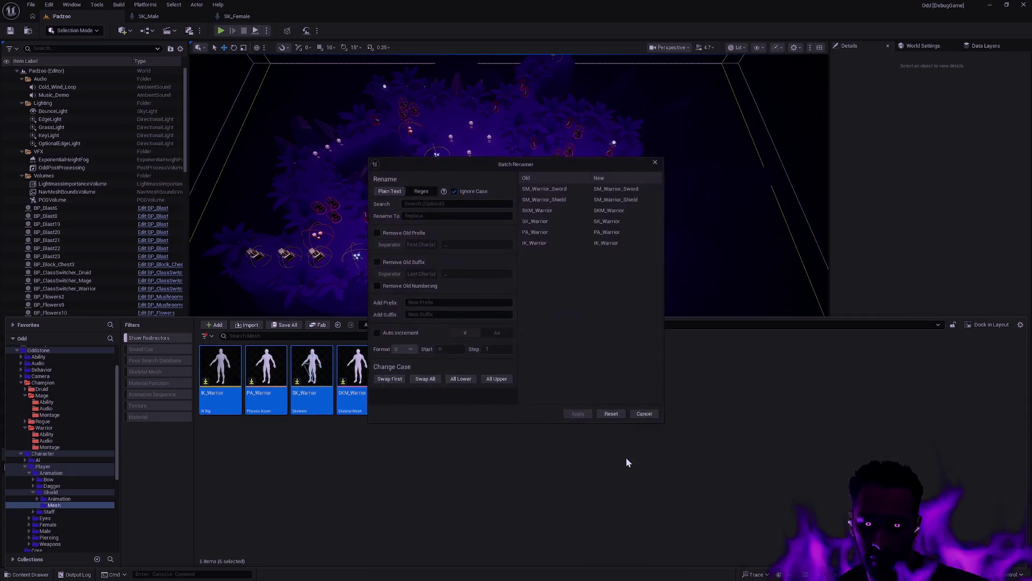
{"action": "left_click_drag", "start_coordinate": [562, 171], "coordinate": [665, 182]}
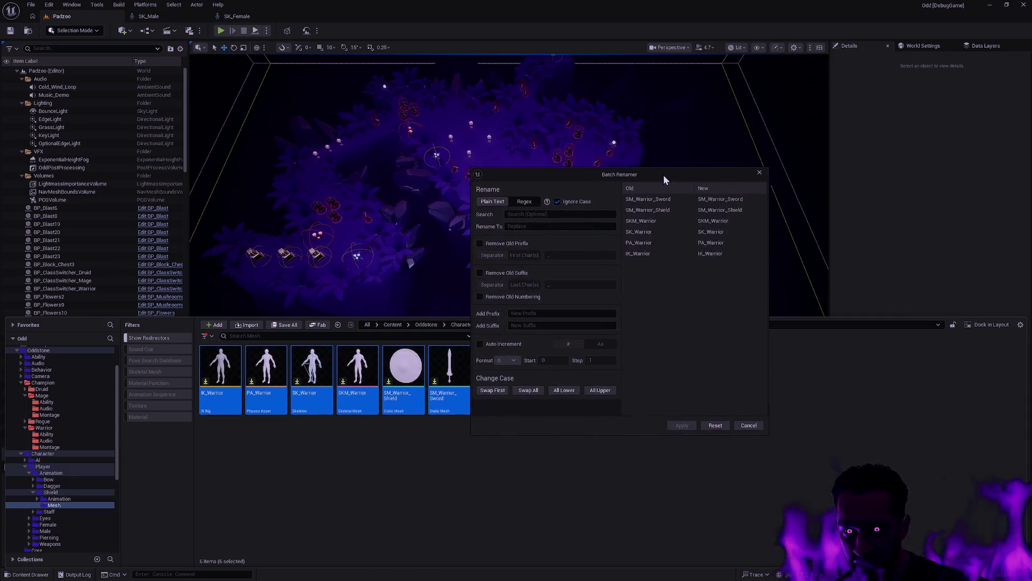
{"action": "left_click", "coordinate": [569, 215]}
{"action": "type", "text": "Warrior"}
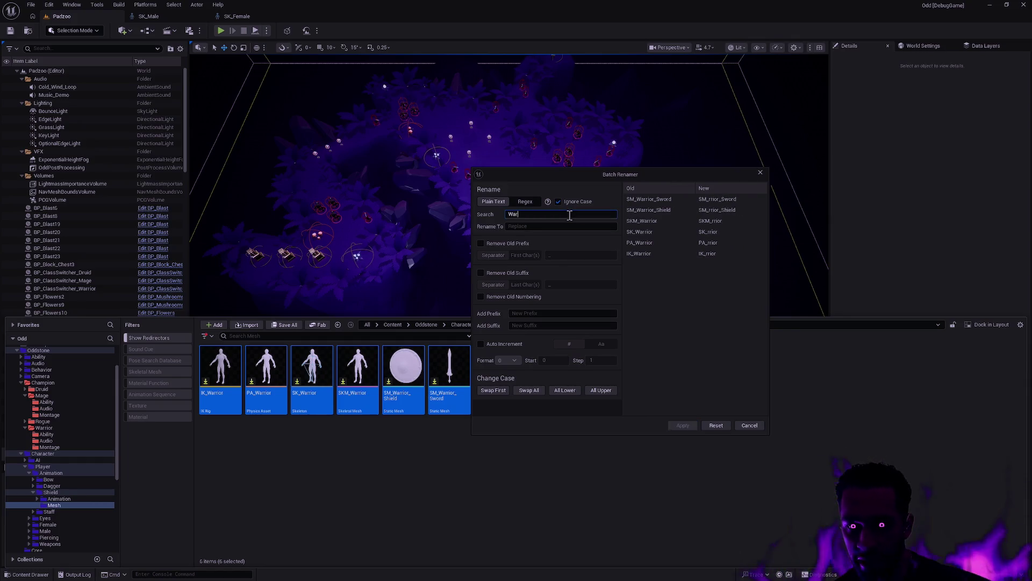
{"action": "key", "text": "Tab"}
{"action": "type", "text": "Shield"}
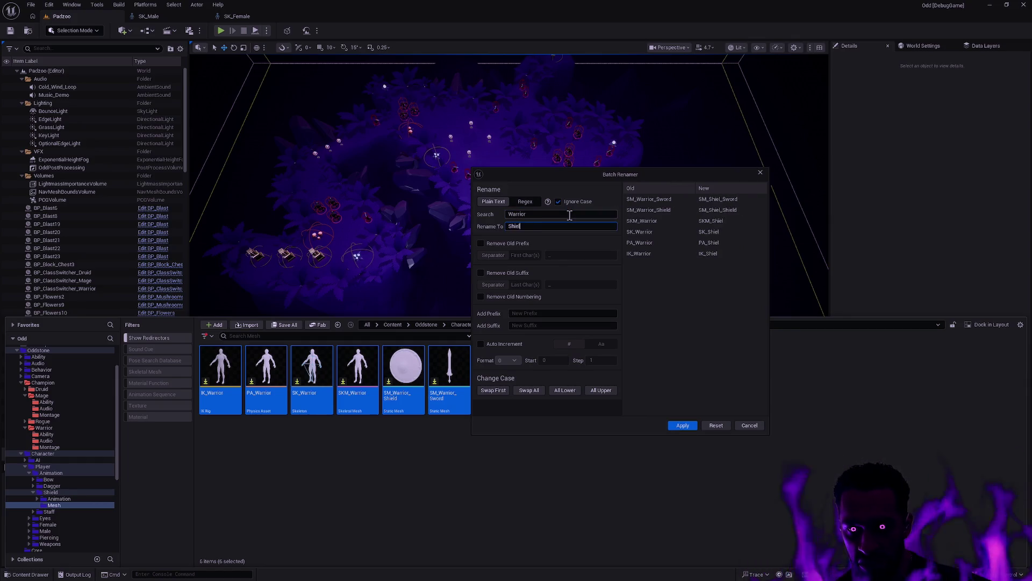
{"action": "left_click", "coordinate": [684, 427]}
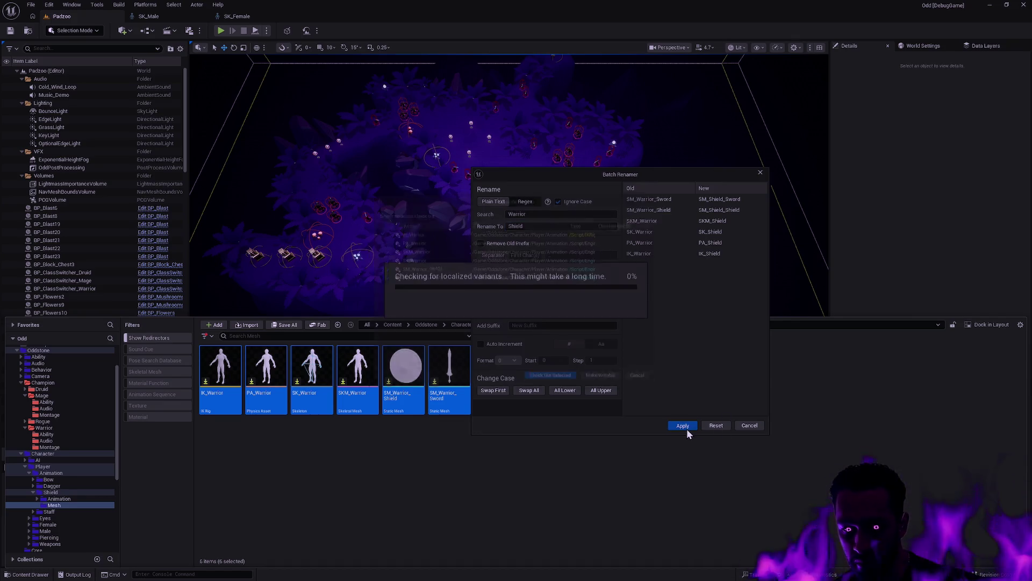
{"action": "left_click", "coordinate": [560, 383]}
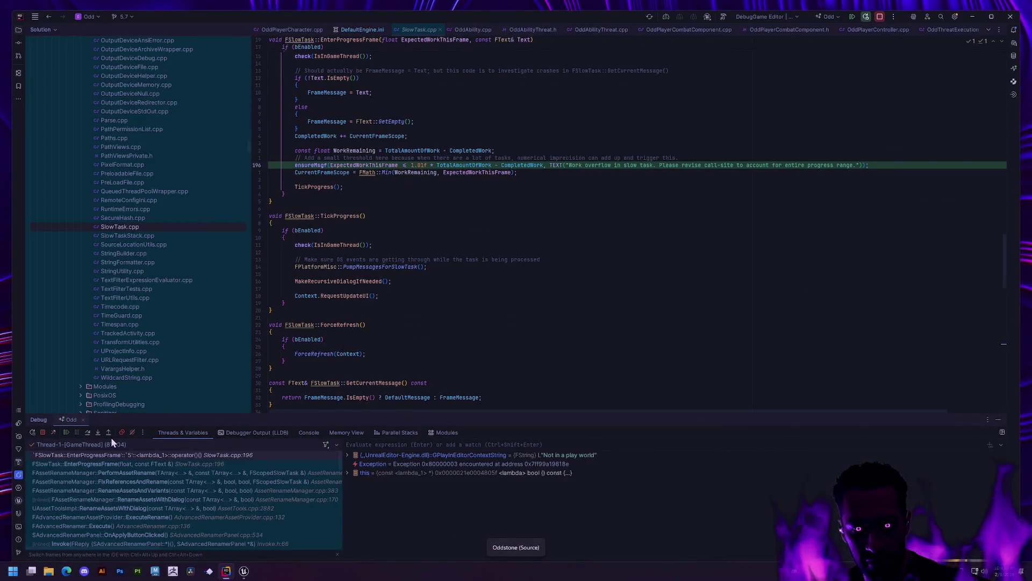
{"action": "left_click", "coordinate": [66, 433]}
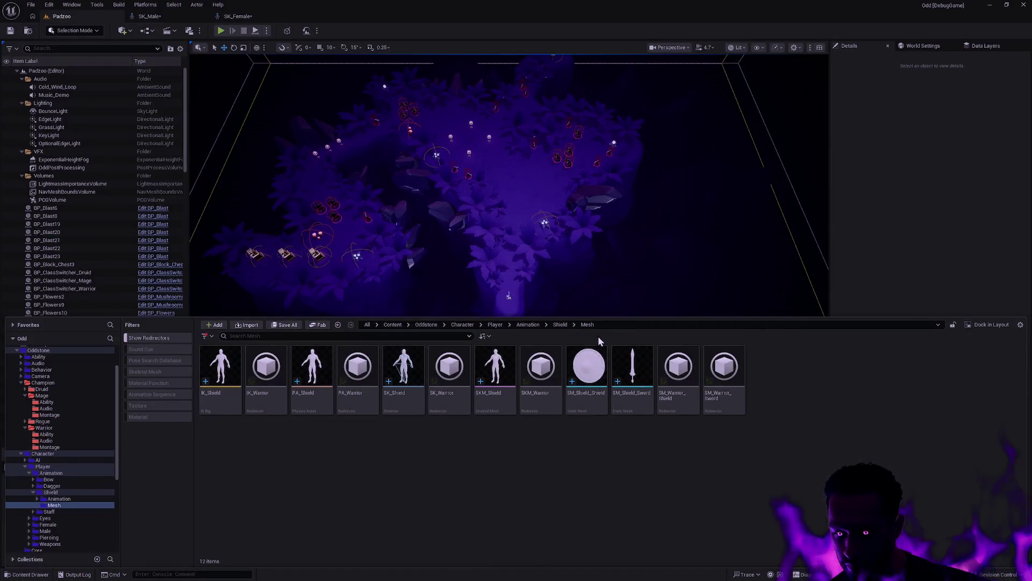
Run Fix Up Redirectors on the Mesh folder and check out the referencing assets.
{"action": "right_click", "coordinate": [56, 505]}
{"action": "left_click", "coordinate": [108, 436]}
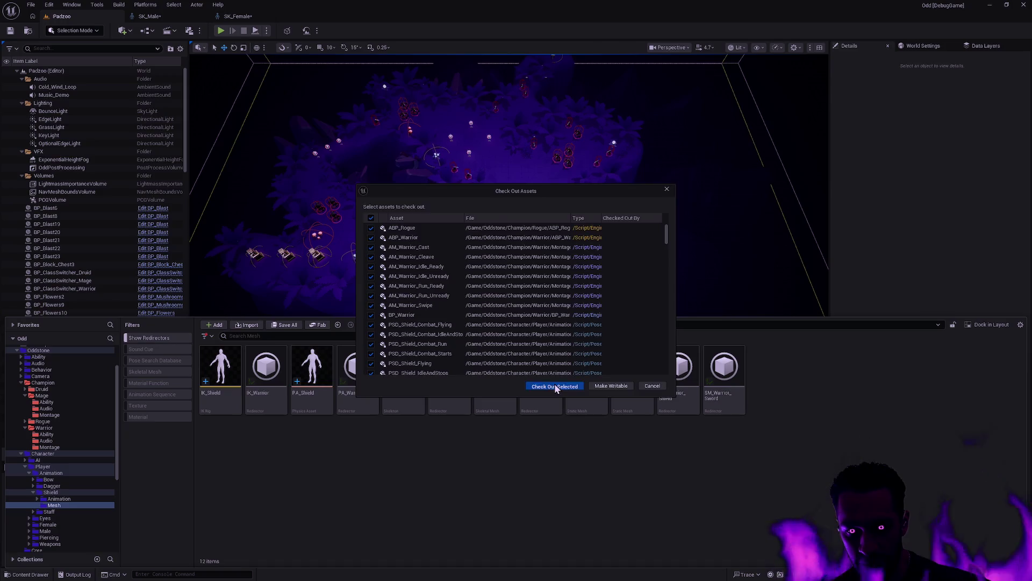
{"action": "left_click", "coordinate": [554, 383]}
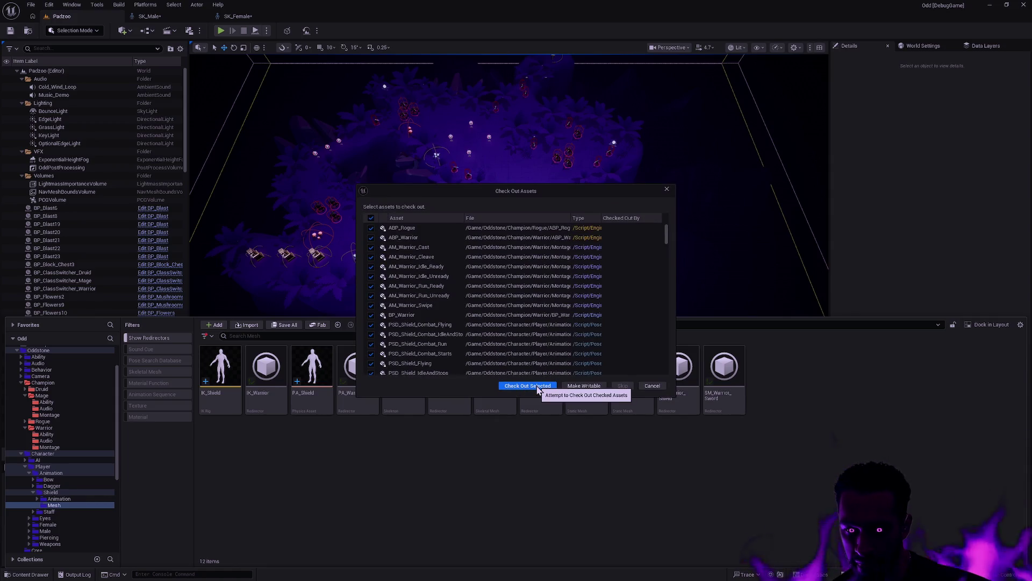
{"action": "left_click", "coordinate": [538, 386]}
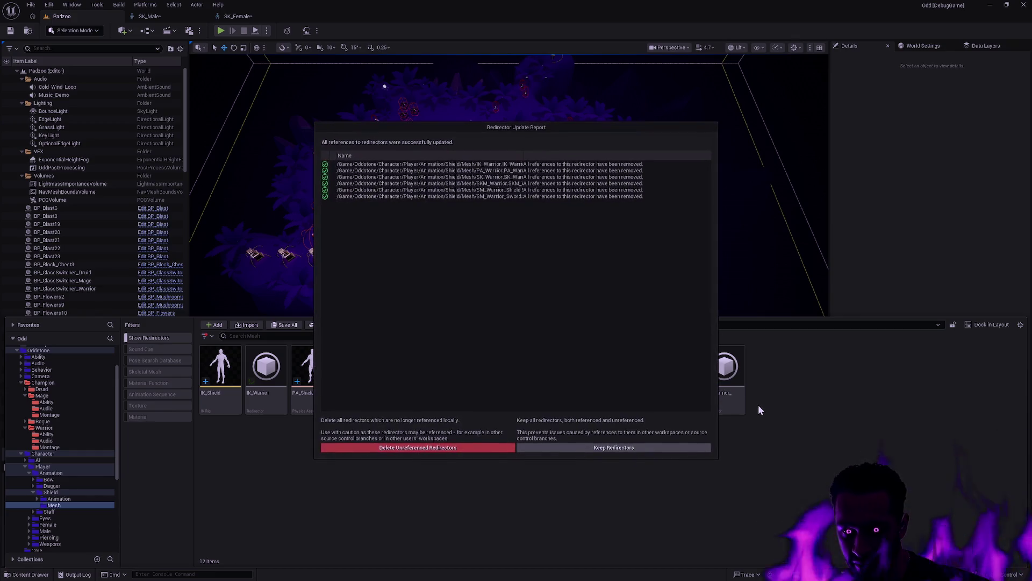
Delete the unreferenced Warrior redirectors and open SM_Shield_Sword.
{"action": "left_click", "coordinate": [421, 448]}
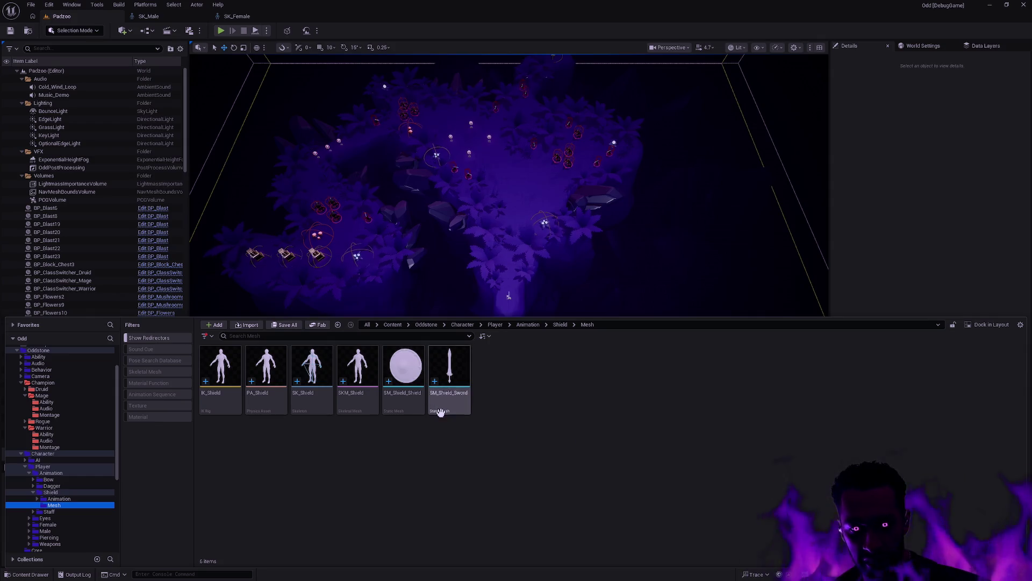
{"action": "double_click", "coordinate": [438, 410]}
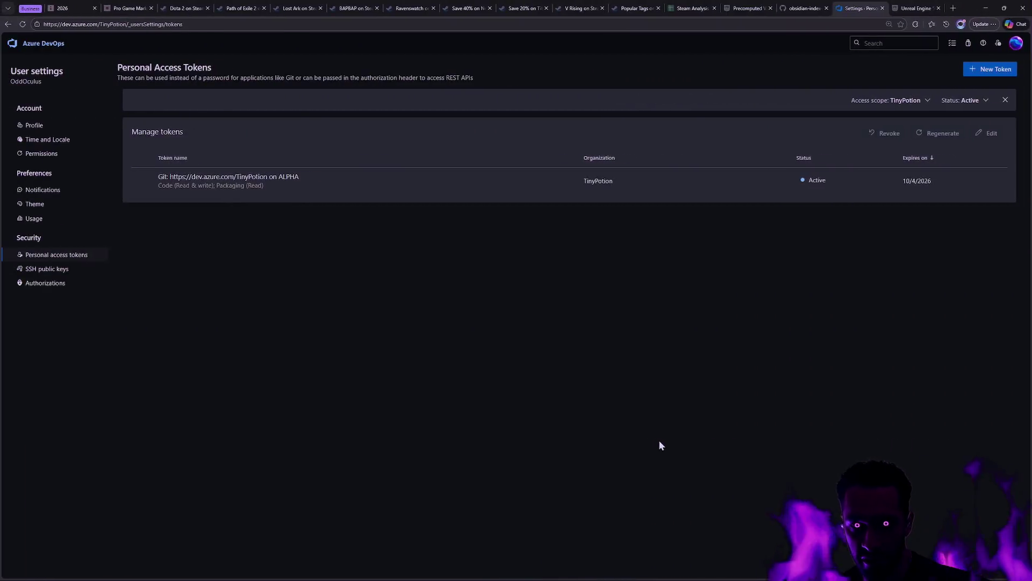
Run gs, scroll back through the status output, and select the SK_Female and SK_Male lines.
{"action": "type", "text": "gs"}
{"action": "key", "text": "Return"}
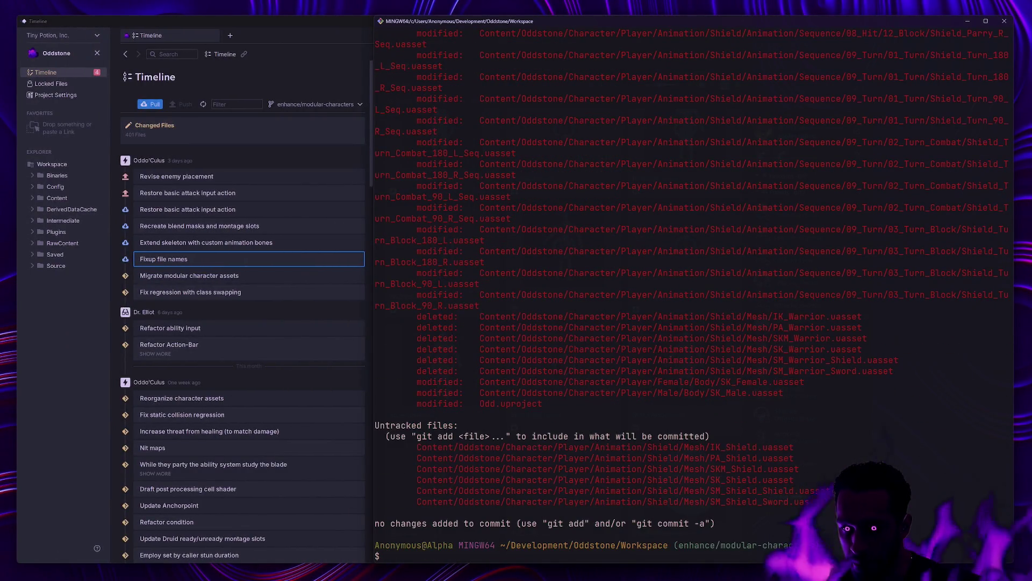
{"action": "scroll", "coordinate": [929, 371], "scroll_direction": "up", "scroll_amount": 10}
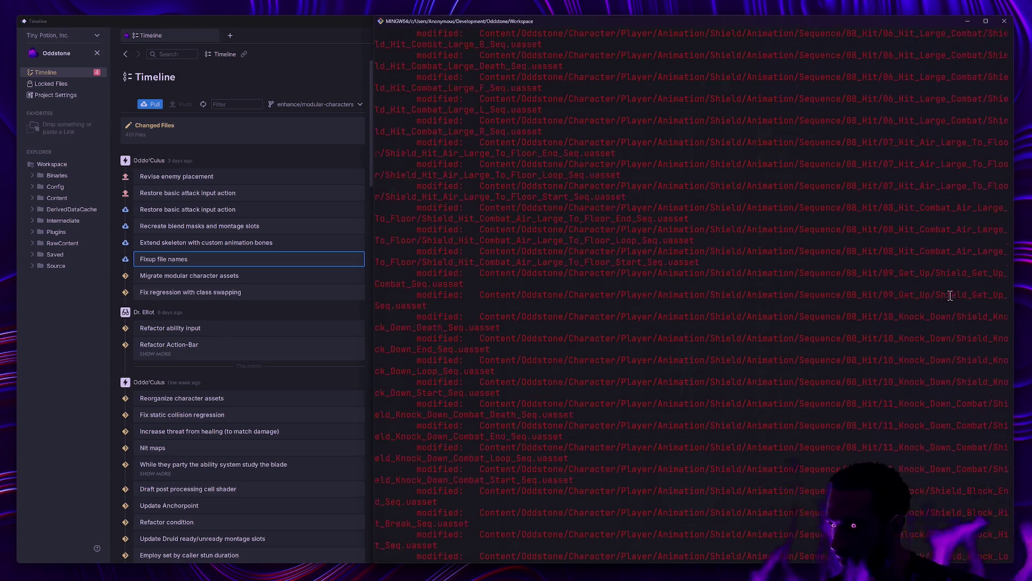
{"action": "scroll", "coordinate": [866, 421], "scroll_direction": "up", "scroll_amount": 10}
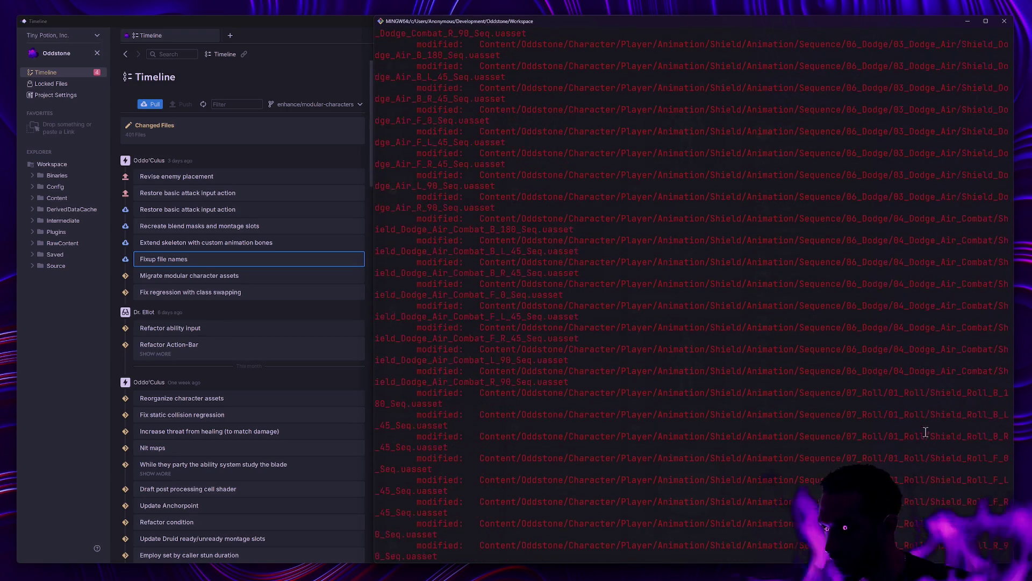
{"action": "scroll", "coordinate": [842, 419], "scroll_direction": "up", "scroll_amount": 10}
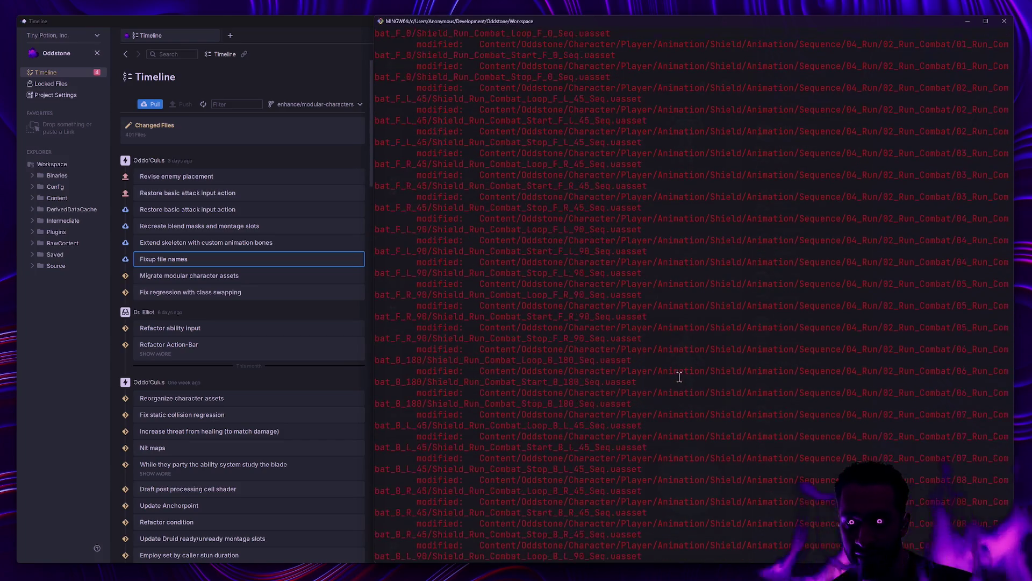
{"action": "scroll", "coordinate": [678, 377], "scroll_direction": "up", "scroll_amount": 10}
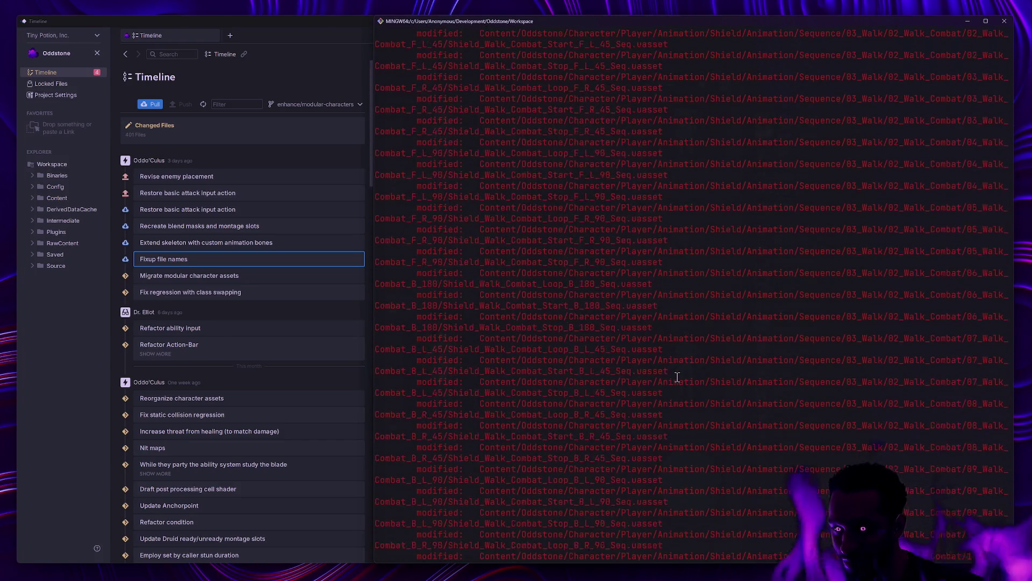
{"action": "scroll", "coordinate": [675, 376], "scroll_direction": "up", "scroll_amount": 15}
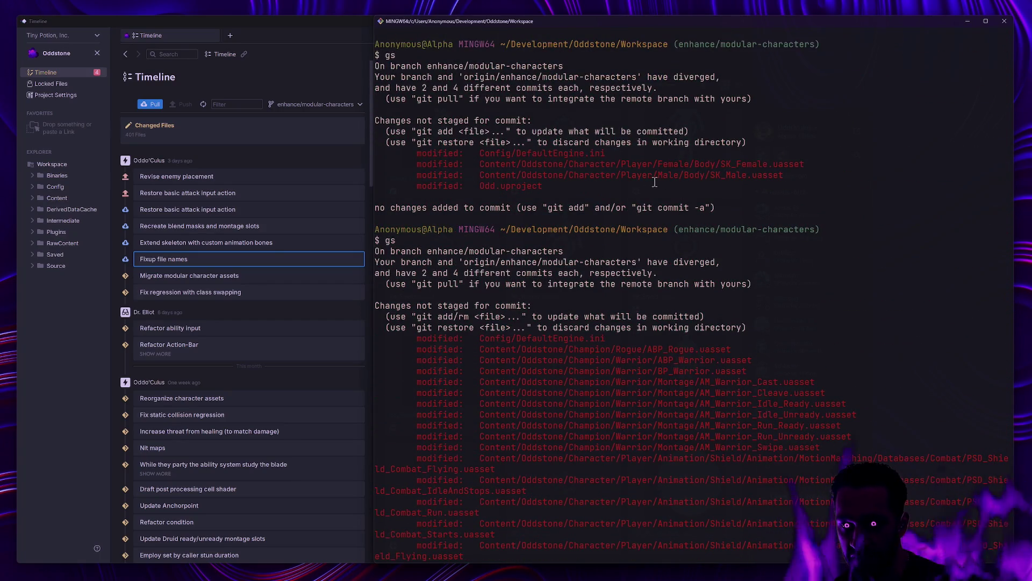
{"action": "left_click_drag", "start_coordinate": [501, 164], "coordinate": [594, 176]}
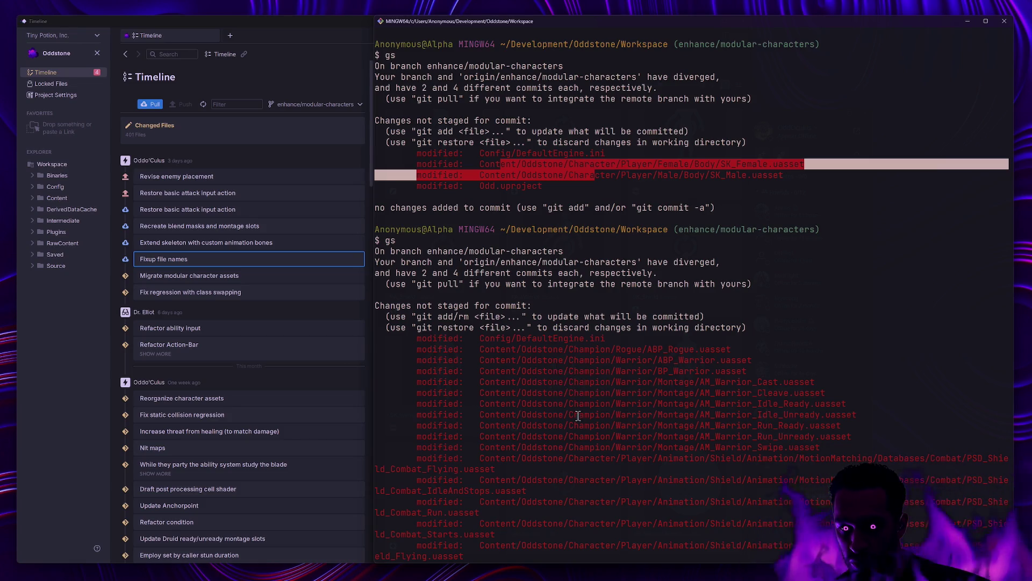
Stage the Content/Oddstone/Champion folder and recheck the status with gs.
{"action": "type", "text": "ga Content/"}
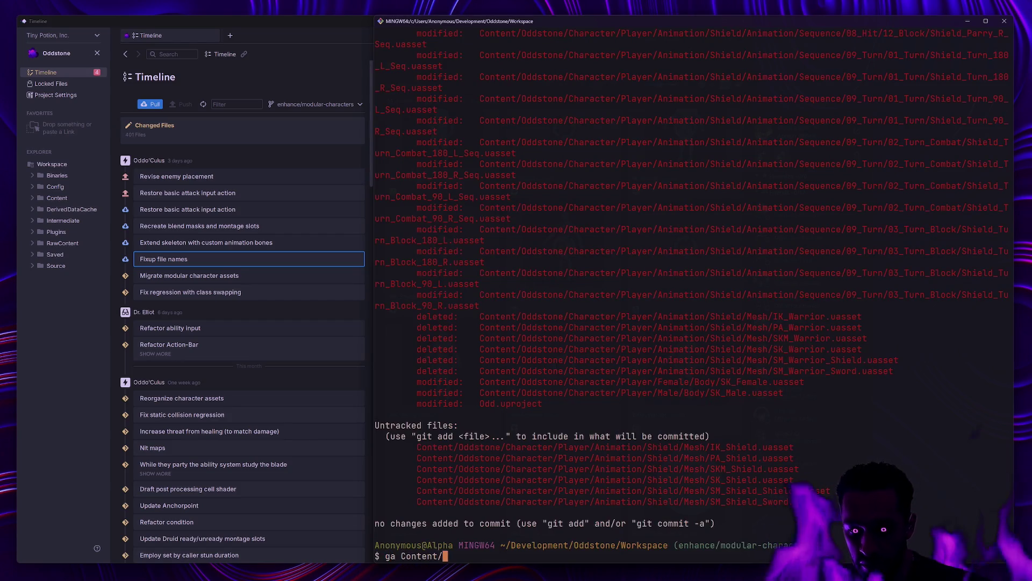
{"action": "type", "text": "Oddstone/Champion"}
{"action": "key", "text": "Return"}
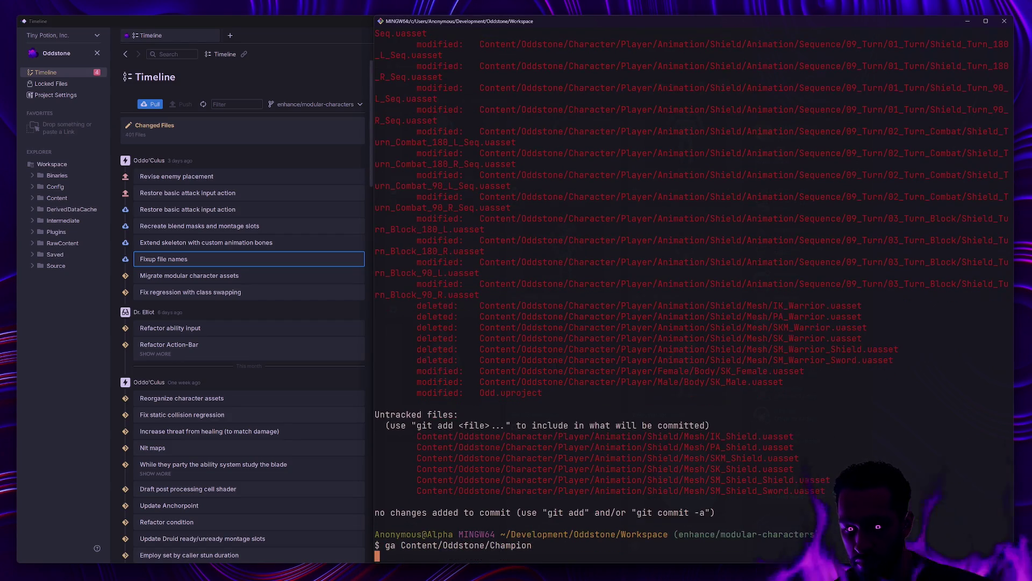
{"action": "type", "text": "gs"}
{"action": "key", "text": "Return"}
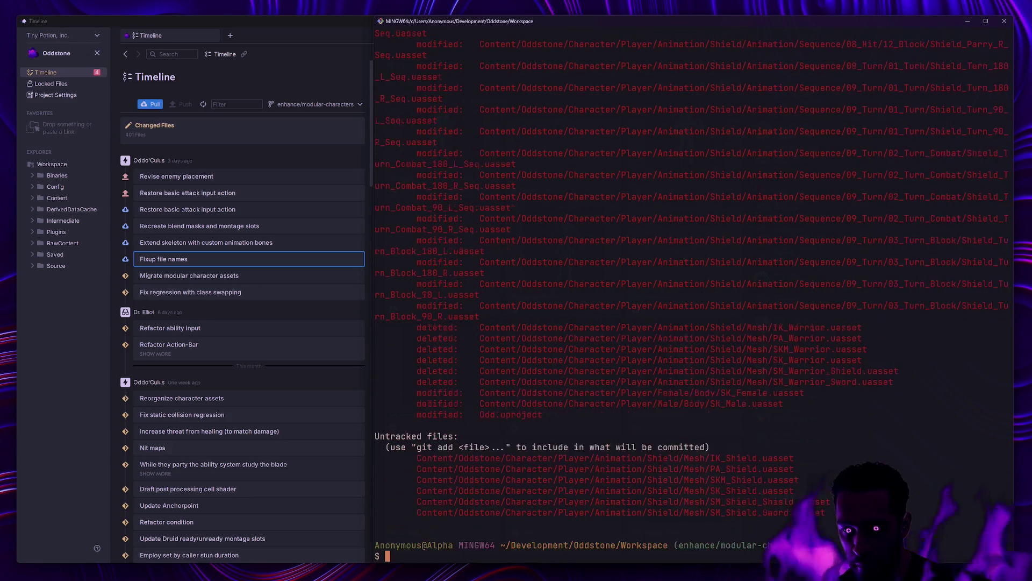
Stage the changes in Content/Oddstone/Character/Player/Female/.
{"action": "type", "text": "ga Content/odd"}
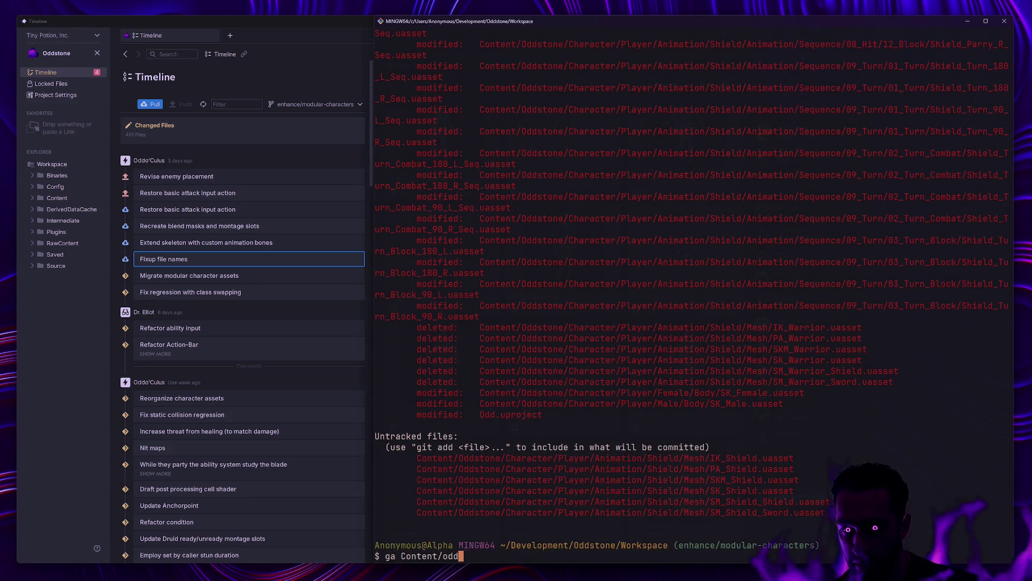
{"action": "type", "text": "stone/Charact"}
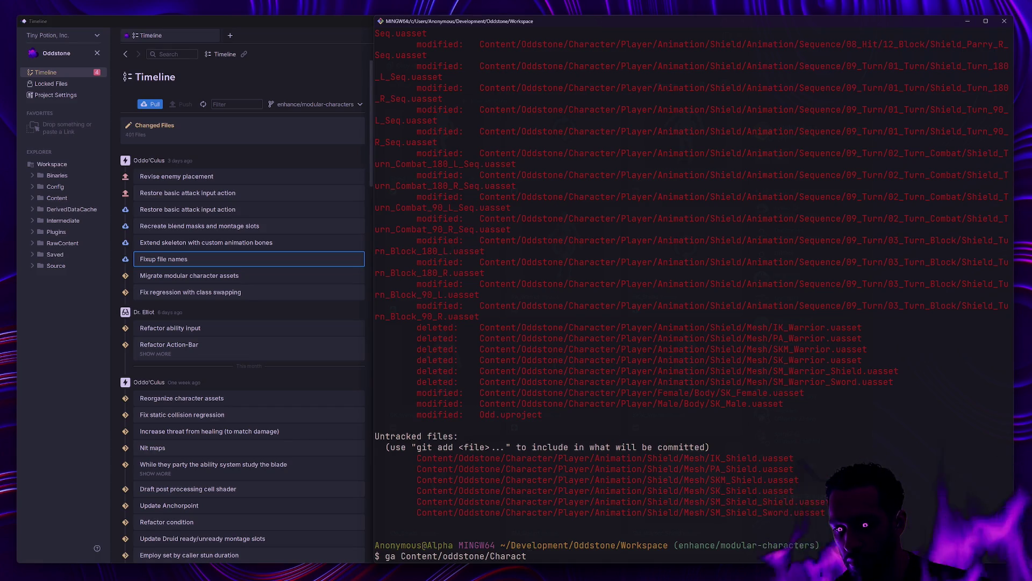
{"action": "type", "text": "er/"}
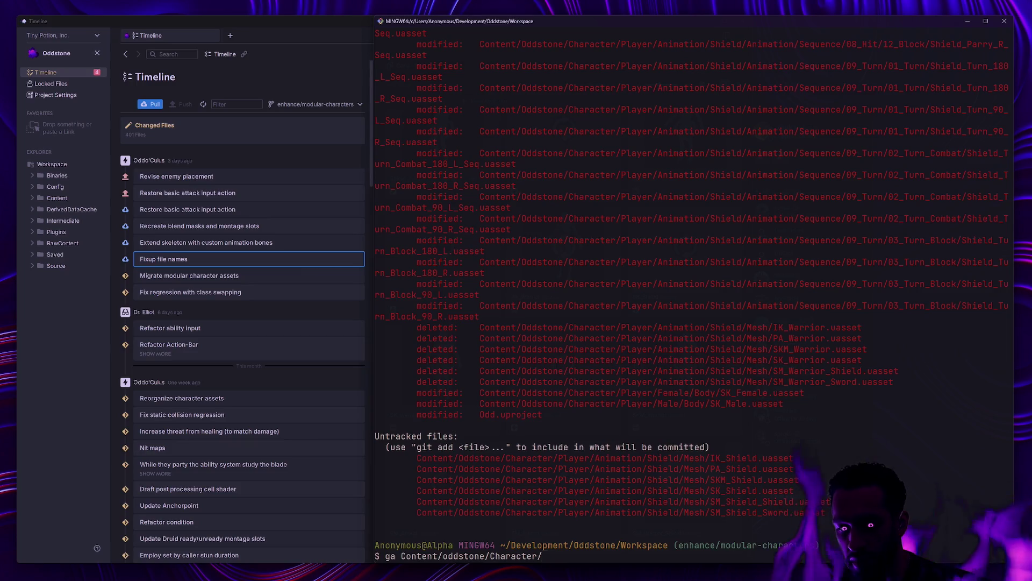
{"action": "key", "text": "BackSpace"}
{"action": "key", "text": "BackSpace"}
{"action": "key", "text": "BackSpace"}
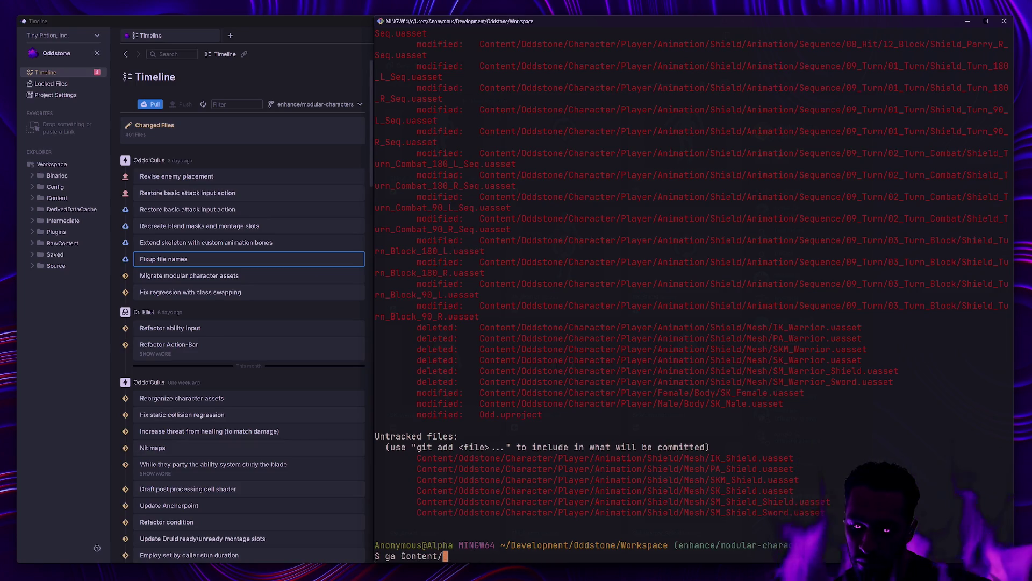
{"action": "type", "text": "Oddst"}
{"action": "key", "text": "Tab"}
{"action": "type", "text": "Character"}
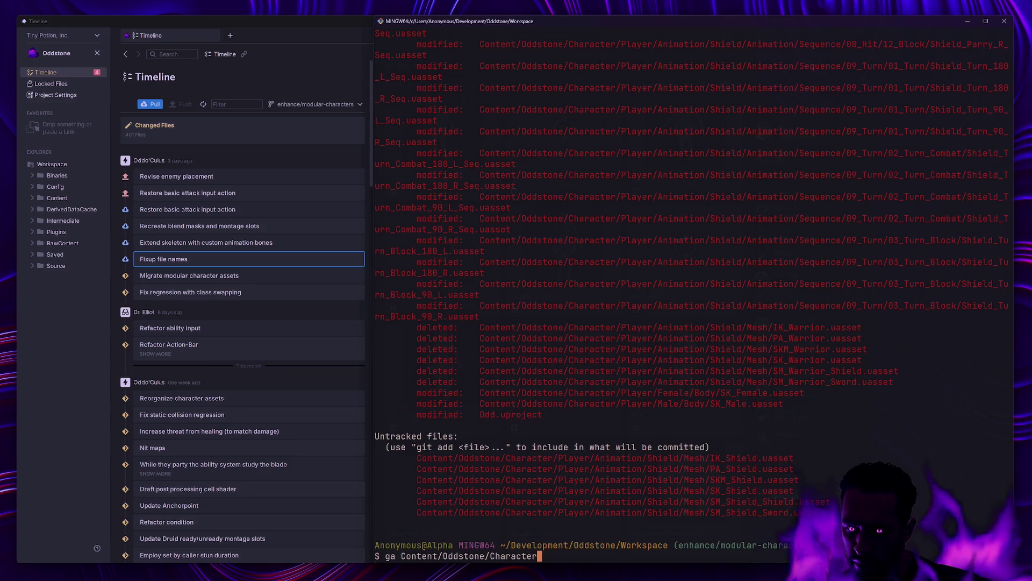
{"action": "key", "text": "BackSpace"}
{"action": "key", "text": "BackSpace"}
{"action": "key", "text": "BackSpace"}
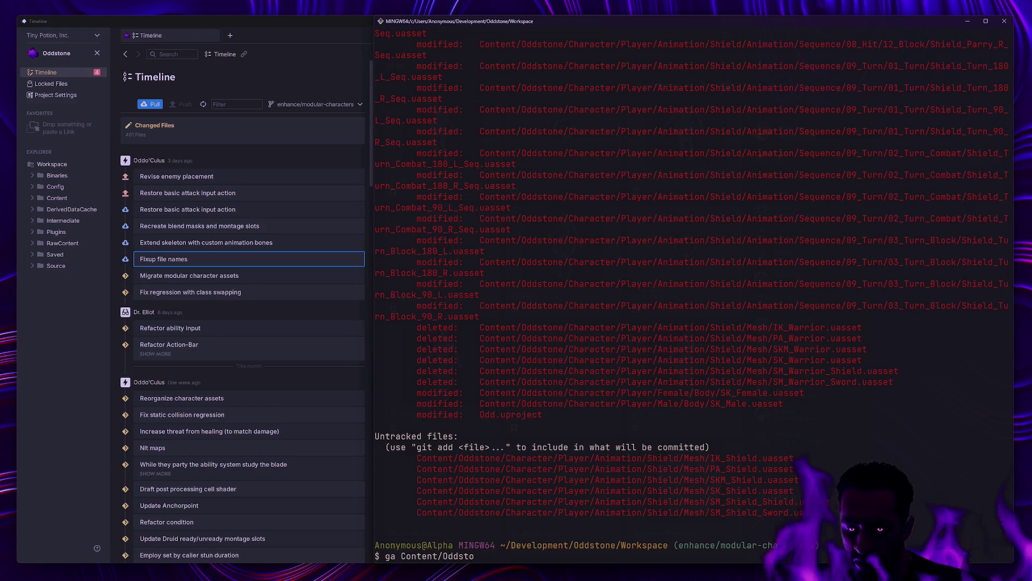
{"action": "type", "text": "ne/Character/"}
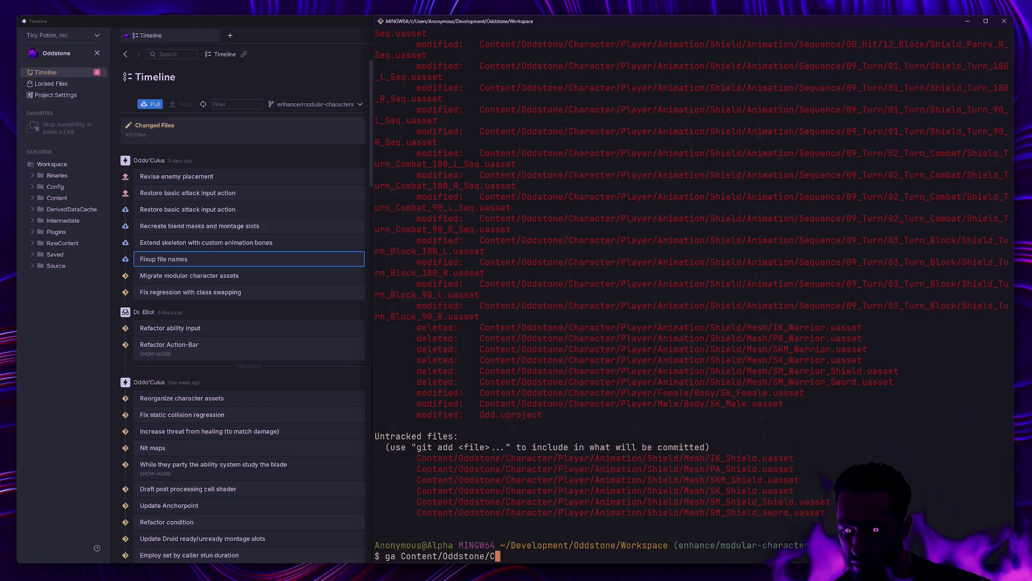
{"action": "type", "text": "Player/"}
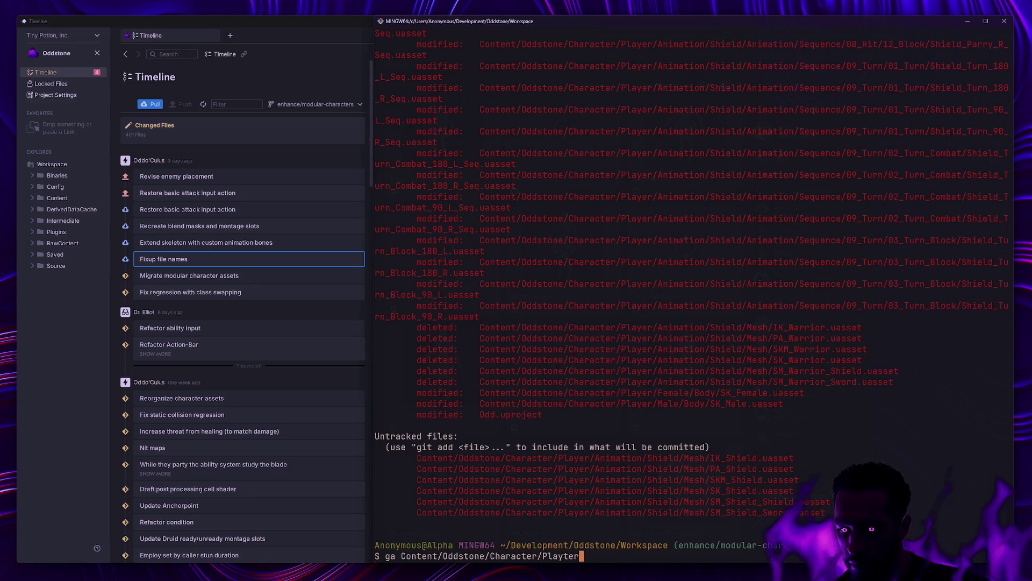
{"action": "key", "text": "BackSpace"}
{"action": "key", "text": "BackSpace"}
{"action": "key", "text": "BackSpace"}
Stage the Player/Male folder's changes as well.
{"action": "key", "text": "BackSpace"}
{"action": "type", "text": "yer/Female/"}
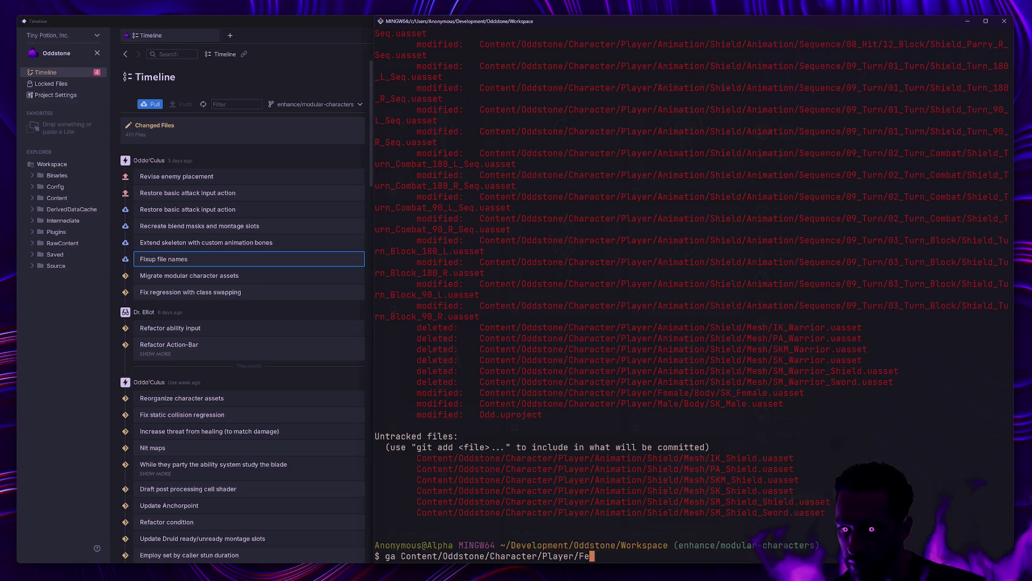
{"action": "key", "text": "Return"}
{"action": "key", "text": "Up"}
{"action": "key", "text": "BackSpace"}
{"action": "key", "text": "BackSpace"}
{"action": "key", "text": "BackSpace"}
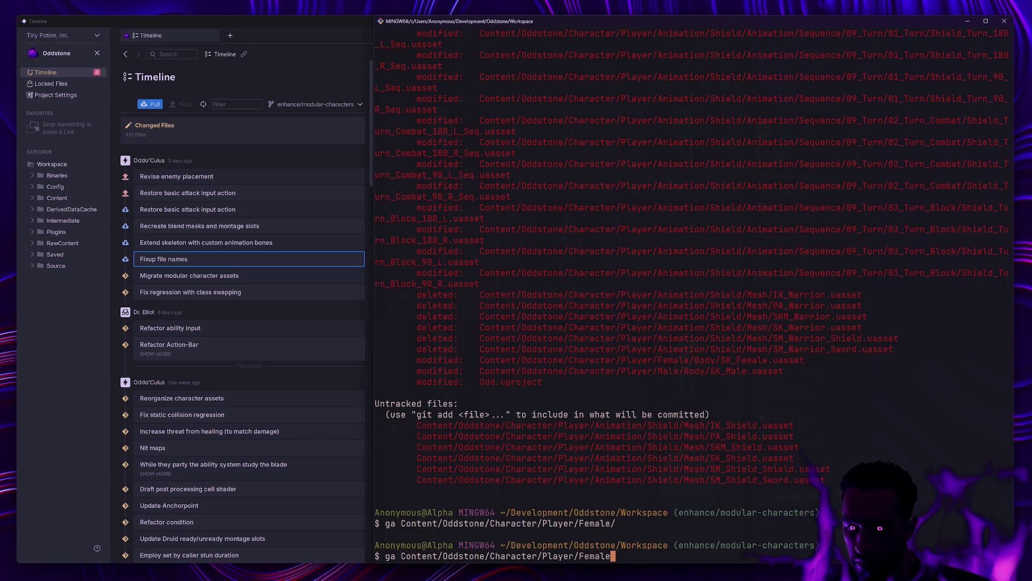
{"action": "type", "text": "Male"}
{"action": "key", "text": "Return"}
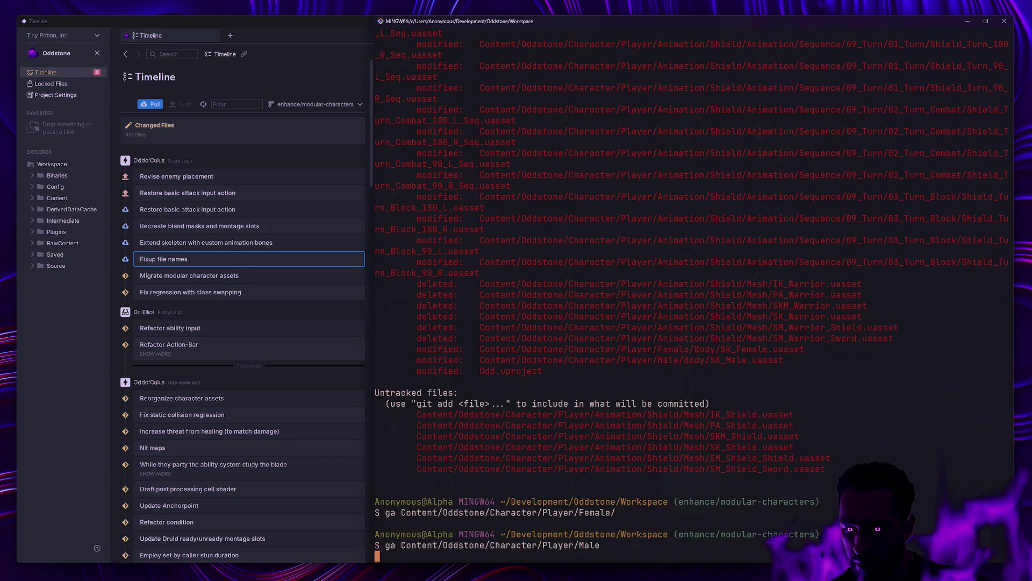
Review the full git status output, briefly pasting and erasing the SK_Female file path.
{"action": "type", "text": "gs"}
{"action": "key", "text": "Return"}
{"action": "scroll", "coordinate": [777, 431], "scroll_direction": "up", "scroll_amount": 10}
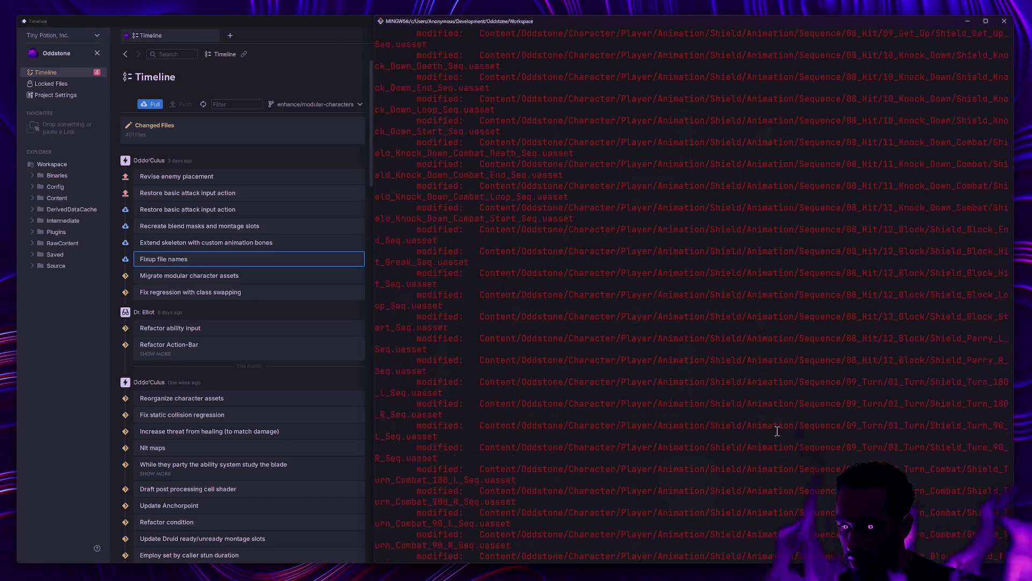
{"action": "scroll", "coordinate": [777, 431], "scroll_direction": "up", "scroll_amount": 10}
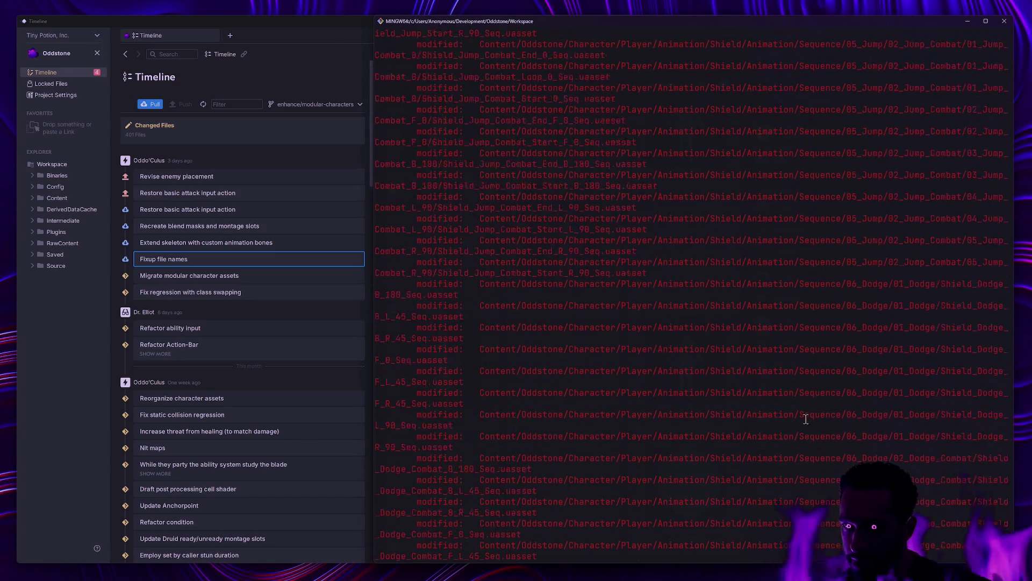
{"action": "scroll", "coordinate": [806, 419], "scroll_direction": "up", "scroll_amount": 10}
{"action": "scroll", "coordinate": [811, 419], "scroll_direction": "down", "scroll_amount": 20}
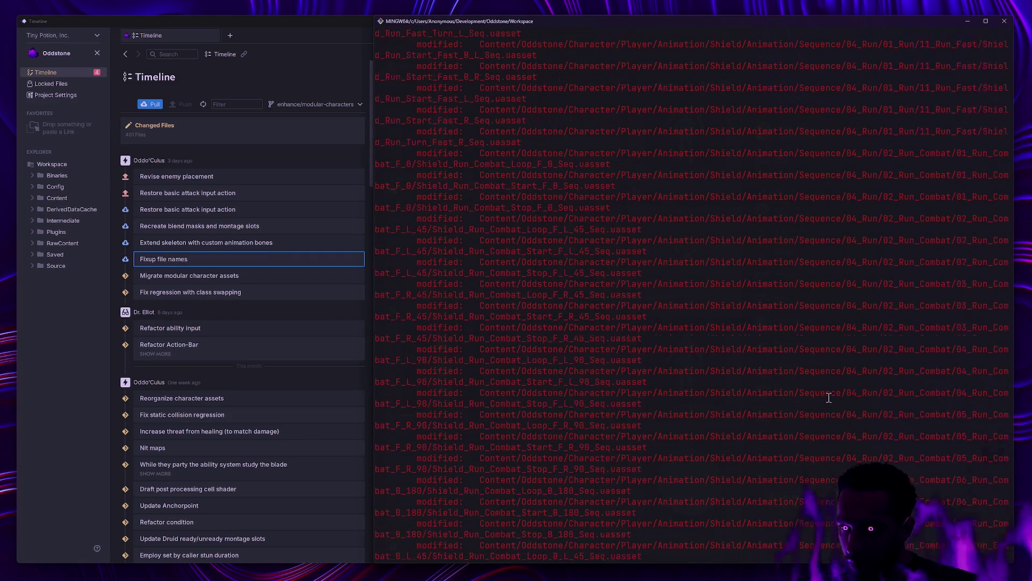
{"action": "scroll", "coordinate": [823, 414], "scroll_direction": "down", "scroll_amount": 10}
{"action": "type", "text": "ent/Oddstone/Character/Player/Female/Body/SK_Female.uasset"}
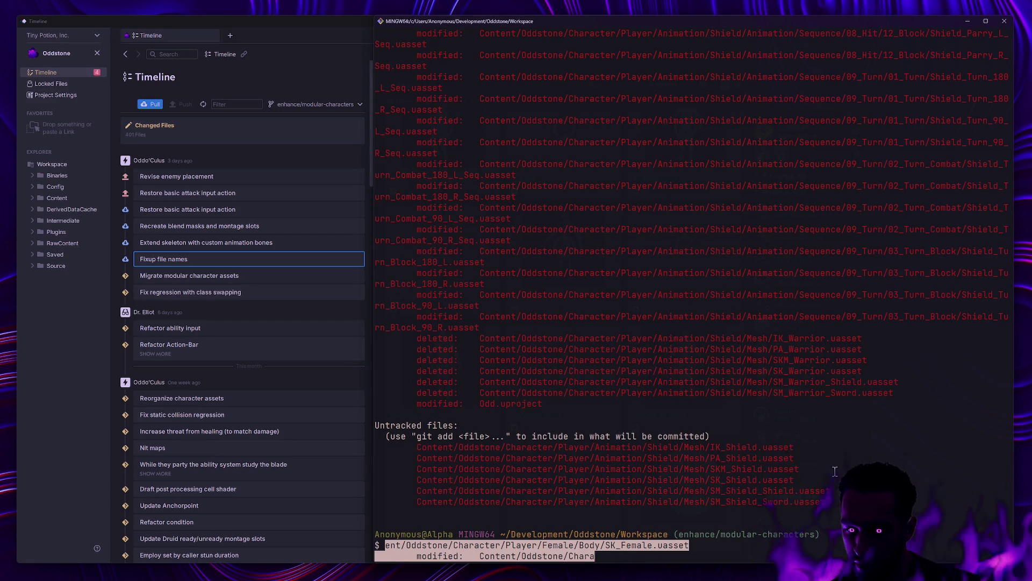
{"action": "key", "text": "BackSpace"}
{"action": "key", "text": "BackSpace"}
{"action": "key", "text": "BackSpace"}
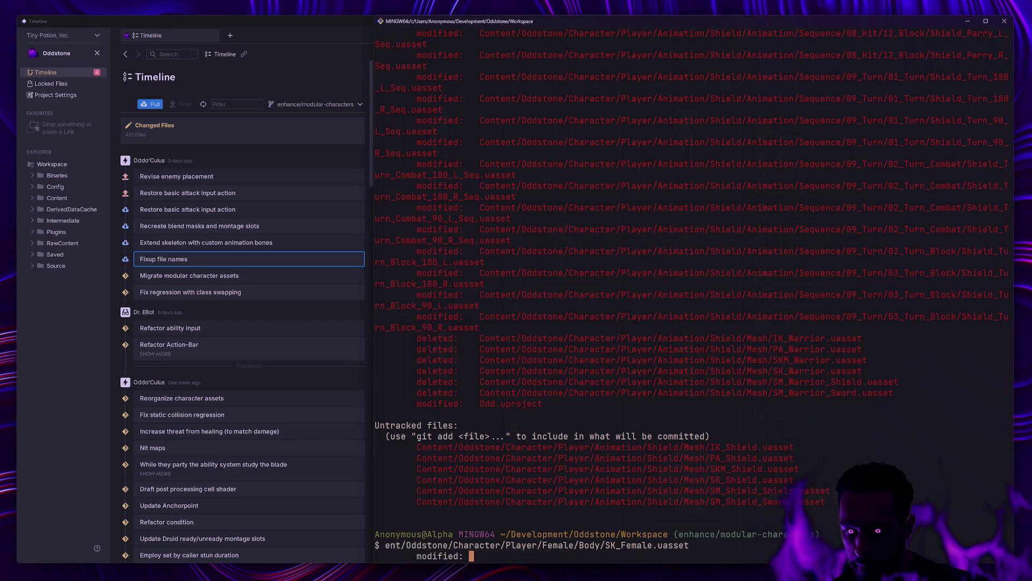
{"action": "key", "text": "BackSpace"}
{"action": "key", "text": "BackSpace"}
{"action": "key", "text": "BackSpace"}
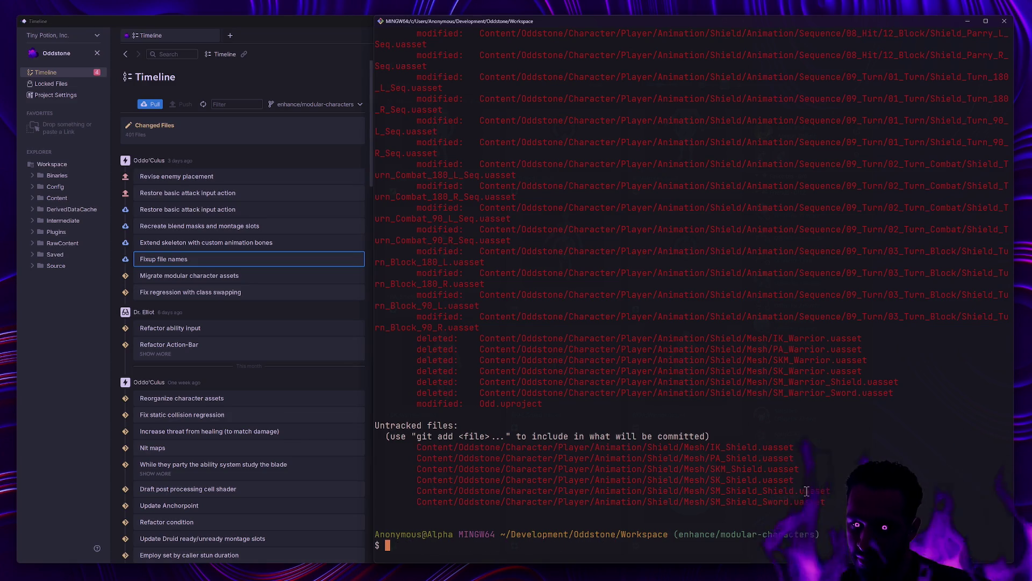
{"action": "scroll", "coordinate": [807, 491], "scroll_direction": "up", "scroll_amount": 6}
{"action": "scroll", "coordinate": [898, 460], "scroll_direction": "down", "scroll_amount": 6}
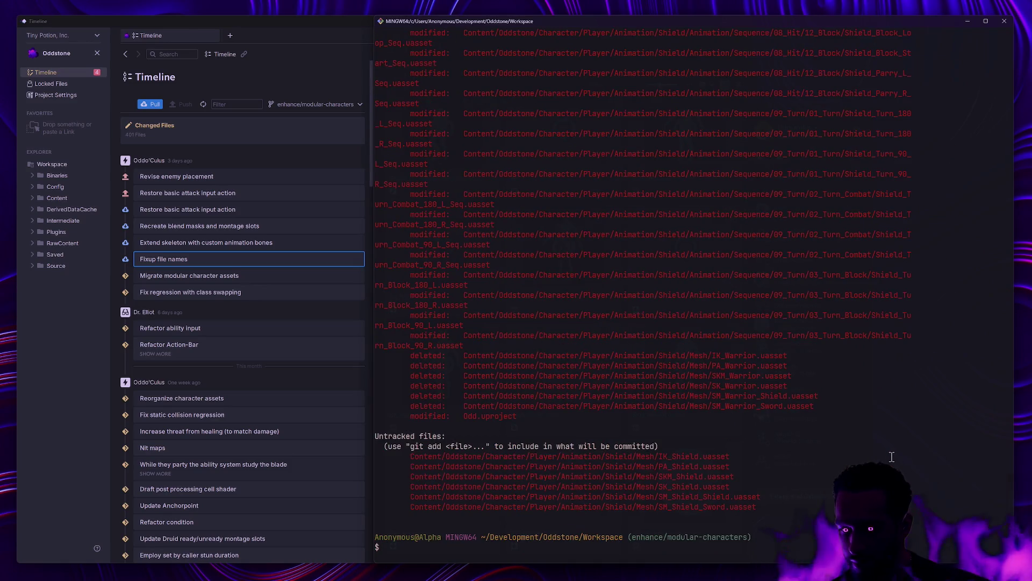
Clear the terminal and scroll through a fresh gs status listing.
{"action": "type", "text": "clear"}
{"action": "key", "text": "Return"}
{"action": "type", "text": "gs"}
{"action": "key", "text": "Return"}
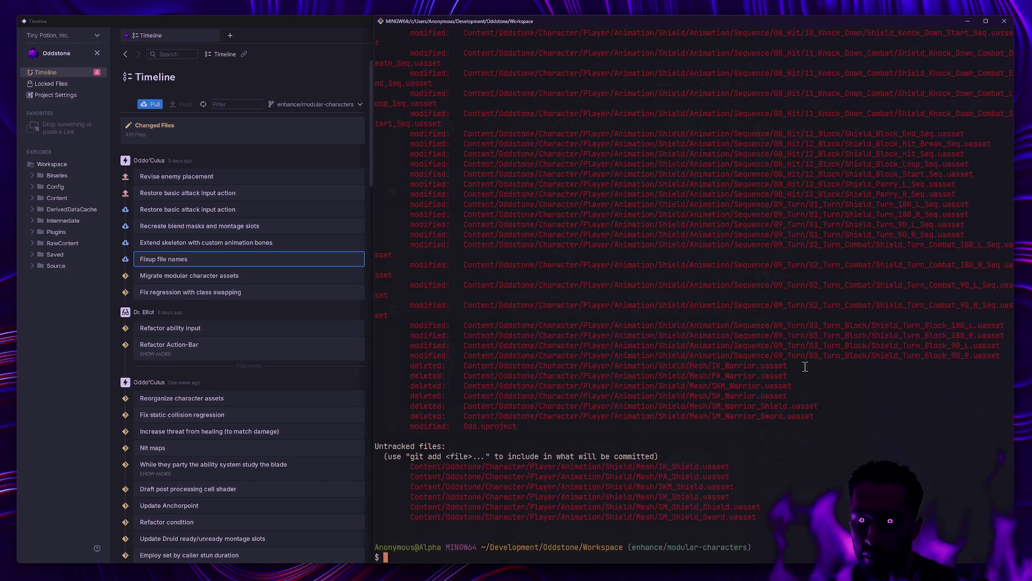
{"action": "scroll", "coordinate": [743, 310], "scroll_direction": "up", "scroll_amount": 15}
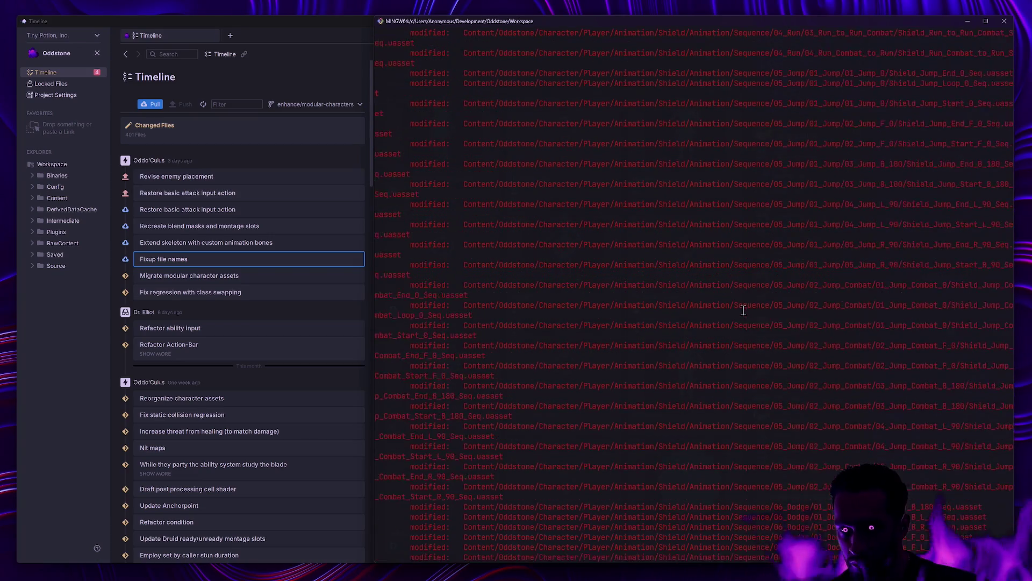
{"action": "scroll", "coordinate": [743, 310], "scroll_direction": "up", "scroll_amount": 15}
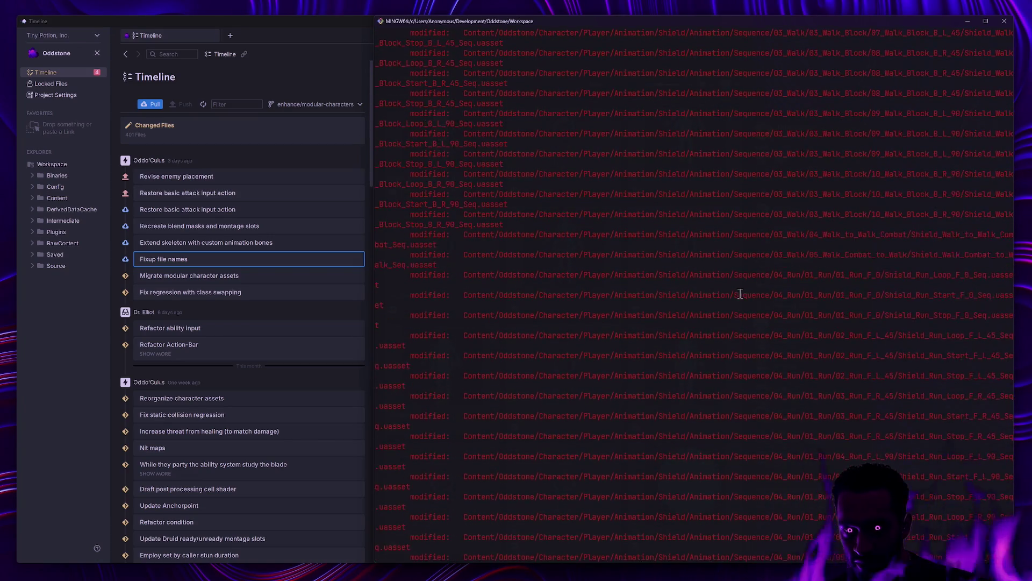
{"action": "scroll", "coordinate": [741, 293], "scroll_direction": "up", "scroll_amount": 10}
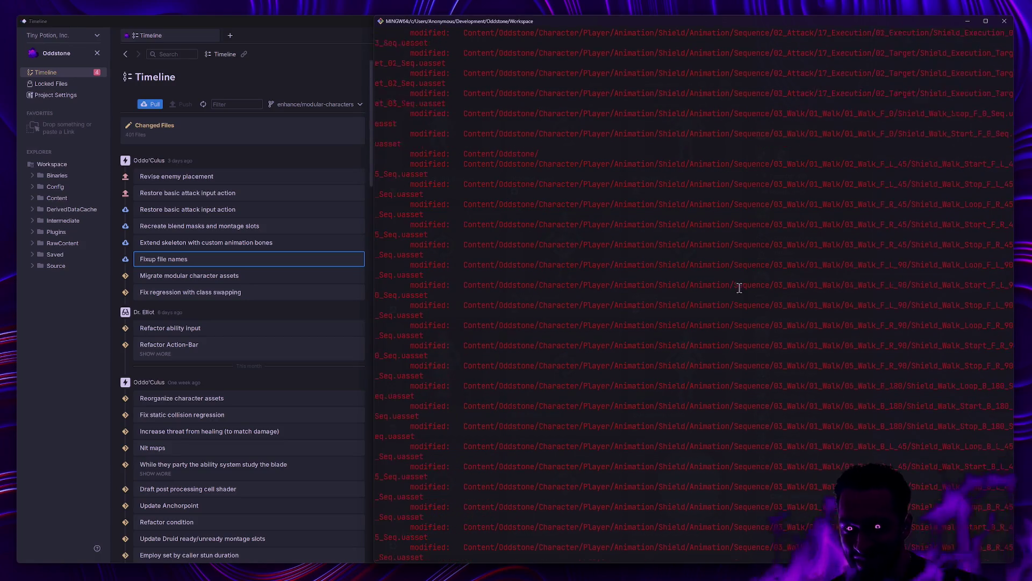
{"action": "scroll", "coordinate": [739, 289], "scroll_direction": "up", "scroll_amount": 15}
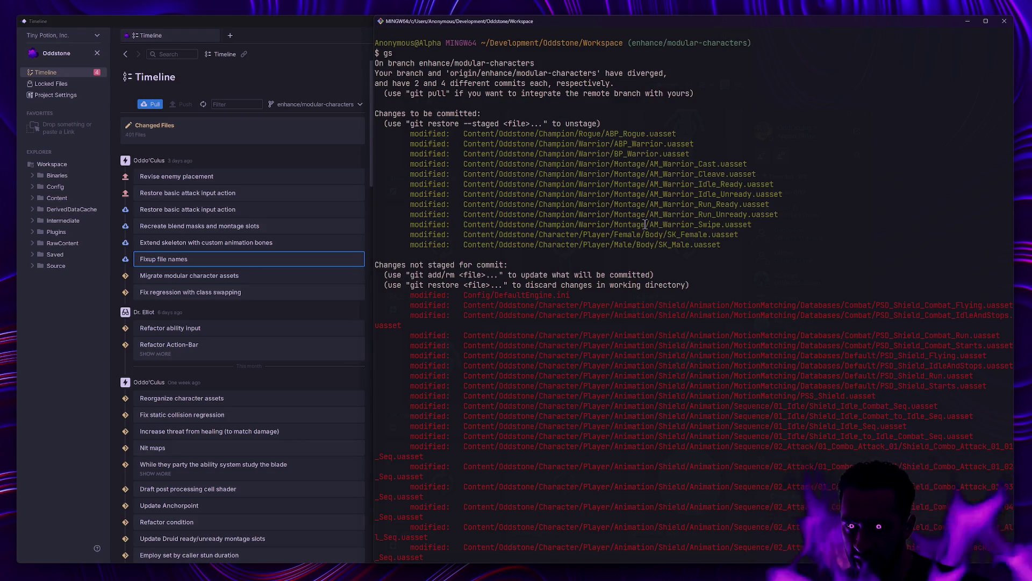
Try git restore on Content/Oddstone/Champion, then review git diff and status.
{"action": "type", "text": "git restore C"}
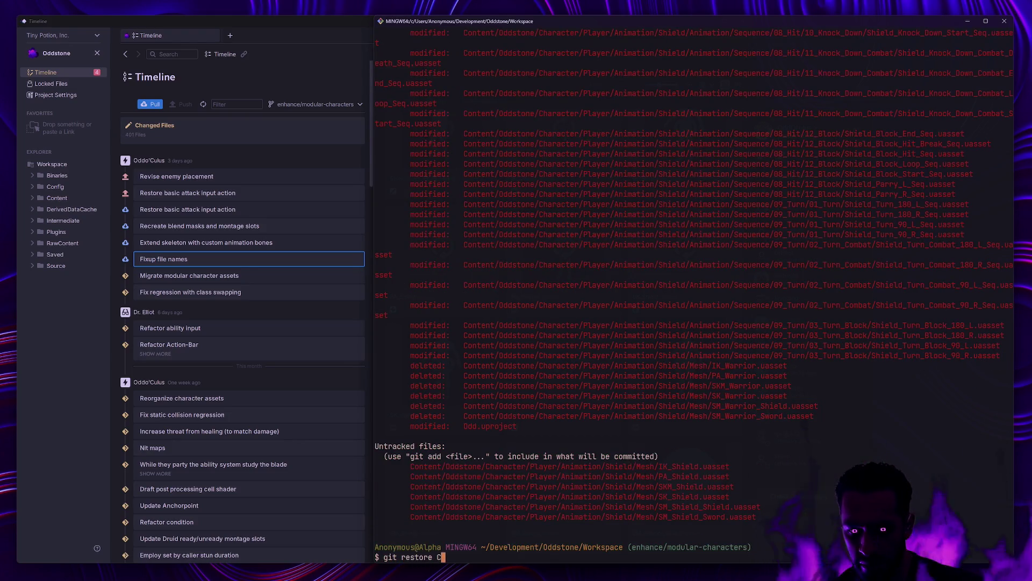
{"action": "type", "text": "ontent/Oddstone/Champio"}
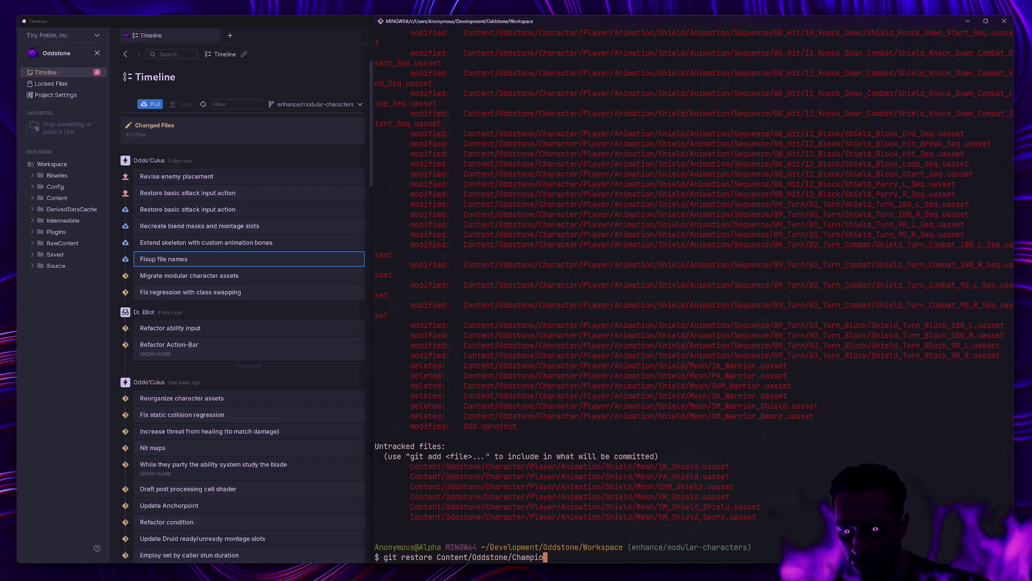
{"action": "type", "text": "n"}
{"action": "key", "text": "Return"}
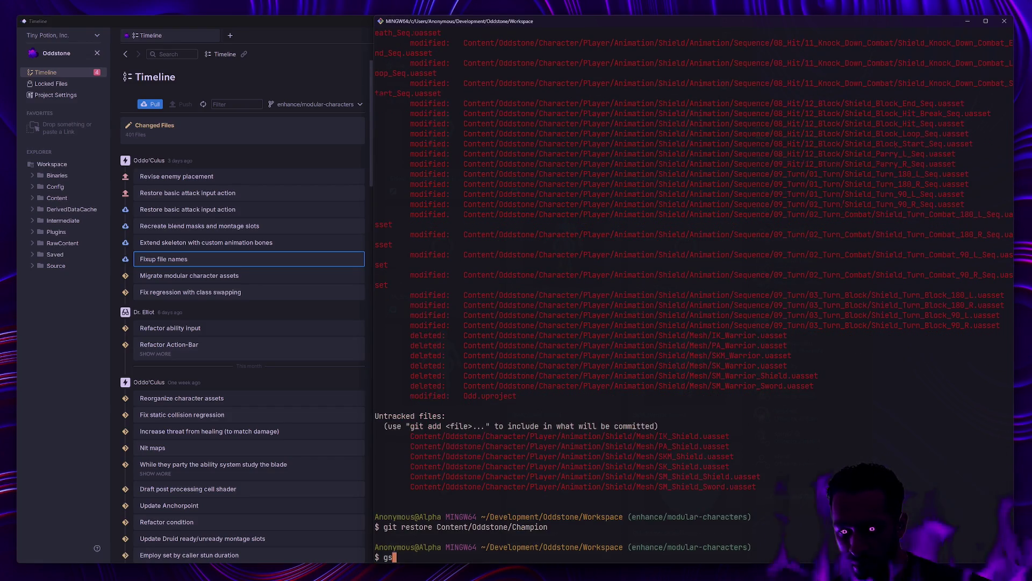
{"action": "type", "text": "git diff"}
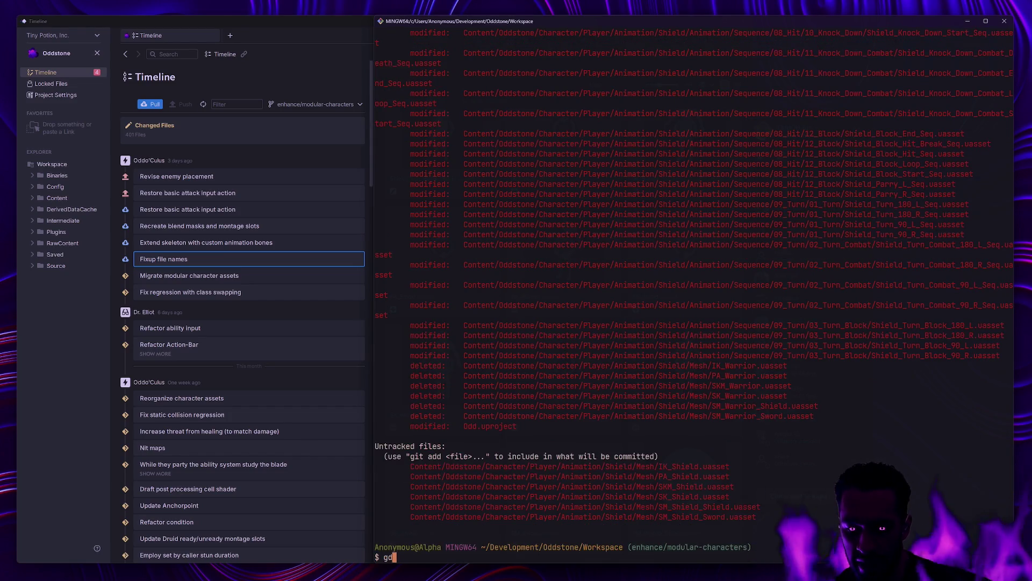
{"action": "key", "text": "Return"}
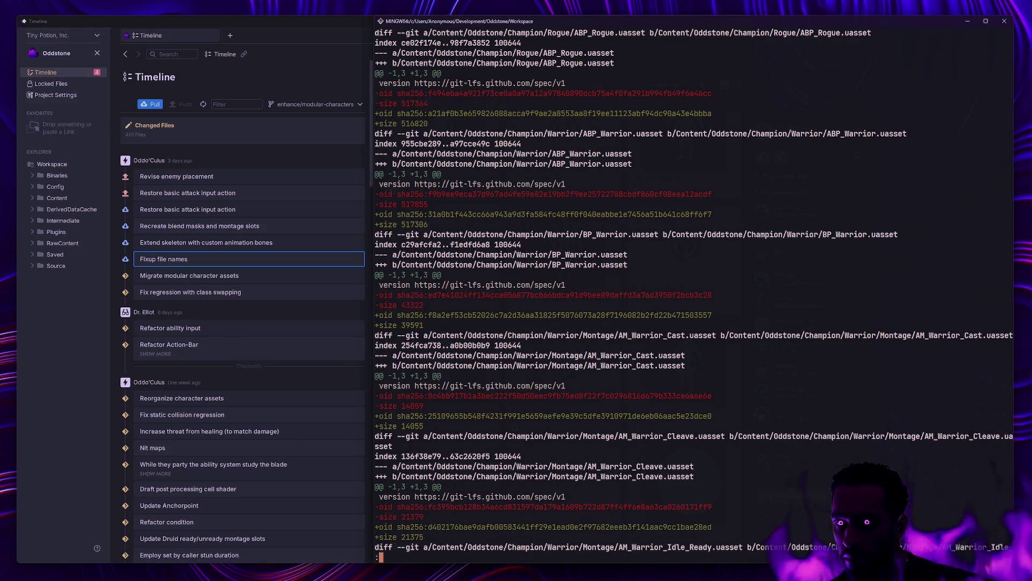
{"action": "type", "text": "qgs"}
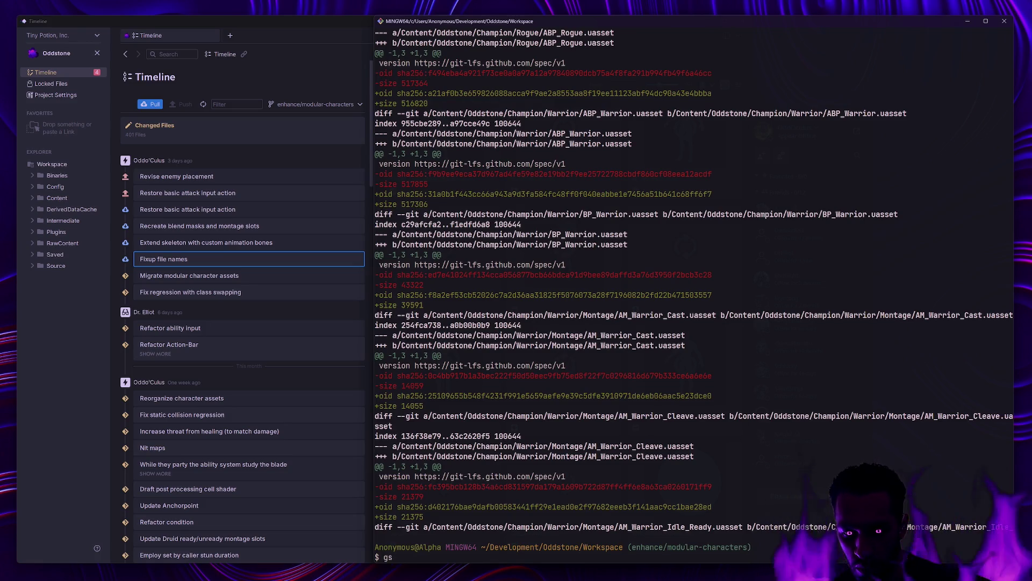
{"action": "type", "text": "s"}
{"action": "key", "text": "Return"}
Unstage the Champion folder with git reset Content/Oddstone/Champion and recheck status.
{"action": "type", "text": "gs"}
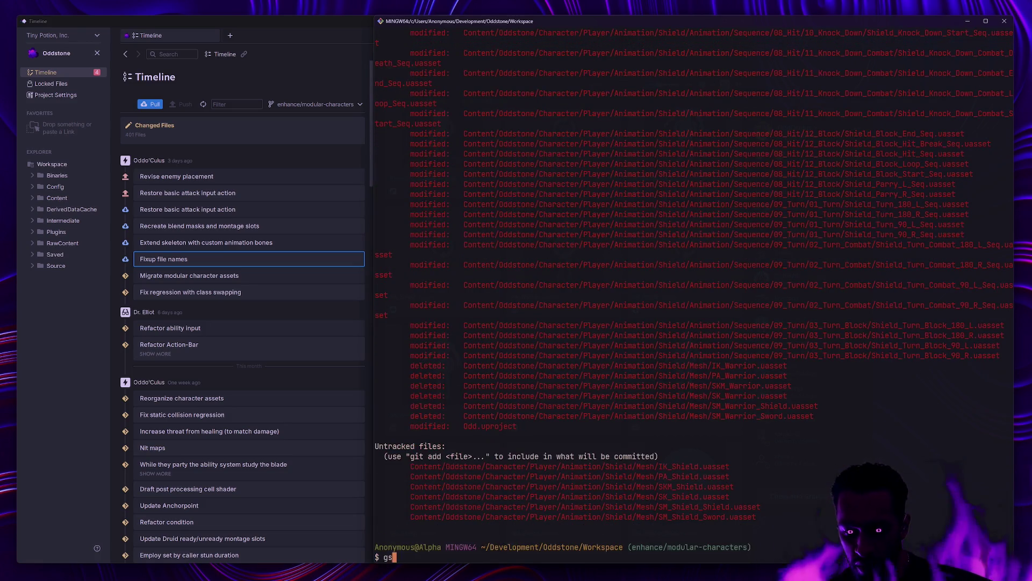
{"action": "key", "text": "Up"}
{"action": "key", "text": "Left"}
{"action": "key", "text": "Left"}
{"action": "key", "text": "Left"}
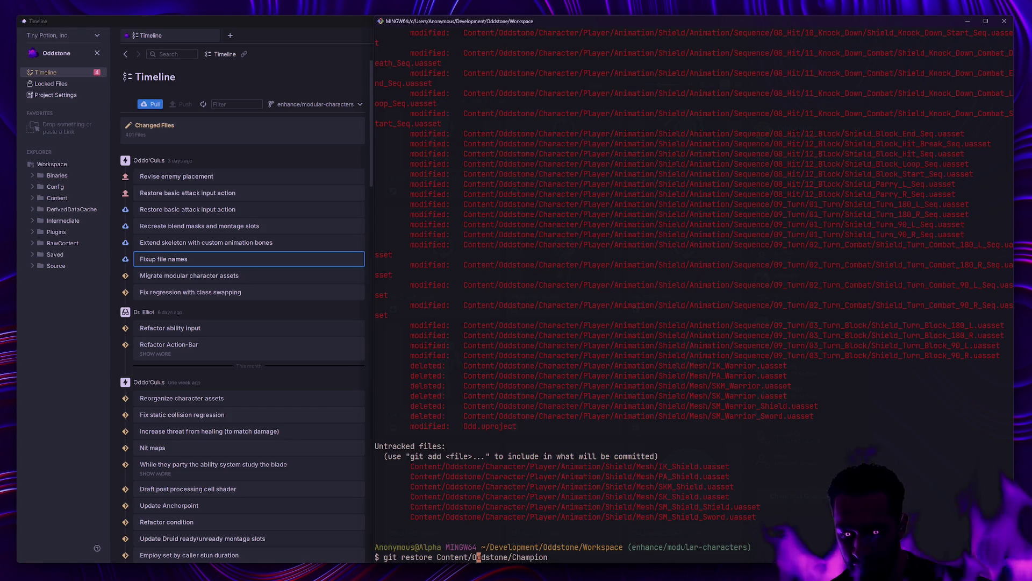
{"action": "key", "text": "BackSpace"}
{"action": "key", "text": "BackSpace"}
{"action": "key", "text": "BackSpace"}
{"action": "type", "text": "et"}
{"action": "key", "text": "Return"}
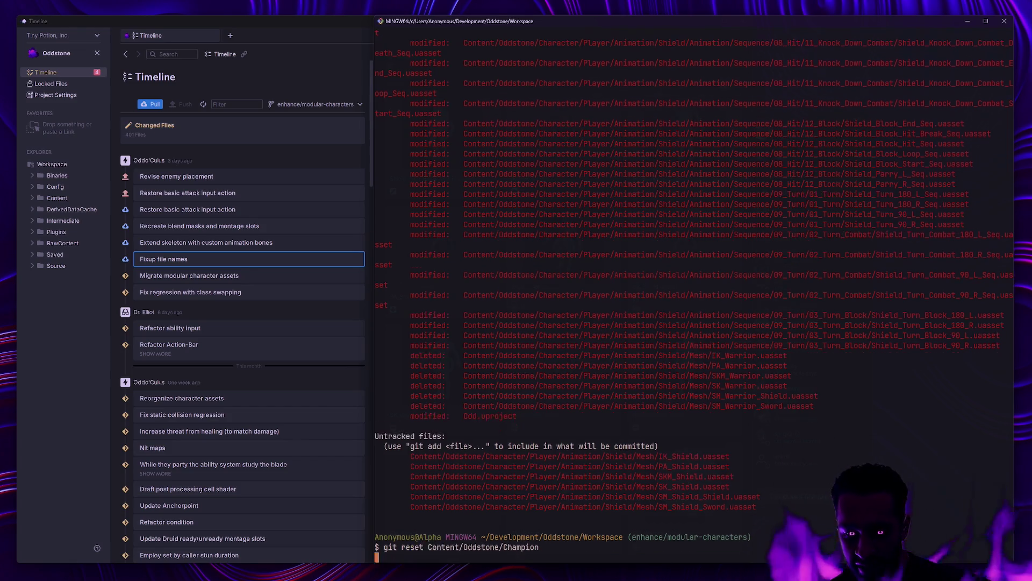
{"action": "type", "text": "gs"}
{"action": "key", "text": "Return"}
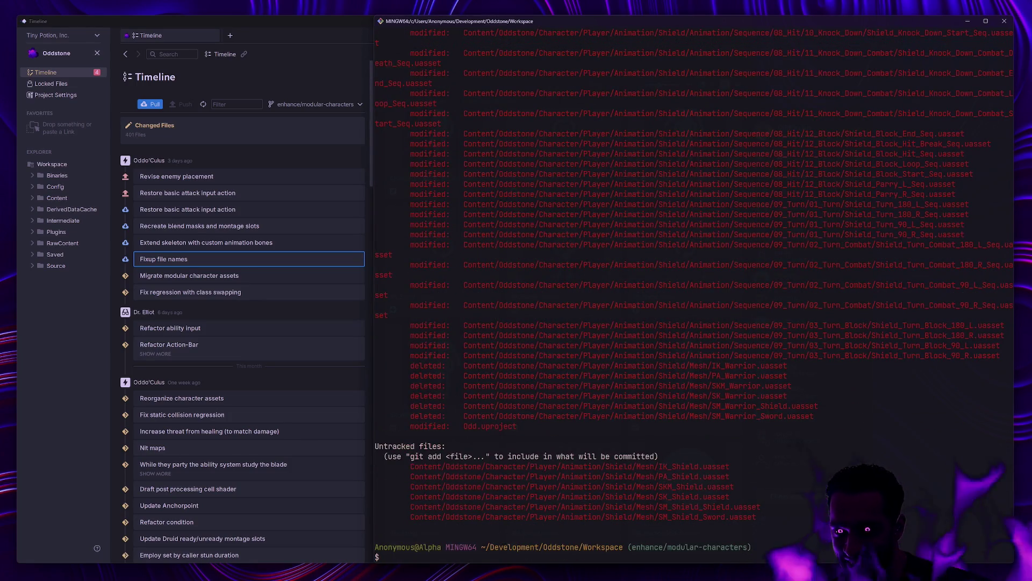
Review the staged diff and commit it as 'Extend compatible skeletons'.
{"action": "type", "text": "gdc"}
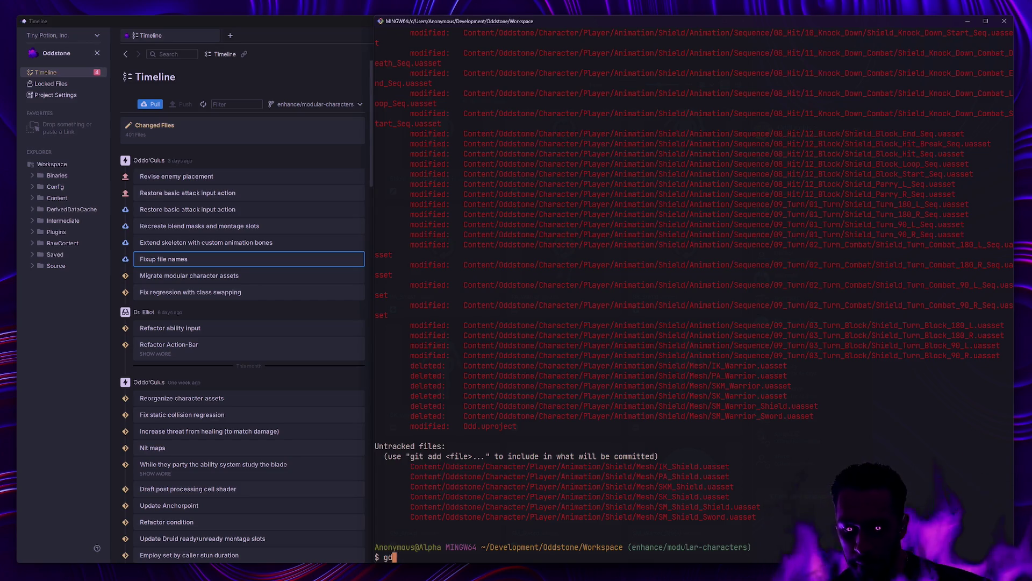
{"action": "key", "text": "Return"}
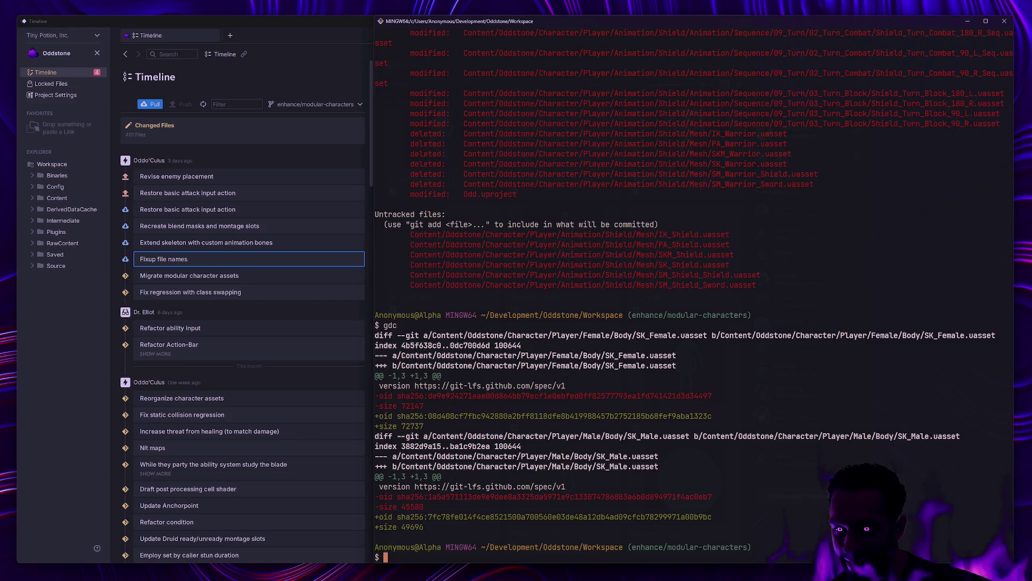
{"action": "type", "text": "gc -m 'Ad"}
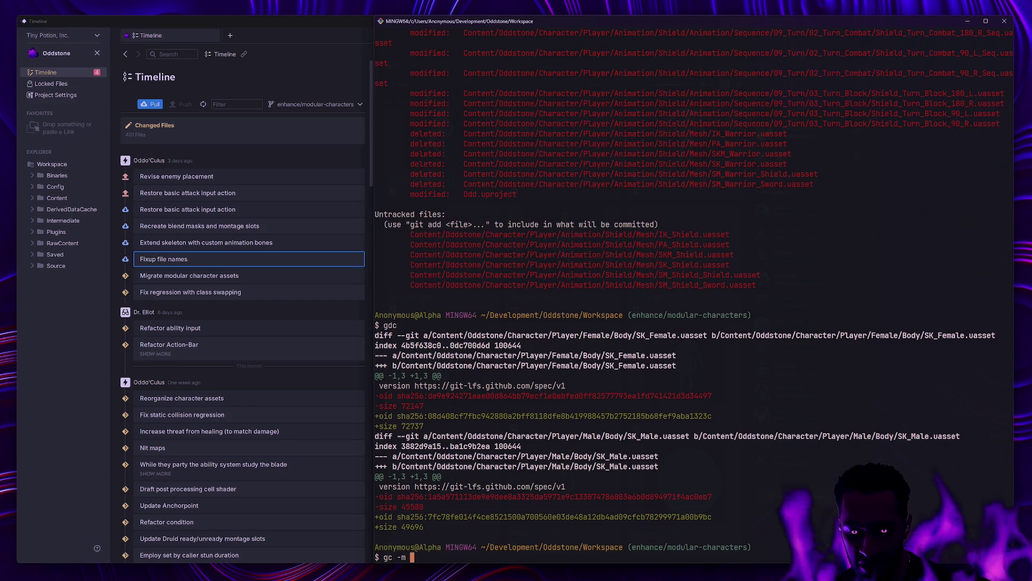
{"action": "key", "text": "BackSpace"}
{"action": "key", "text": "BackSpace"}
{"action": "type", "text": "Extend"}
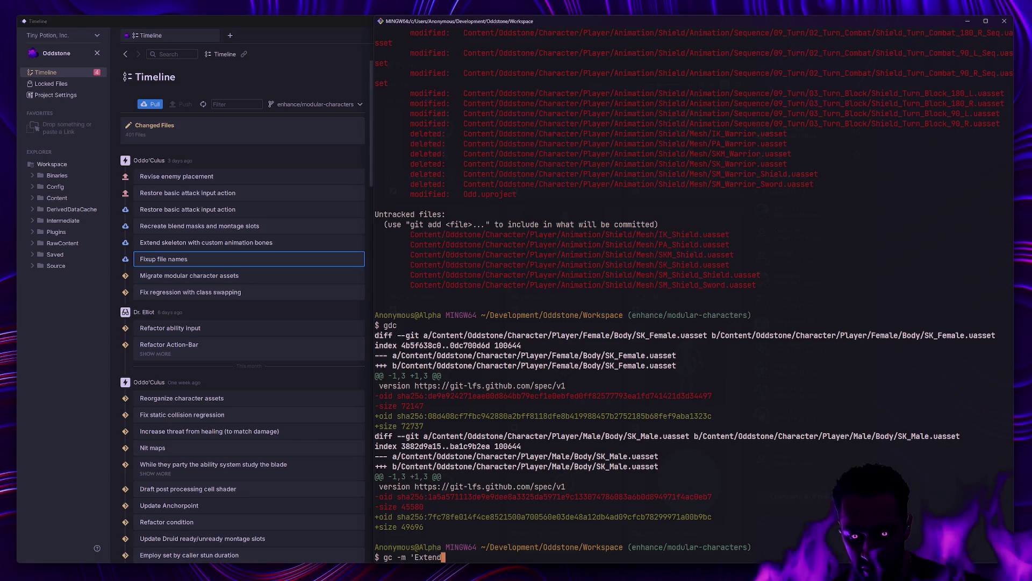
{"action": "type", "text": " compati"}
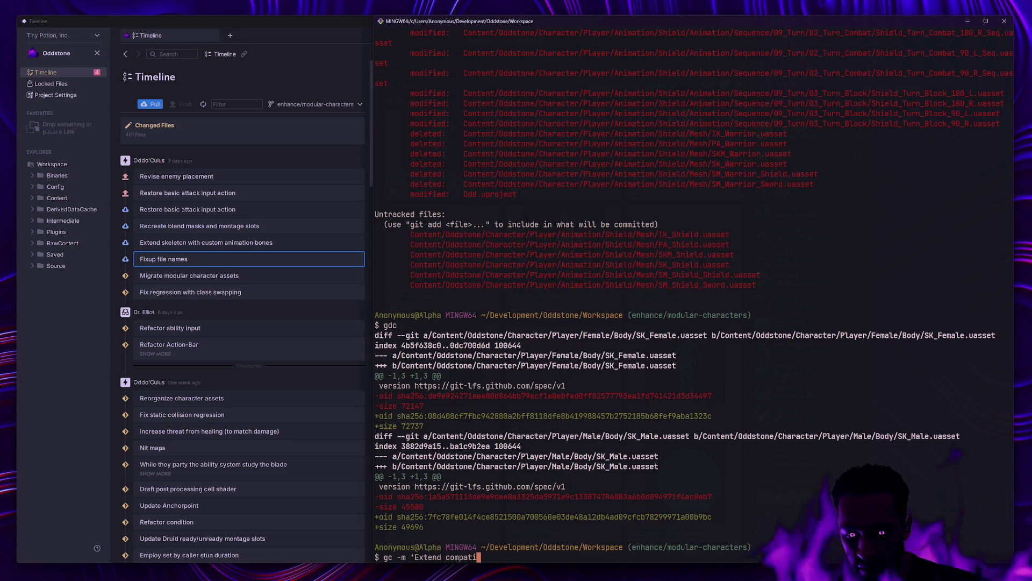
{"action": "type", "text": "ble skeletons'"}
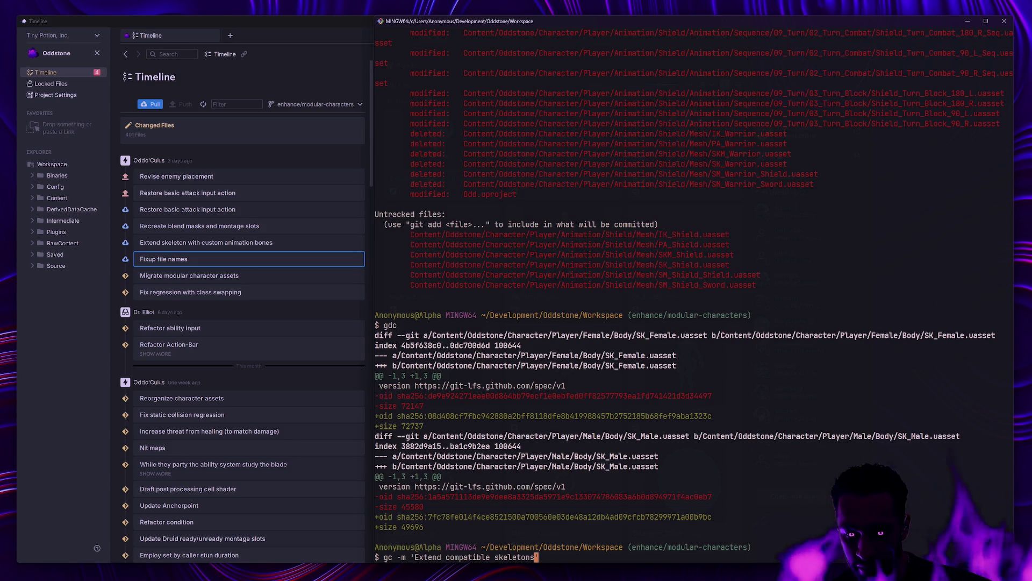
{"action": "key", "text": "Left"}
{"action": "key", "text": "Left"}
{"action": "key", "text": "Left"}
{"action": "key", "text": "Return"}
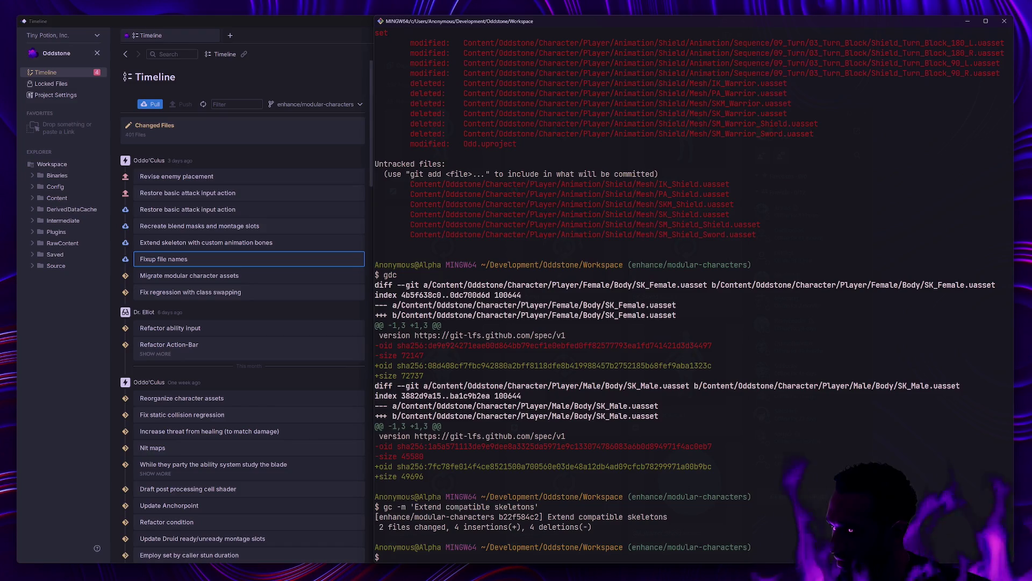
Scroll back through the long list of modified animation files.
{"action": "scroll", "coordinate": [704, 374], "scroll_direction": "up", "scroll_amount": 20}
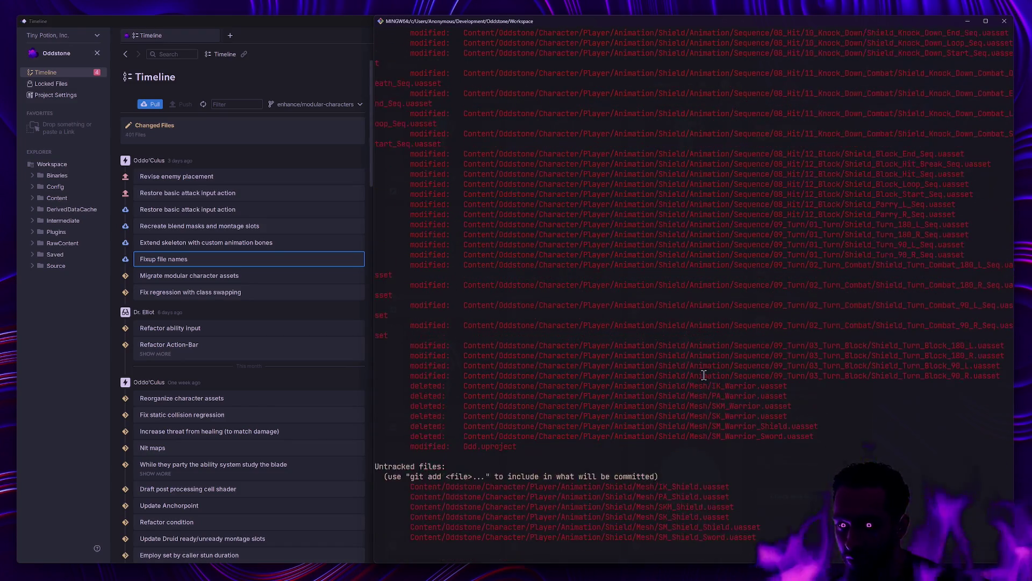
{"action": "scroll", "coordinate": [703, 374], "scroll_direction": "up", "scroll_amount": 20}
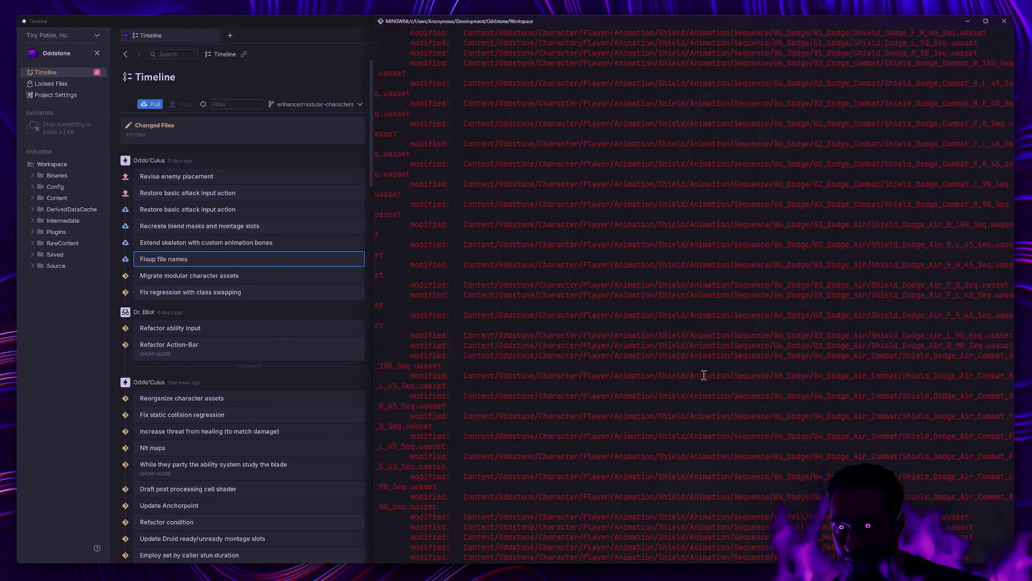
{"action": "scroll", "coordinate": [703, 375], "scroll_direction": "up", "scroll_amount": 20}
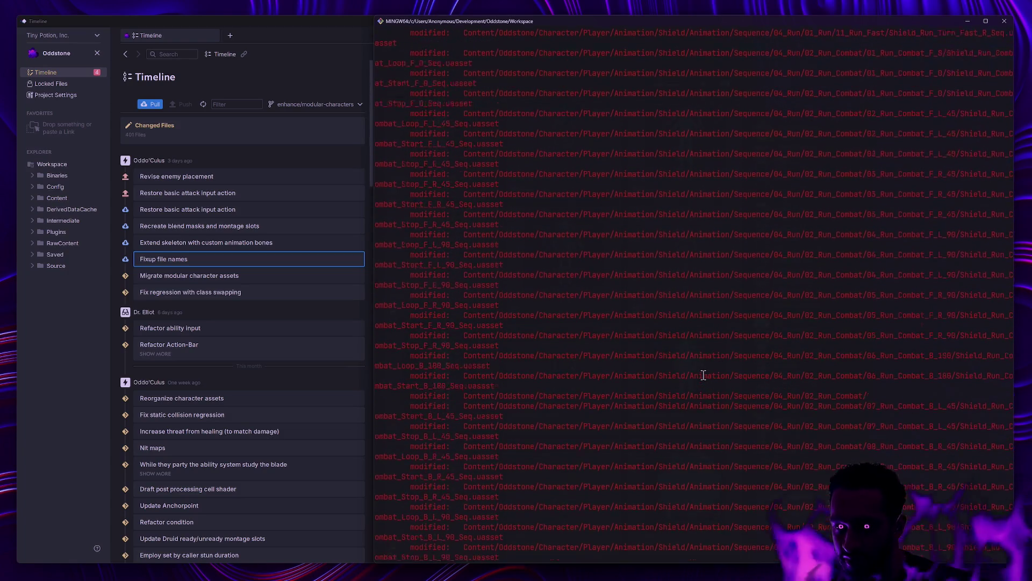
{"action": "scroll", "coordinate": [703, 375], "scroll_direction": "up", "scroll_amount": 10}
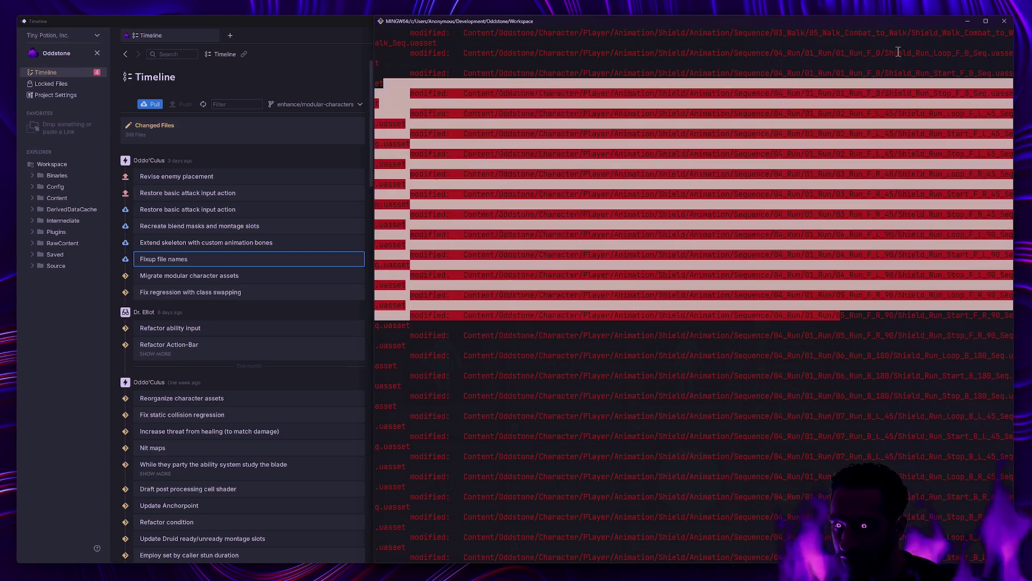
{"action": "scroll", "coordinate": [909, 139], "scroll_direction": "down", "scroll_amount": 20}
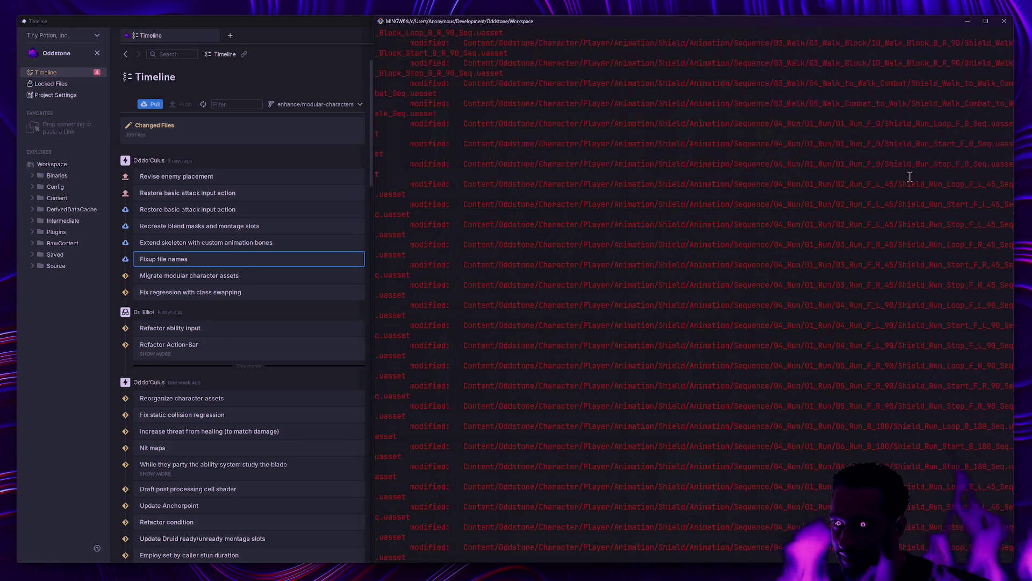
Clear the terminal, review the one-line commit history with glo, and check status.
{"action": "type", "text": "clear"}
{"action": "key", "text": "Return"}
{"action": "type", "text": "gs"}
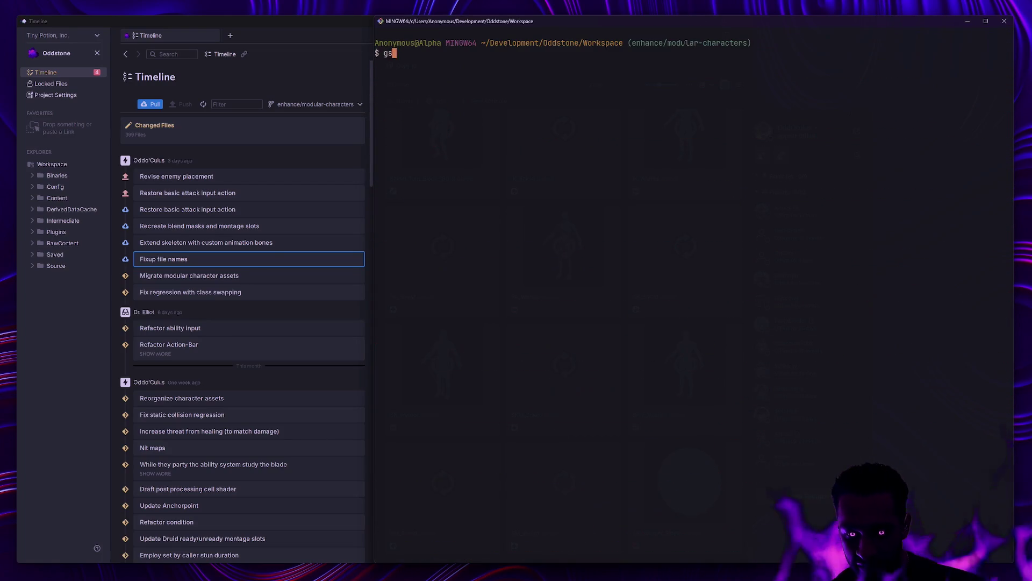
{"action": "key", "text": "Return"}
{"action": "type", "text": "glo"}
{"action": "key", "text": "Return"}
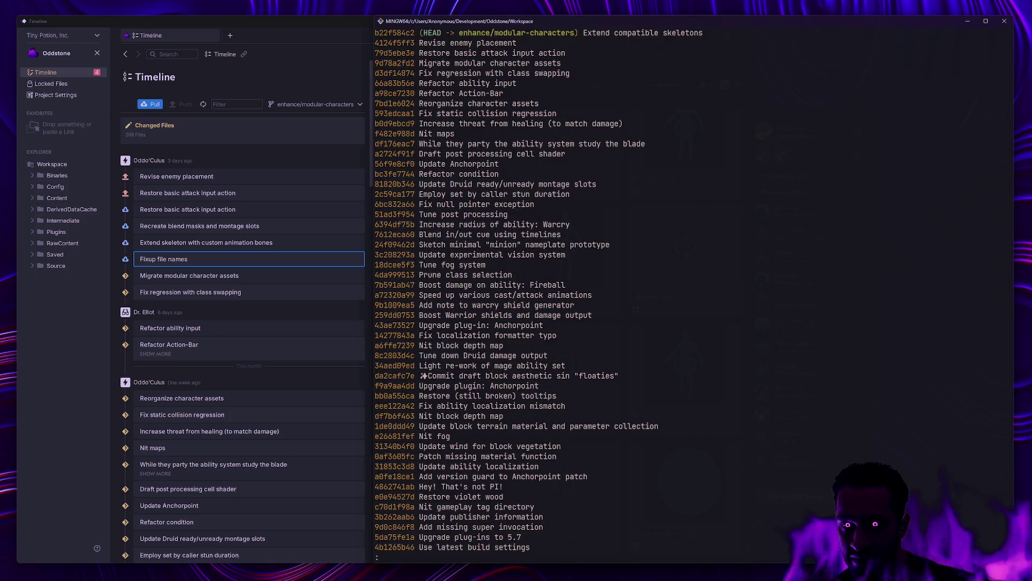
{"action": "type", "text": "qgs"}
{"action": "key", "text": "Return"}
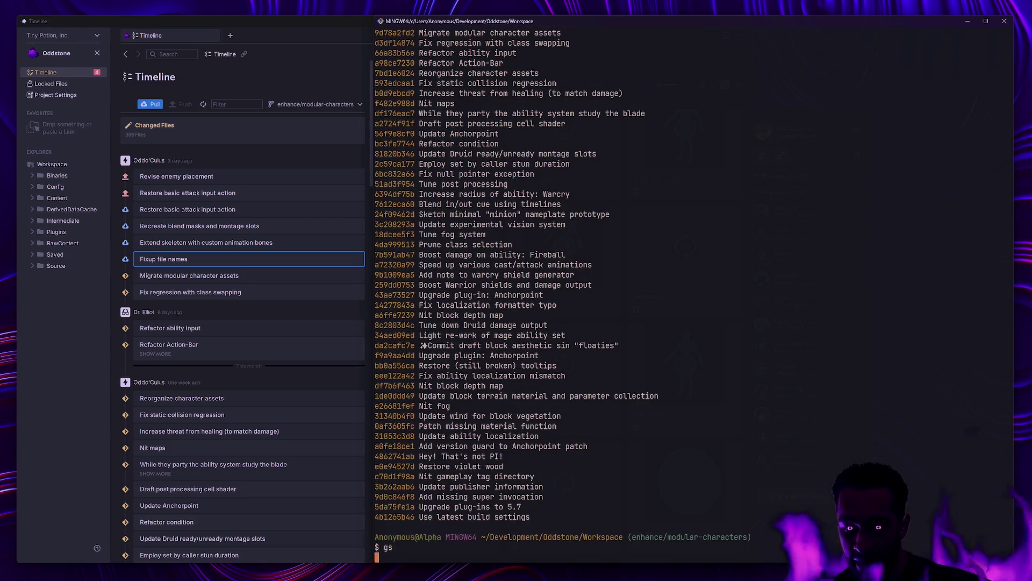
Stage everything under Content/Oddstone/ and confirm what is staged.
{"action": "type", "text": "ga Content/"}
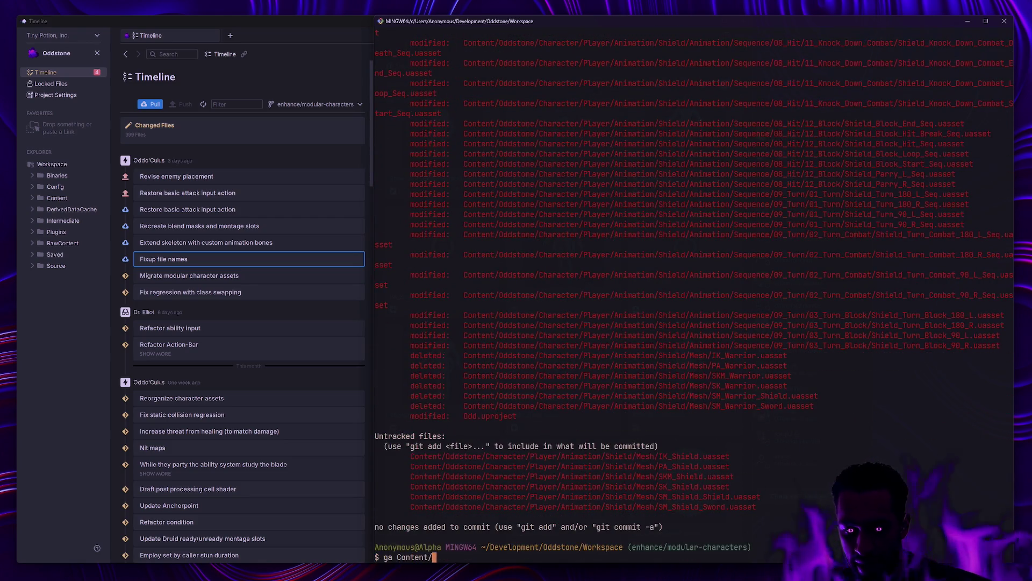
{"action": "type", "text": "Odds"}
{"action": "key", "text": "Tab"}
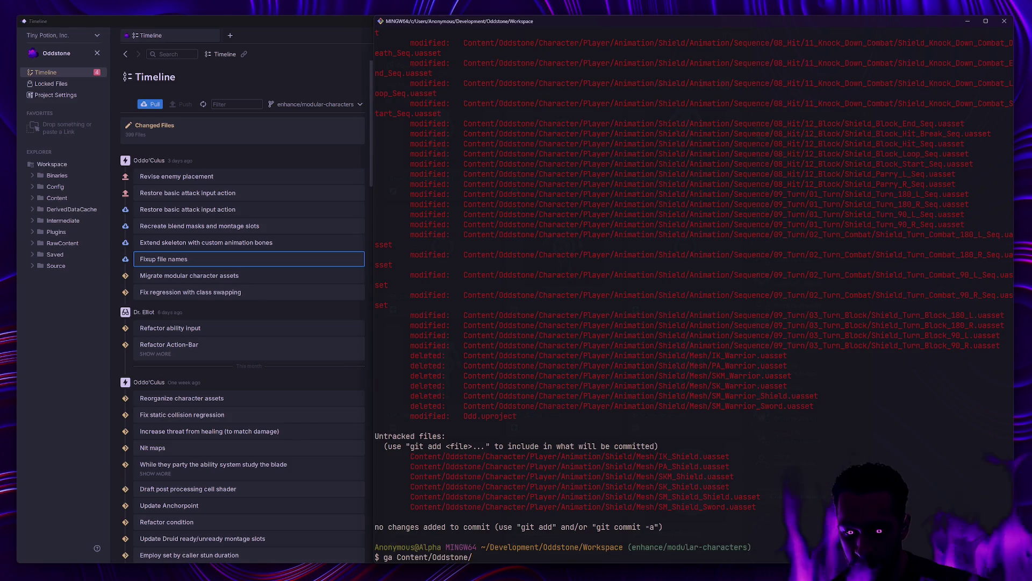
{"action": "key", "text": "Return"}
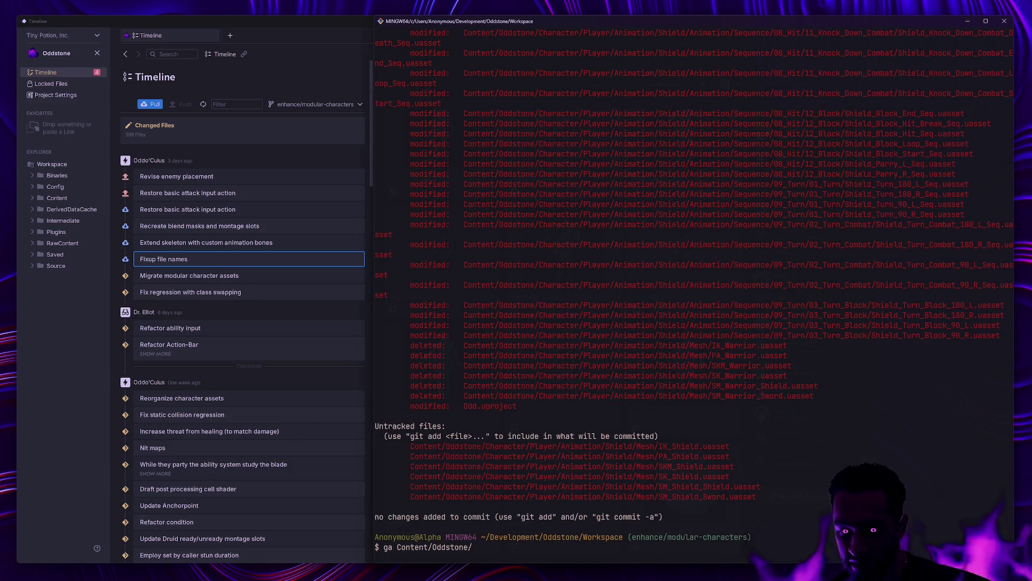
{"action": "type", "text": "gs"}
{"action": "key", "text": "Return"}
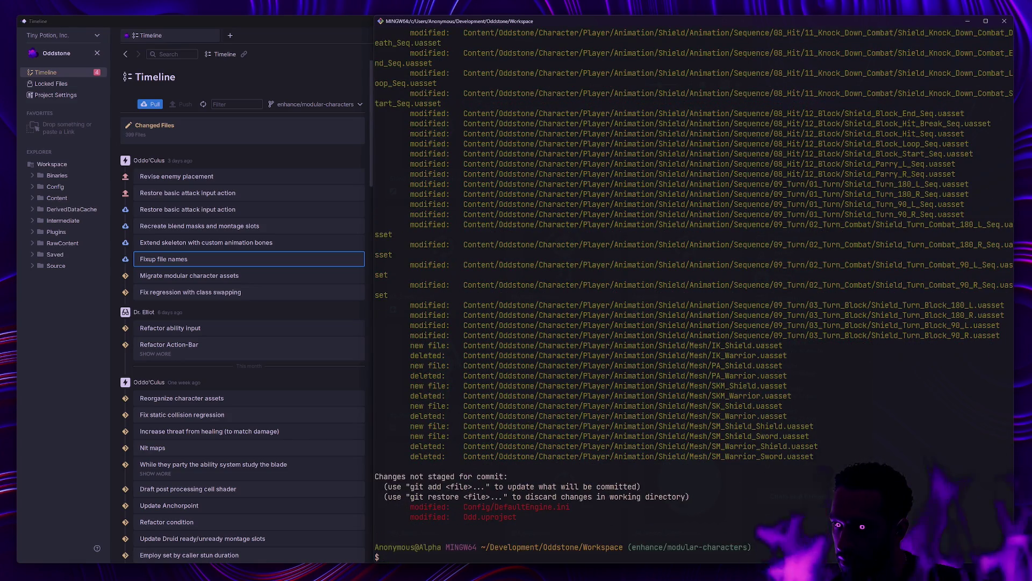
Commit as 'Fixup file names: warrior -> shield' and check the resulting status.
{"action": "type", "text": "gc -m '"}
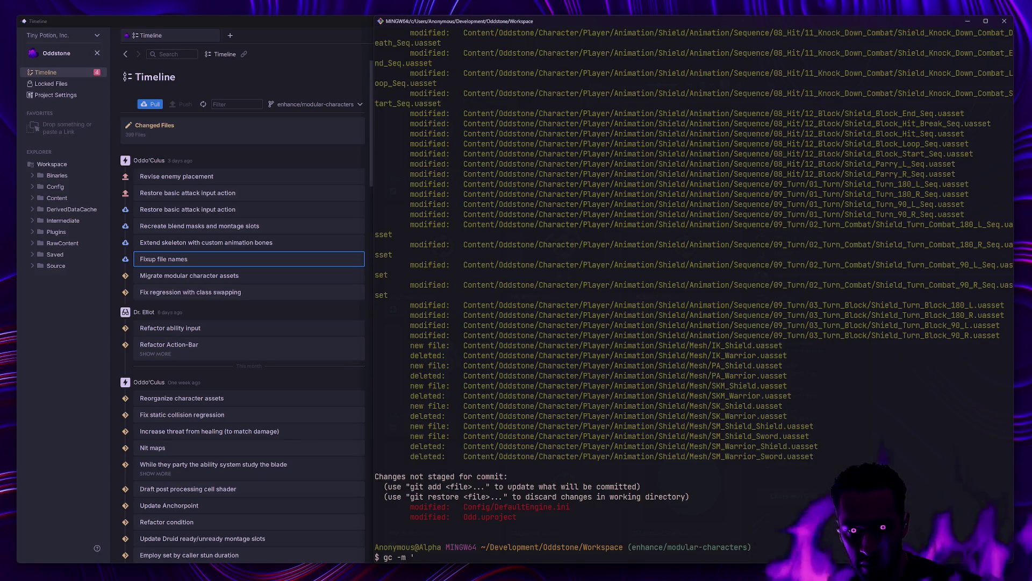
{"action": "type", "text": "Fi"}
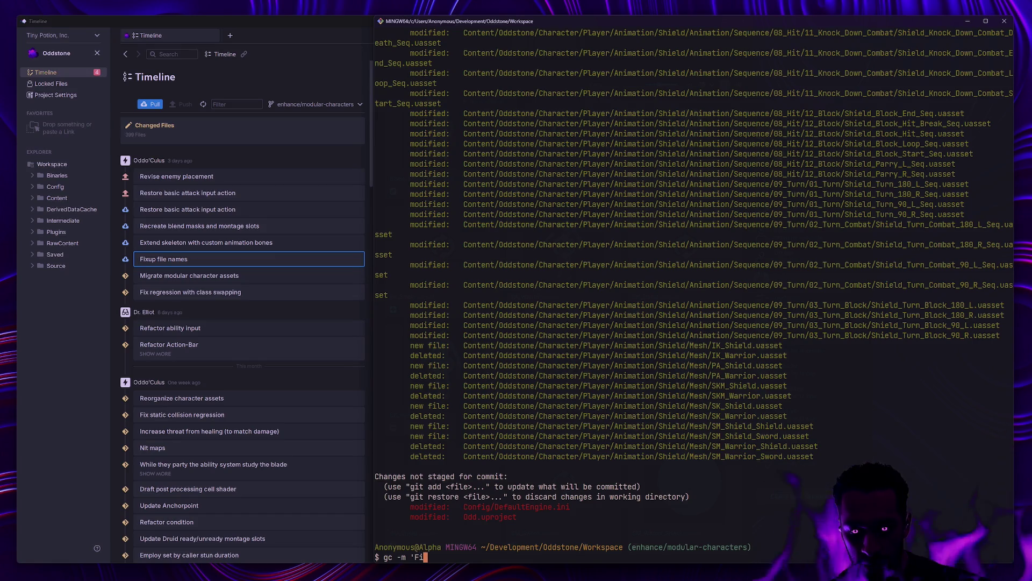
{"action": "type", "text": "xup file na"}
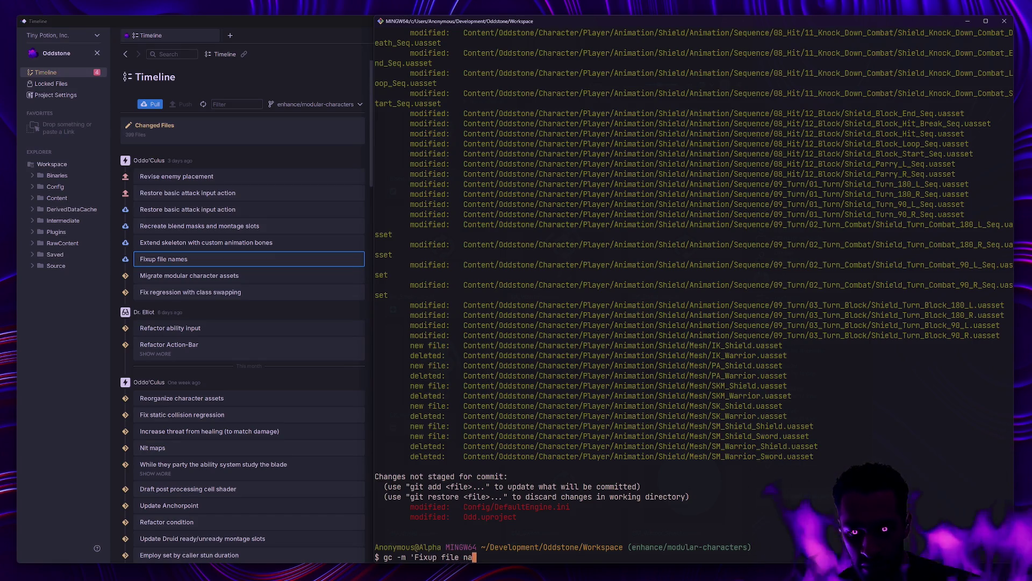
{"action": "type", "text": "mes: warrior -> shield'"}
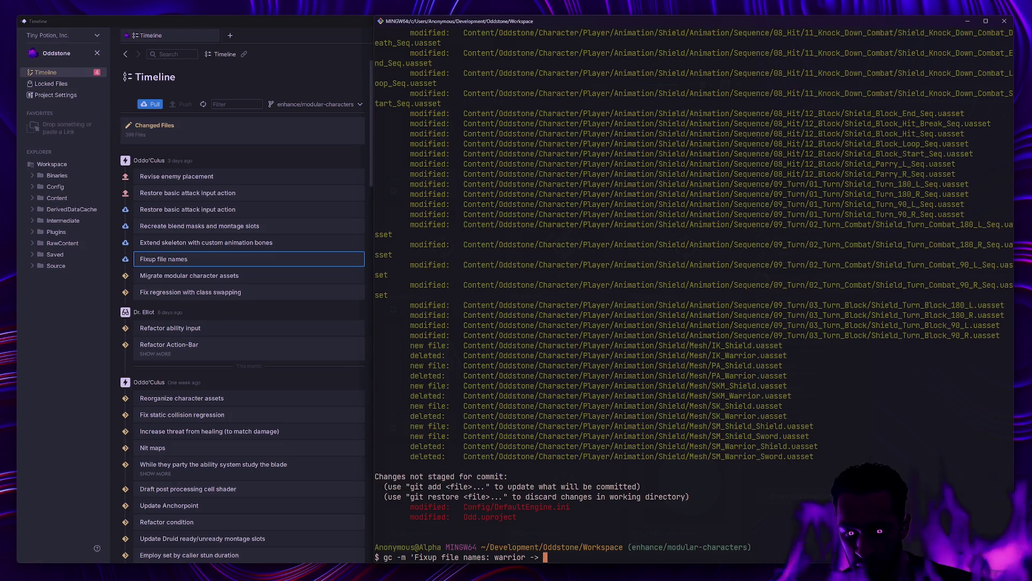
{"action": "key", "text": "Return"}
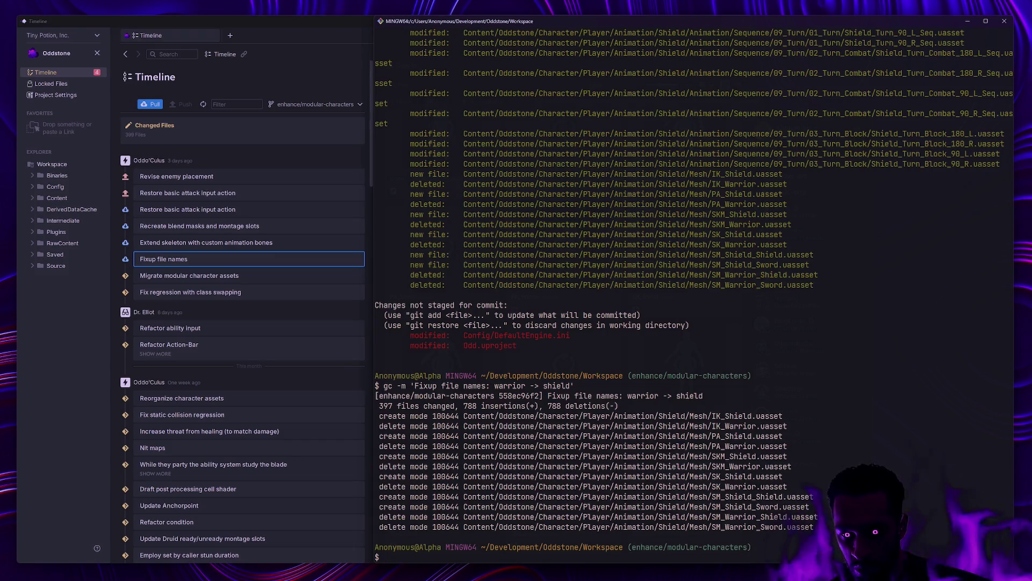
{"action": "type", "text": "gs"}
{"action": "key", "text": "Return"}
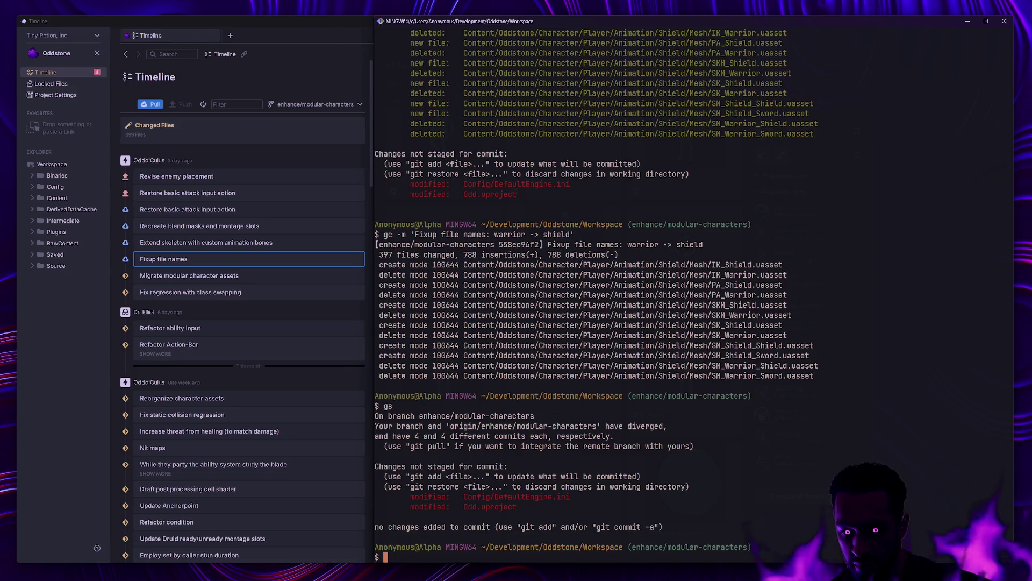
{"action": "type", "text": "gp -f"}
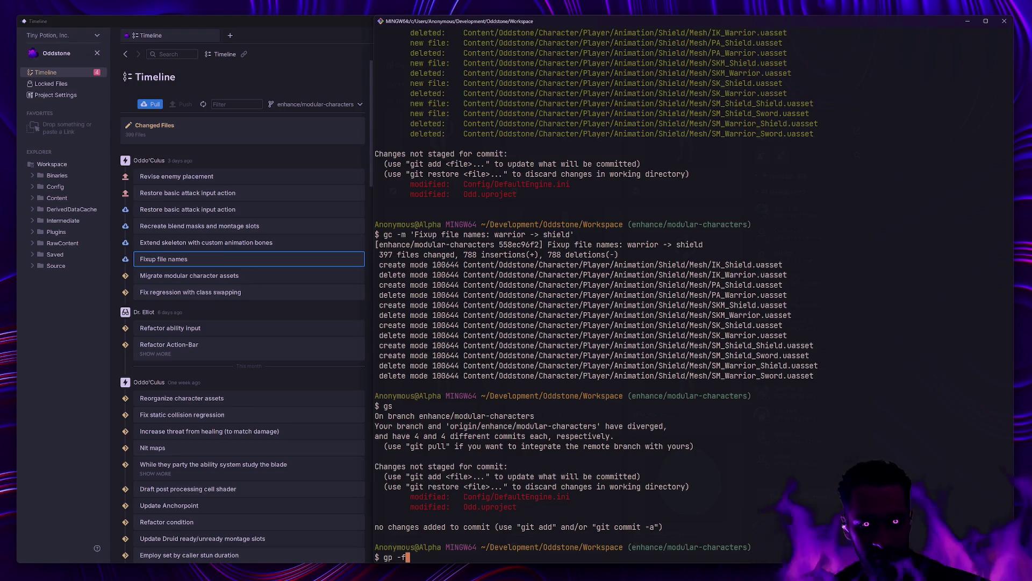
Inspect the 397 files of the 'Fixup file names' commit in Anchorpoint's Timeline.
{"action": "scroll", "coordinate": [819, 176], "scroll_direction": "down", "scroll_amount": 1}
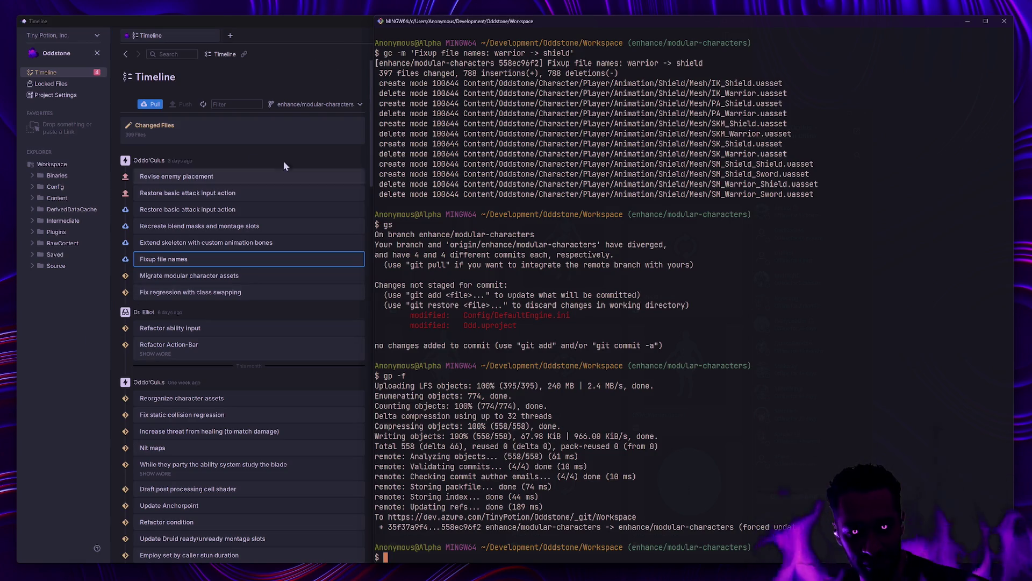
{"action": "left_click", "coordinate": [252, 259]}
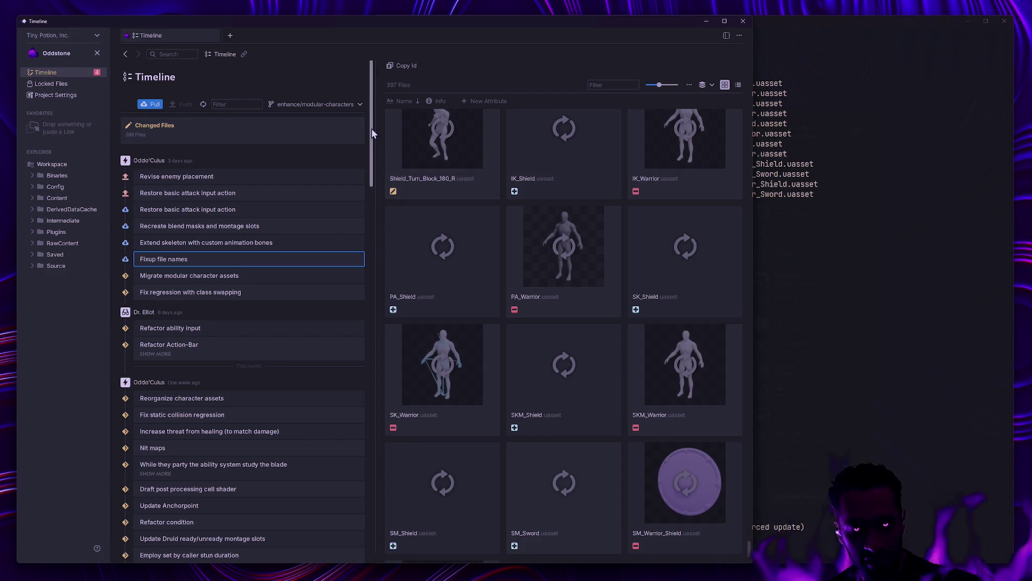
Glance at the branch list, reopen the Oddstone project to refresh its timeline, and return to the terminal.
{"action": "left_click", "coordinate": [318, 105]}
{"action": "key", "text": "Escape"}
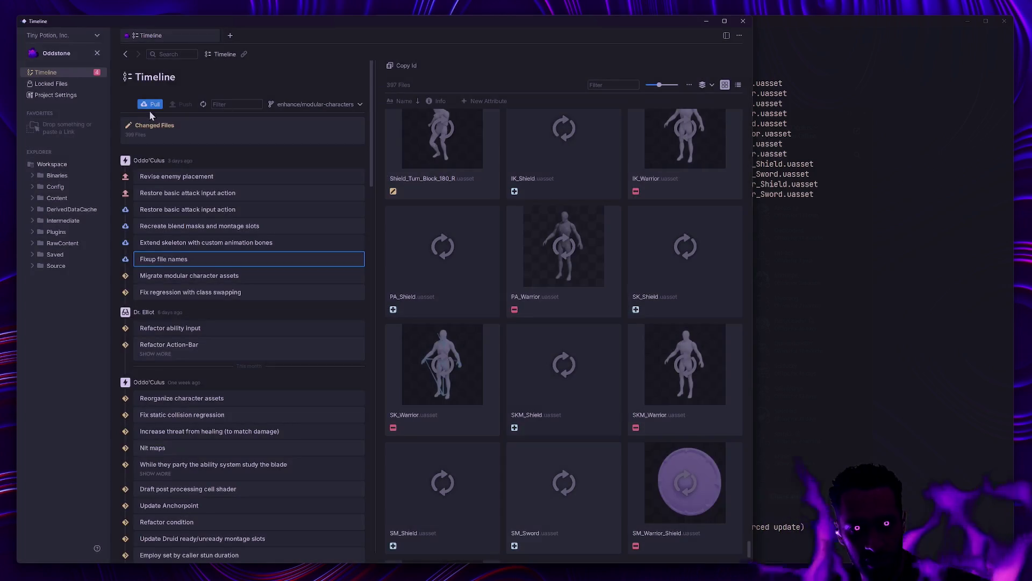
{"action": "left_click", "coordinate": [170, 227]}
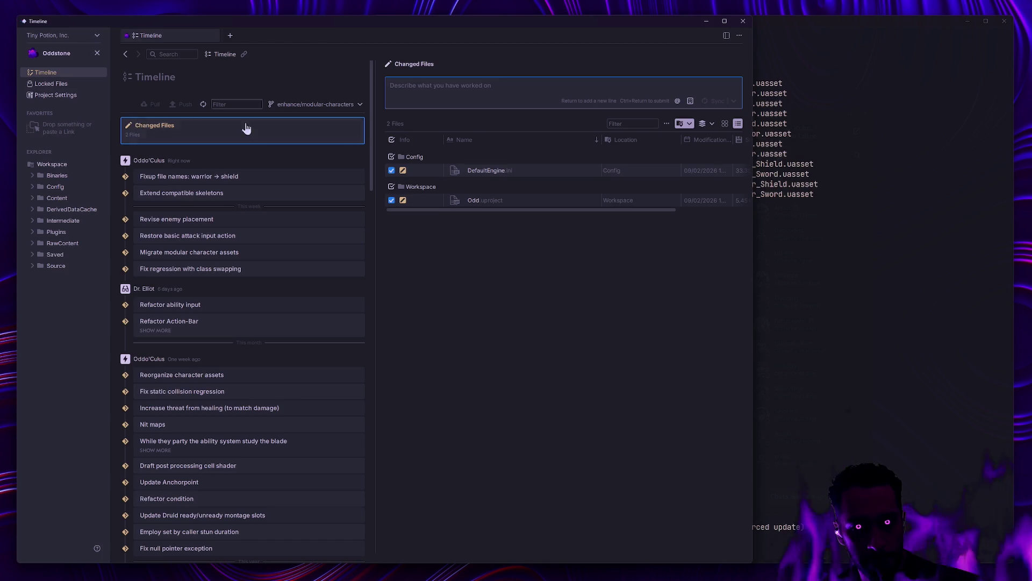
{"action": "left_click", "coordinate": [914, 435]}
Run gs on a cleared terminal to confirm sync with origin, then switch virtual desktops.
{"action": "type", "text": "clear"}
{"action": "key", "text": "Return"}
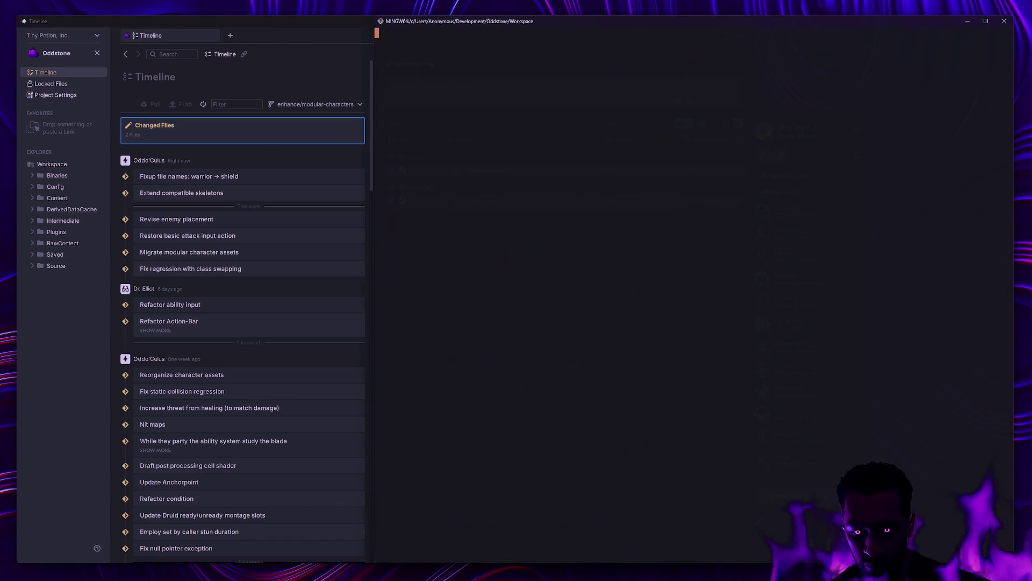
{"action": "type", "text": "gs"}
{"action": "key", "text": "Return"}
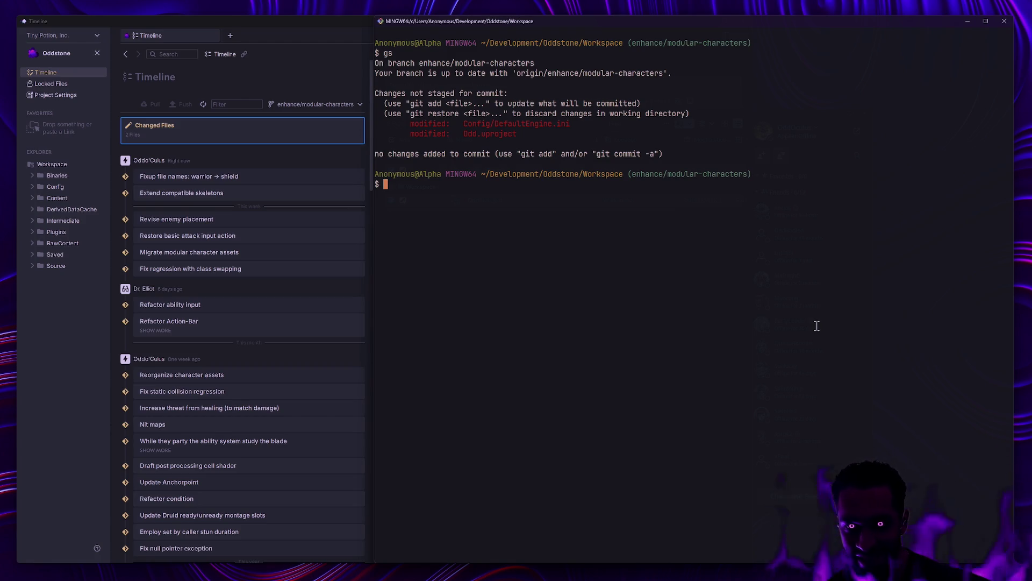
{"action": "key", "text": "ctrl+super+Right"}
{"action": "key", "text": "ctrl+super+Right"}
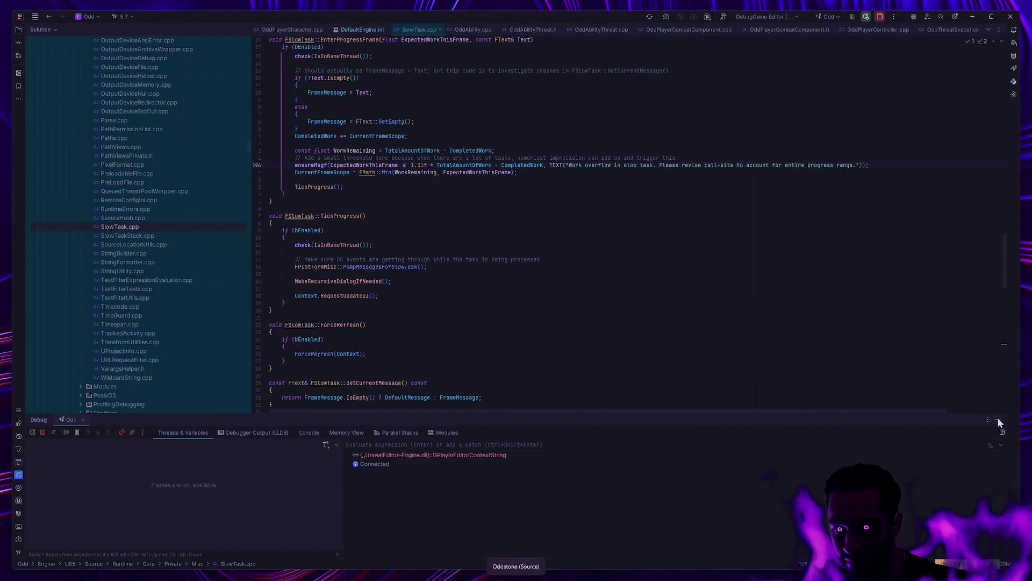
Move to the Unreal Editor desktop and bring up the SK_Female skeleton editor.
{"action": "left_click", "coordinate": [998, 421]}
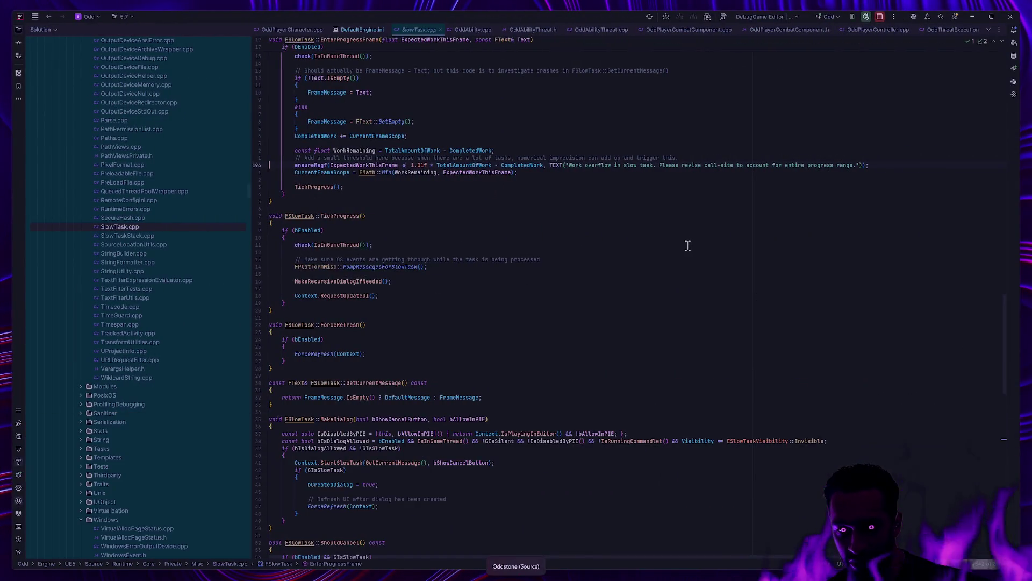
{"action": "key", "text": "ctrl+super+Right"}
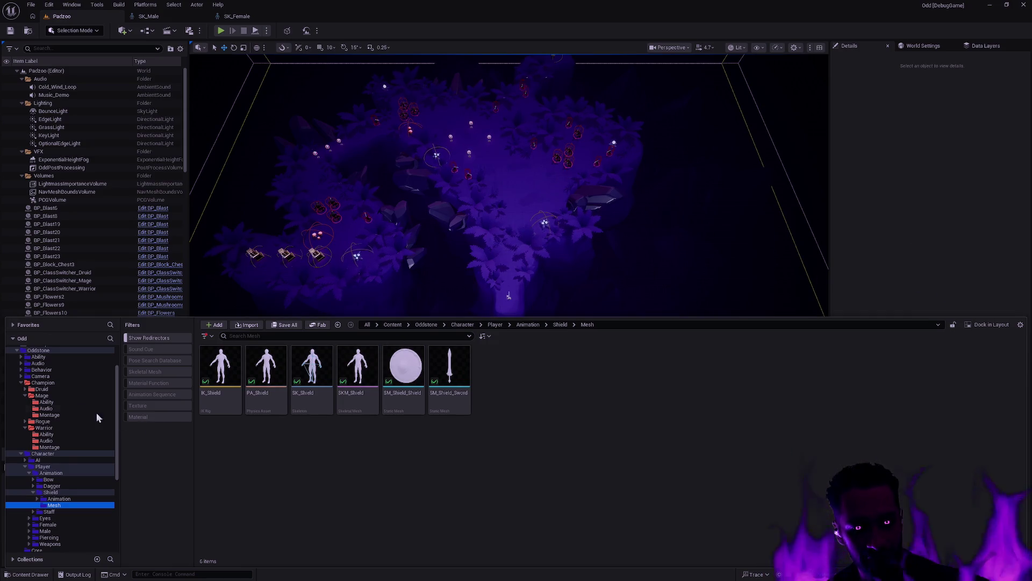
{"action": "left_click", "coordinate": [182, 17]}
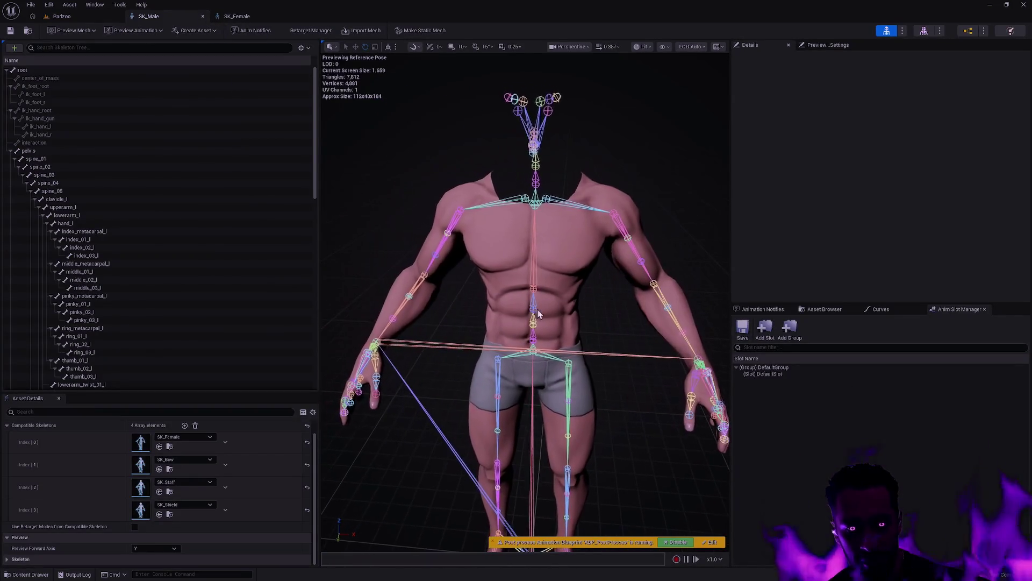
{"action": "left_click", "coordinate": [252, 15]}
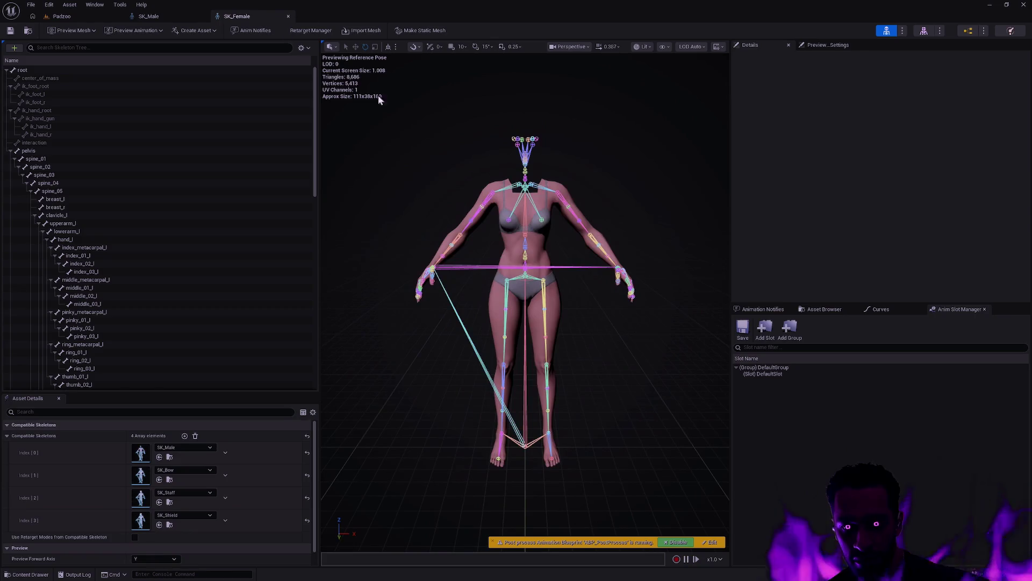
Test-move the breast_r and breast_l bones on the female mesh, undoing both moves.
{"action": "scroll", "coordinate": [492, 230], "scroll_direction": "up", "scroll_amount": 5}
{"action": "mouse_move", "coordinate": [492, 230]}
{"action": "left_mouse_down"}
{"action": "mouse_move", "coordinate": [457, 220]}
{"action": "mouse_move", "coordinate": [463, 244]}
{"action": "left_mouse_up"}
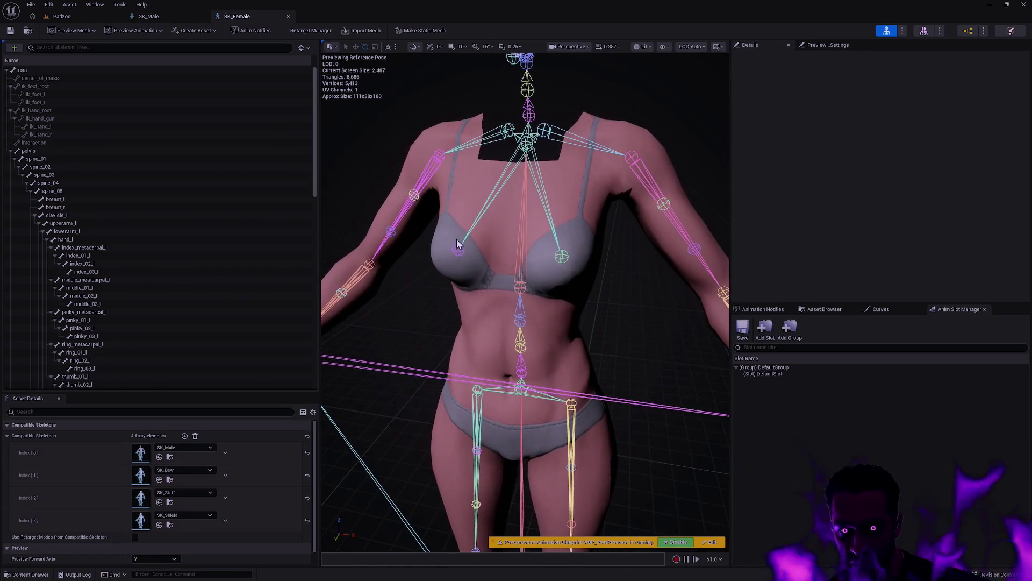
{"action": "left_click", "coordinate": [463, 244]}
{"action": "key", "text": "w"}
{"action": "mouse_move", "coordinate": [459, 281]}
{"action": "left_mouse_down"}
{"action": "mouse_move", "coordinate": [462, 203]}
{"action": "mouse_move", "coordinate": [468, 301]}
{"action": "mouse_move", "coordinate": [462, 202]}
{"action": "mouse_move", "coordinate": [455, 210]}
{"action": "left_mouse_up"}
{"action": "key", "text": "ctrl+z"}
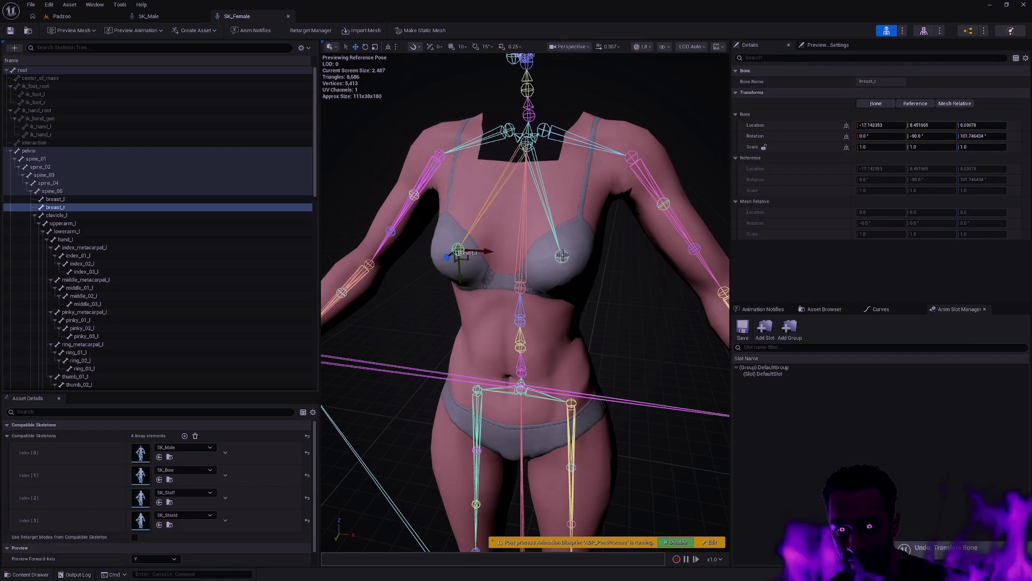
{"action": "left_click", "coordinate": [562, 256]}
{"action": "mouse_move", "coordinate": [560, 285]}
{"action": "left_mouse_down"}
{"action": "mouse_move", "coordinate": [579, 200]}
{"action": "mouse_move", "coordinate": [587, 392]}
{"action": "mouse_move", "coordinate": [594, 323]}
{"action": "left_mouse_up"}
{"action": "key", "text": "ctrl+z"}
{"action": "left_click", "coordinate": [639, 343]}
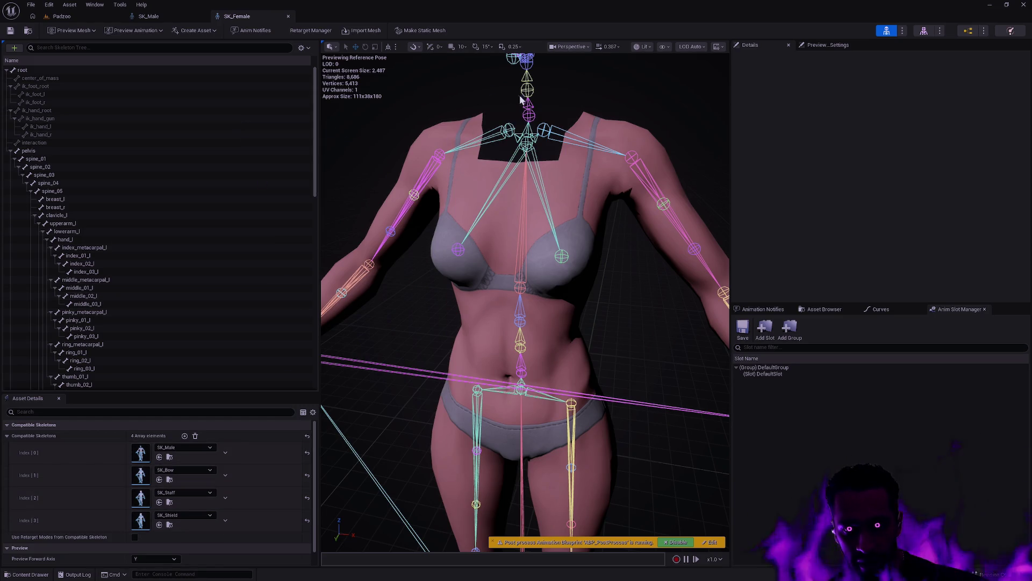
Return to the Padzoo level, opening and closing the Content Drawer.
{"action": "left_click", "coordinate": [89, 17]}
{"action": "key", "text": "ctrl+space"}
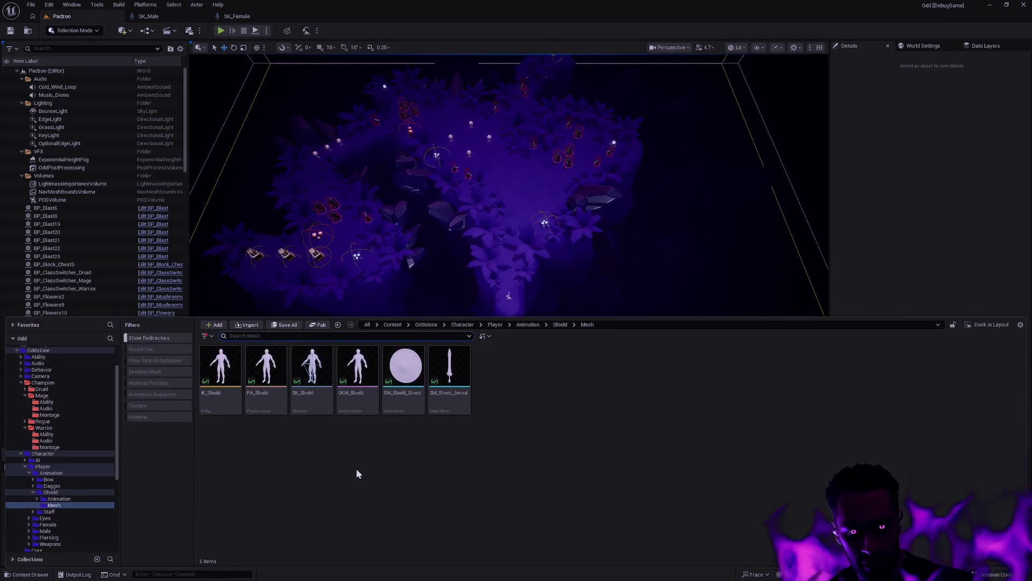
{"action": "key", "text": "ctrl+space"}
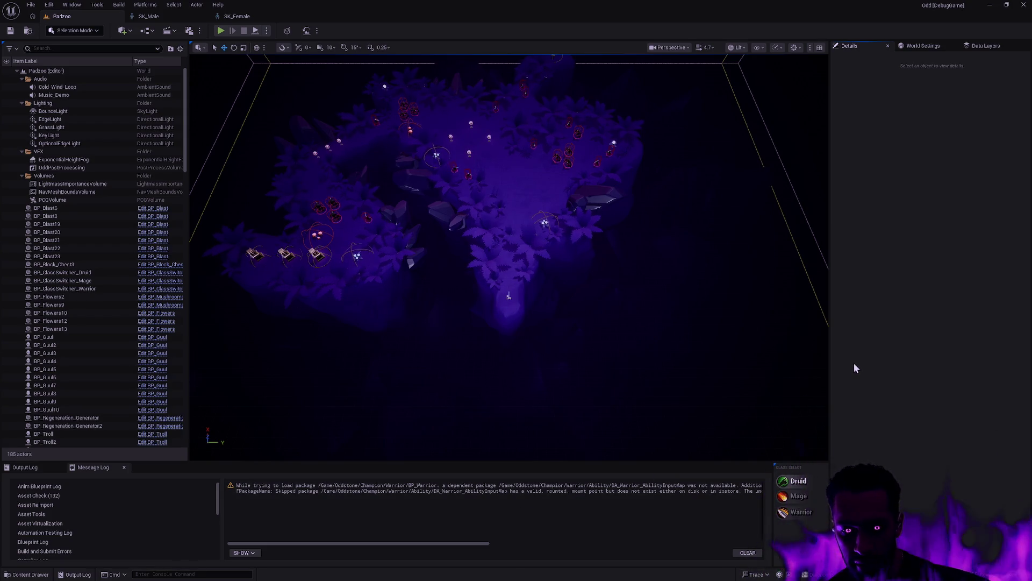
Open the BP_Warrior, BP_Druid and BP_Mage blueprints through the asset search.
{"action": "key", "text": "ctrl+p"}
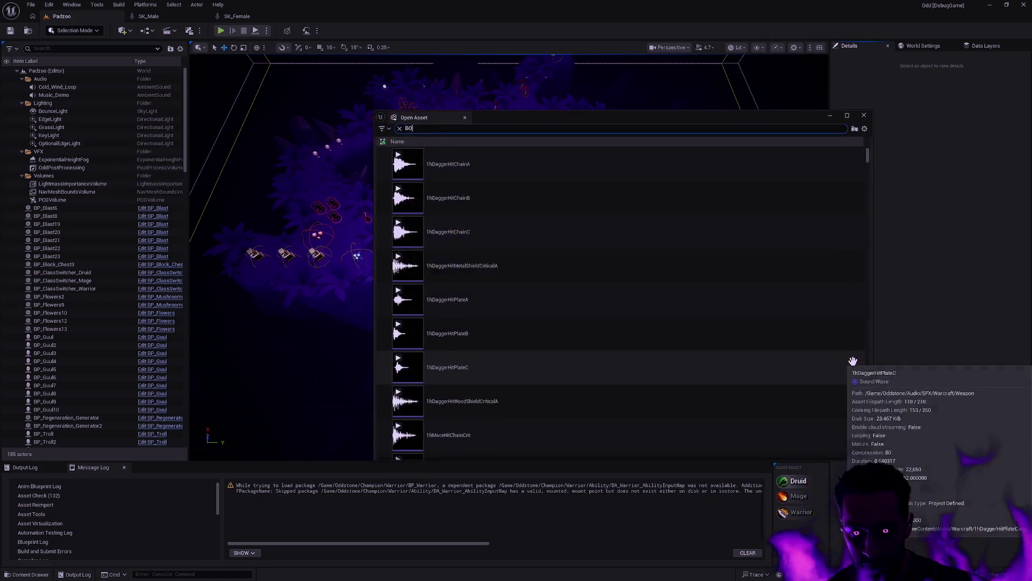
{"action": "type", "text": "BP_Warrior"}
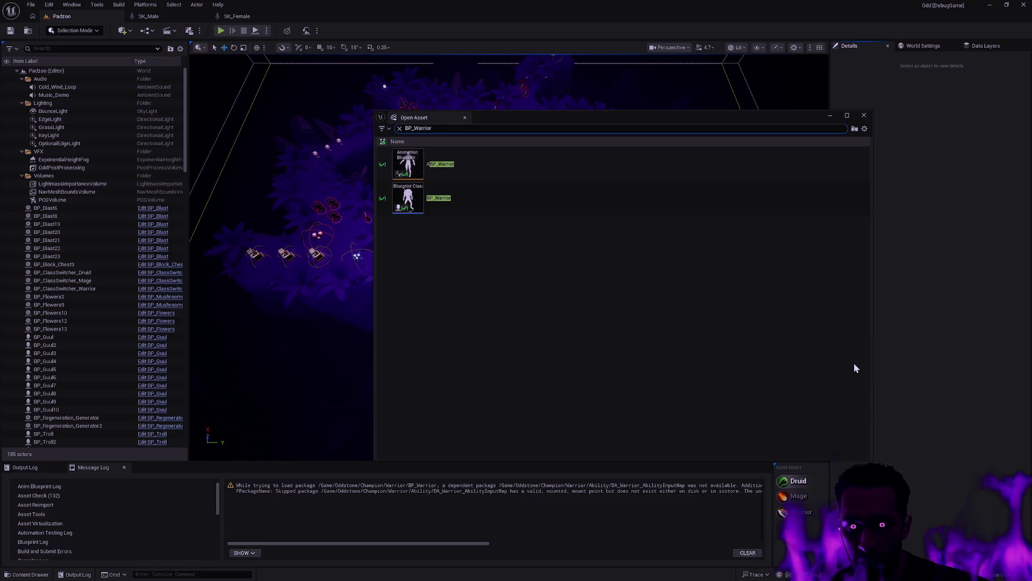
{"action": "left_click", "coordinate": [537, 211]}
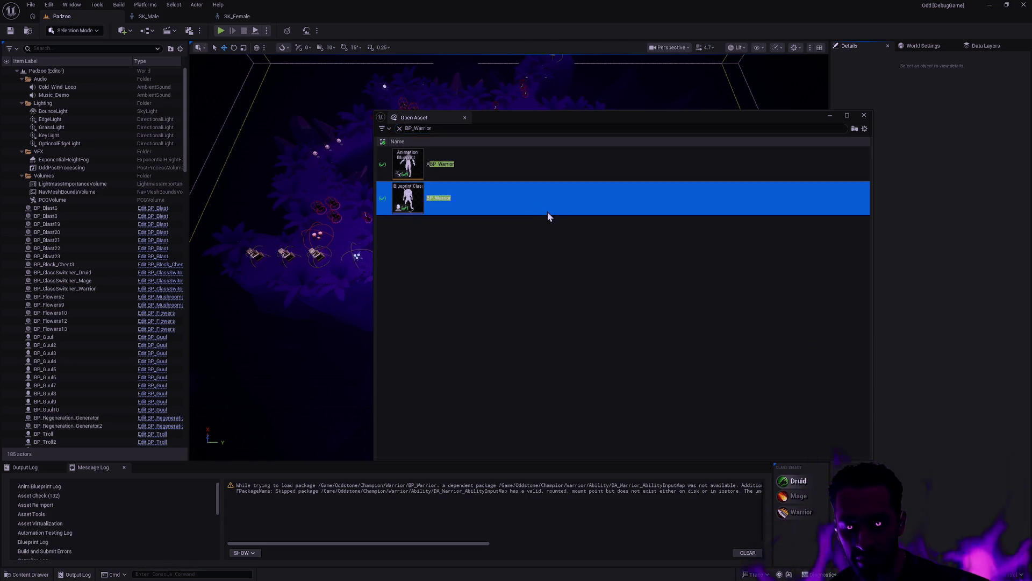
{"action": "double_click", "coordinate": [547, 212]}
{"action": "key", "text": "ctrl+p"}
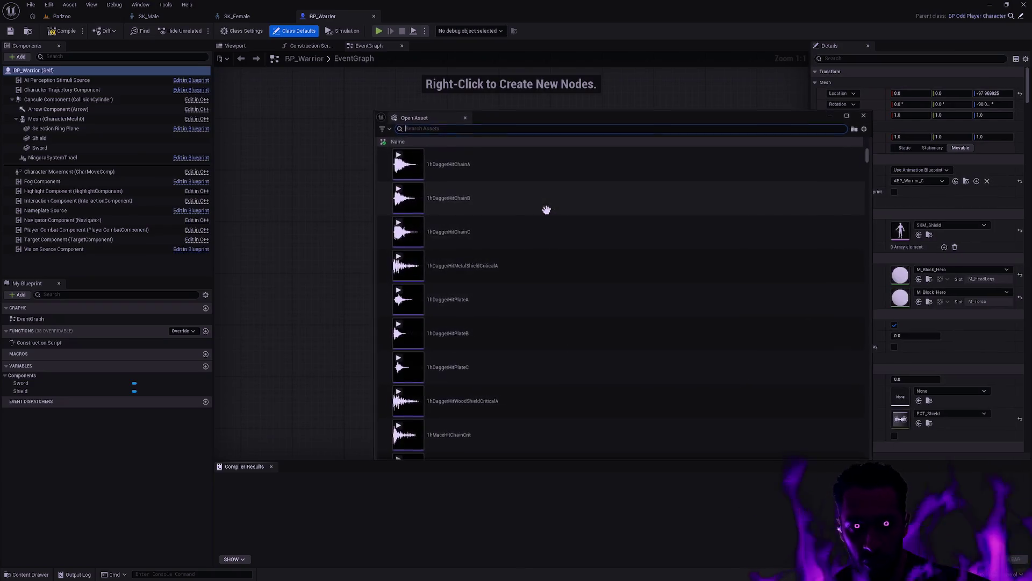
{"action": "type", "text": "BP"}
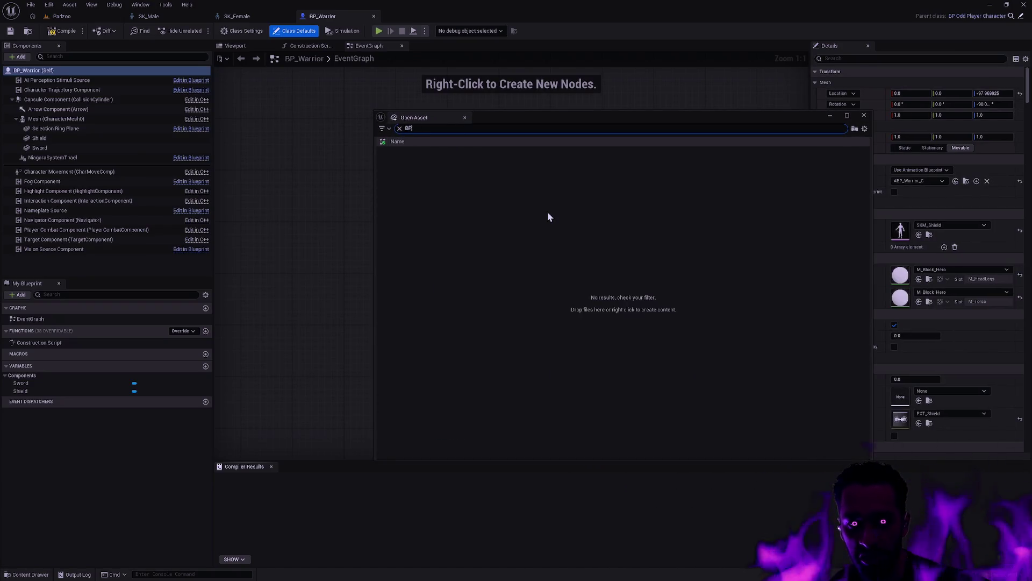
{"action": "type", "text": "_Druid"}
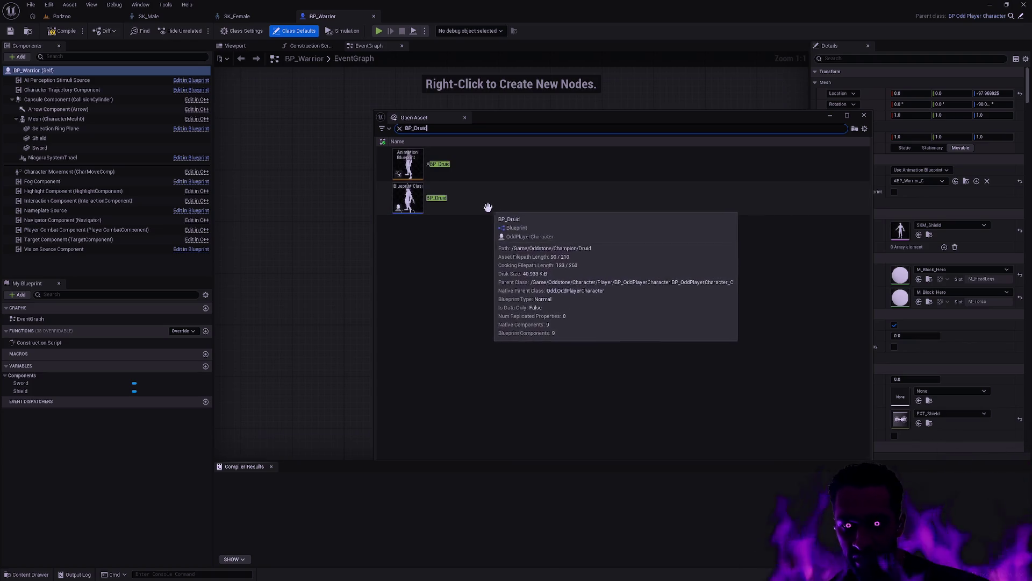
{"action": "double_click", "coordinate": [488, 207]}
{"action": "key", "text": "ctrl+p"}
{"action": "type", "text": "BP_Mage"}
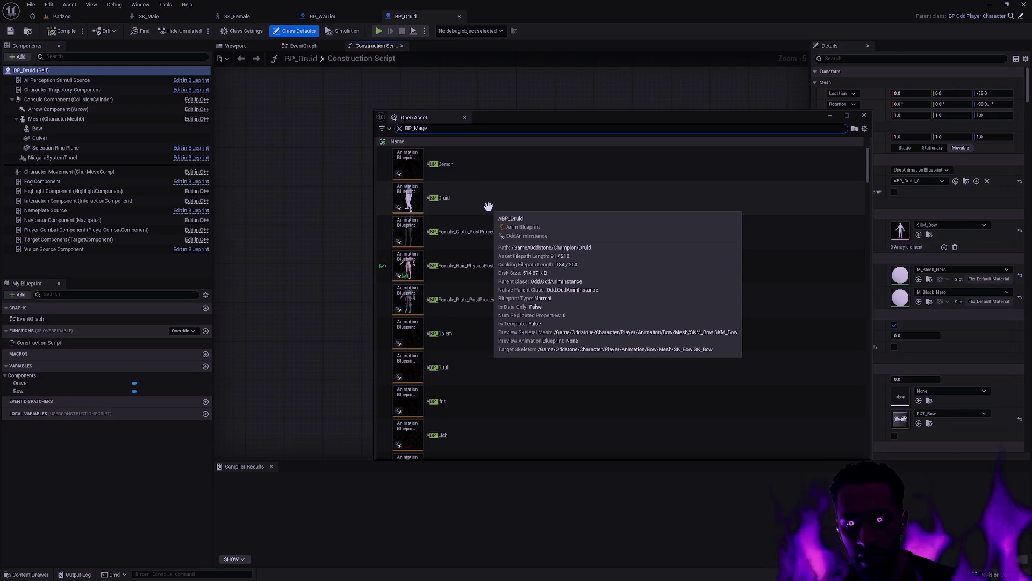
{"action": "double_click", "coordinate": [490, 211]}
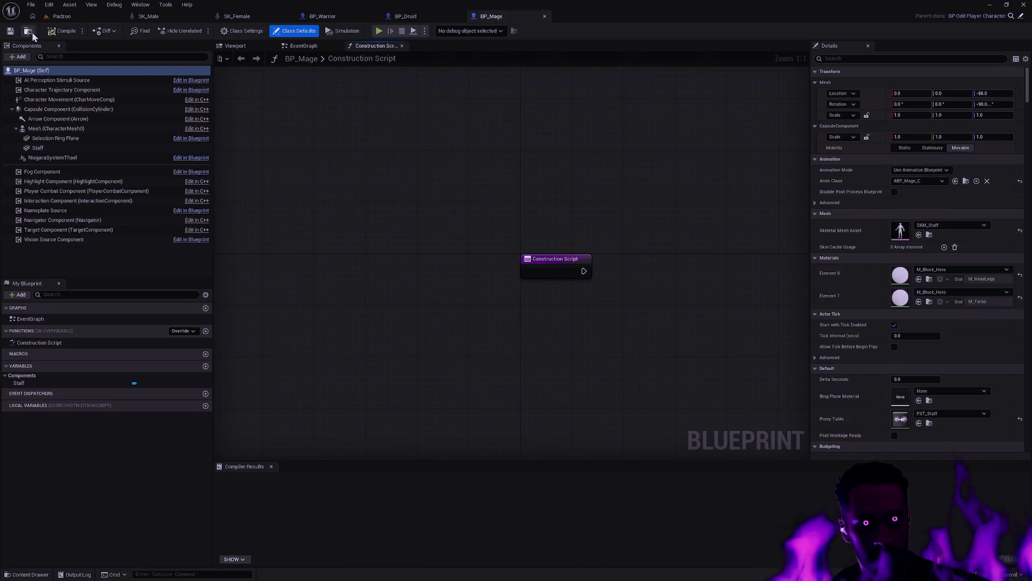
Compile BP_Mage and commit its Tick Interval value.
{"action": "left_click", "coordinate": [62, 32]}
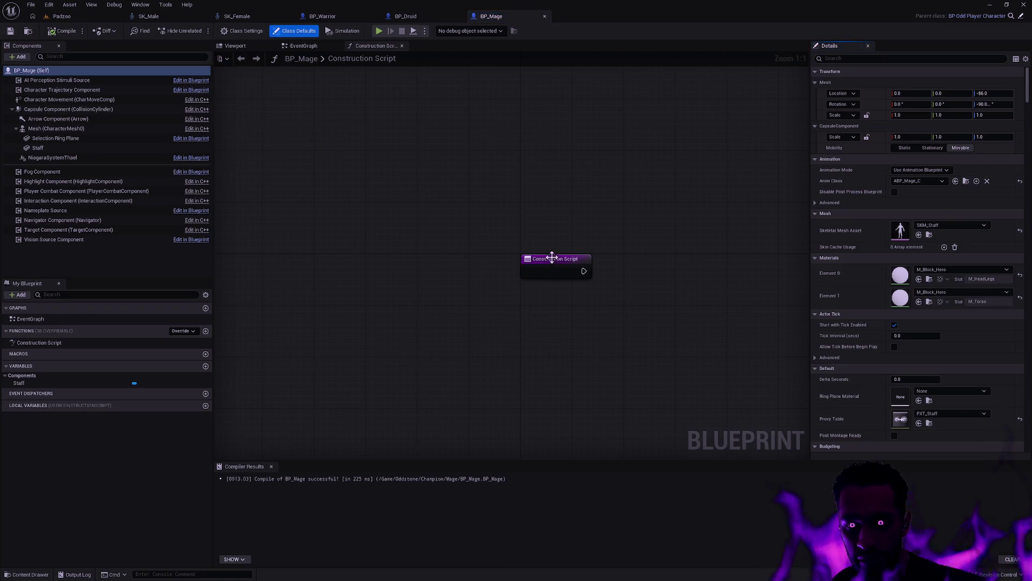
{"action": "left_click", "coordinate": [312, 45]}
{"action": "left_click", "coordinate": [253, 47]}
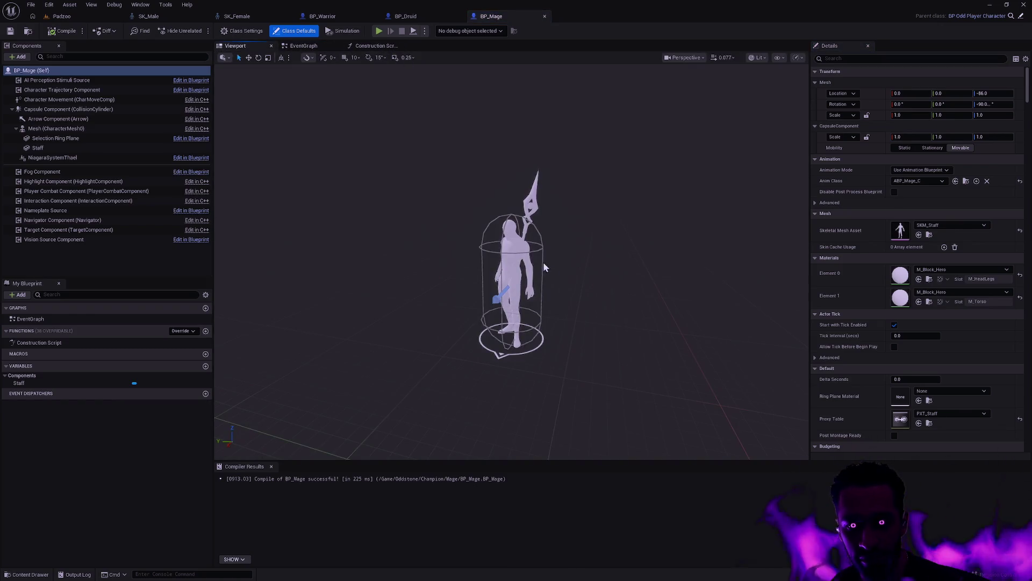
{"action": "left_click", "coordinate": [369, 46]}
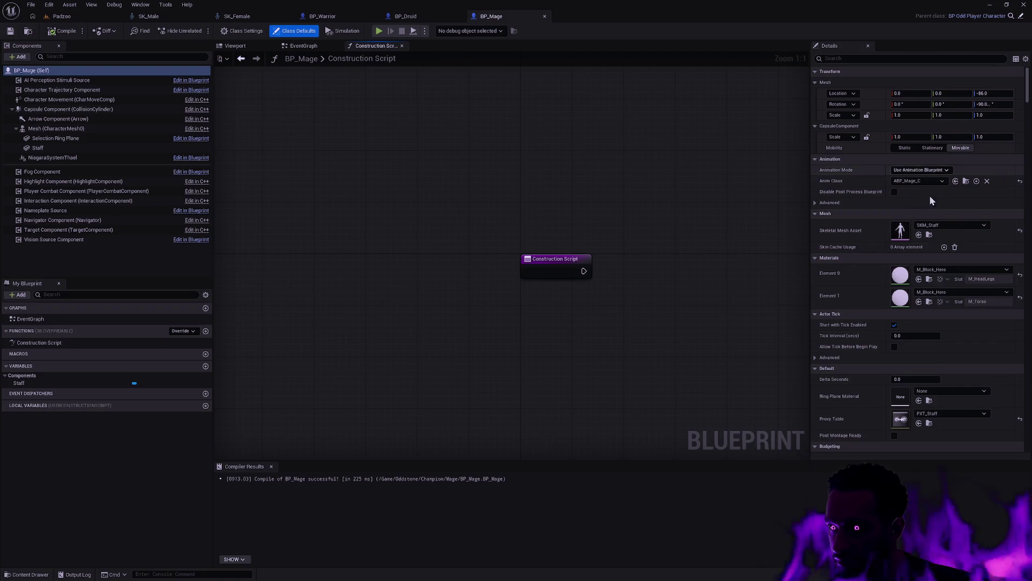
{"action": "type", "text": "1"}
{"action": "key", "text": "Return"}
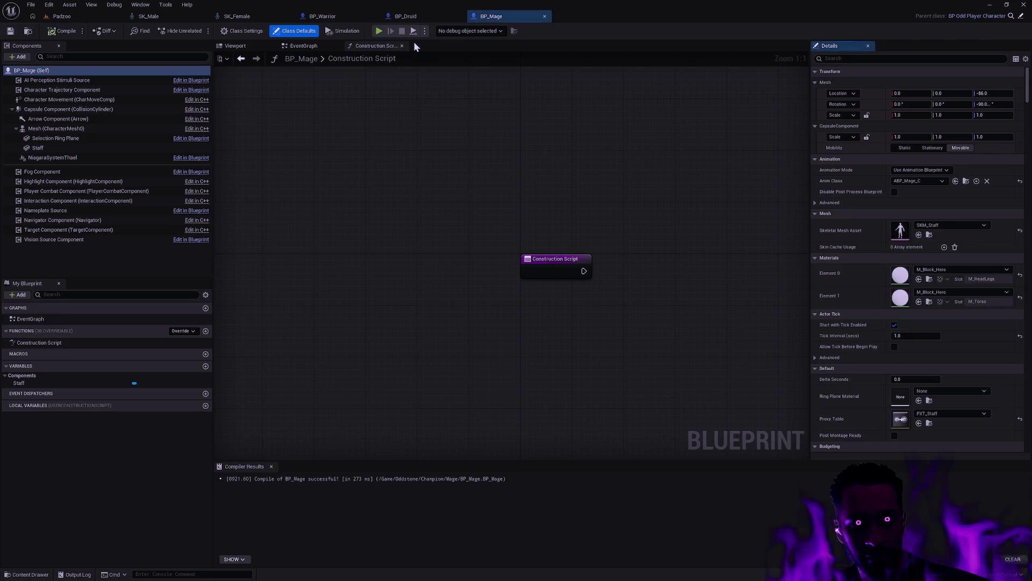
Set BP_Druid's Tick Interval to 2, compile it, and check it out when prompted.
{"action": "left_click", "coordinate": [422, 19]}
{"action": "left_click", "coordinate": [915, 336]}
{"action": "type", "text": "2"}
{"action": "key", "text": "Return"}
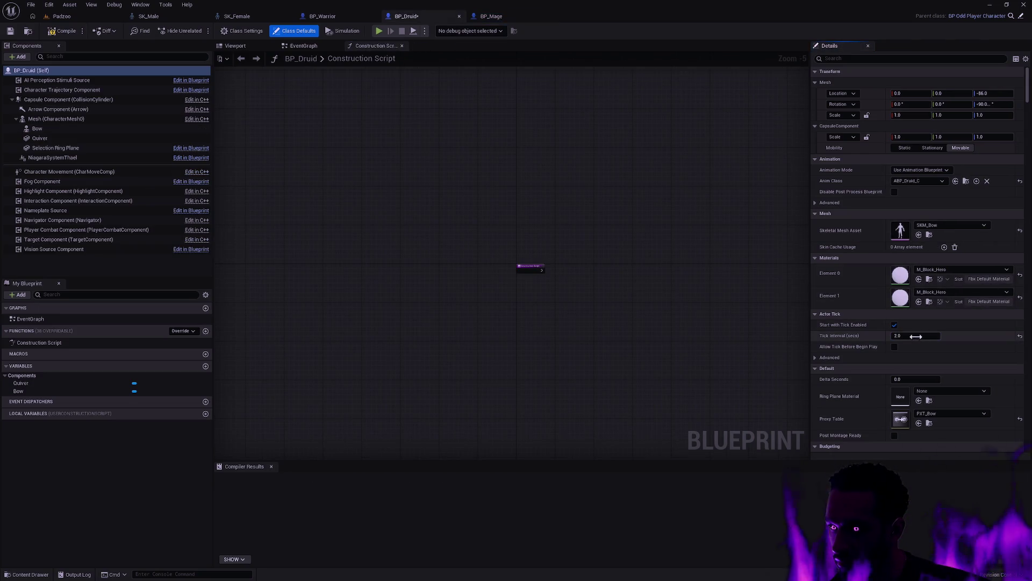
{"action": "left_click", "coordinate": [921, 334]}
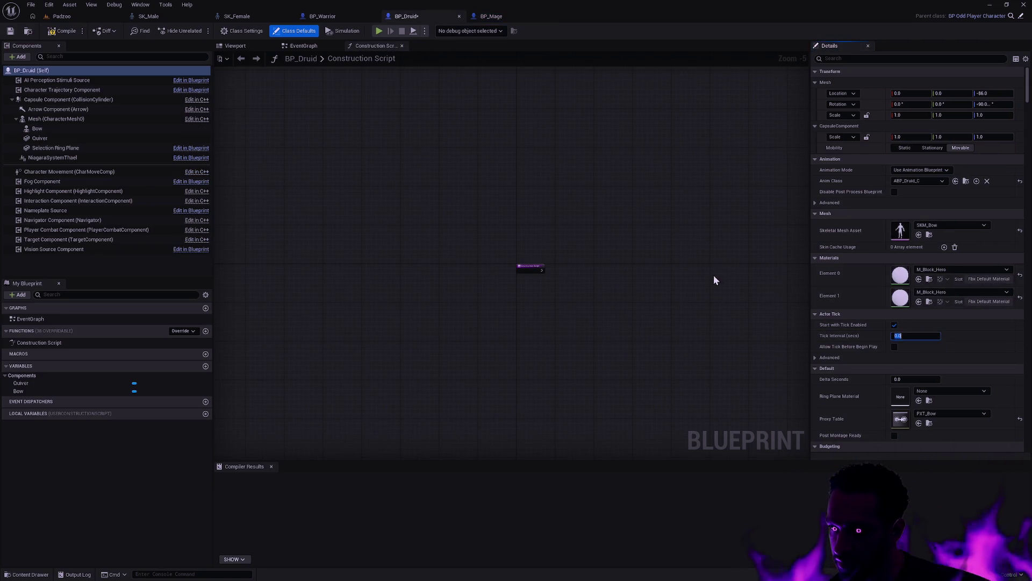
{"action": "left_click", "coordinate": [495, 17]}
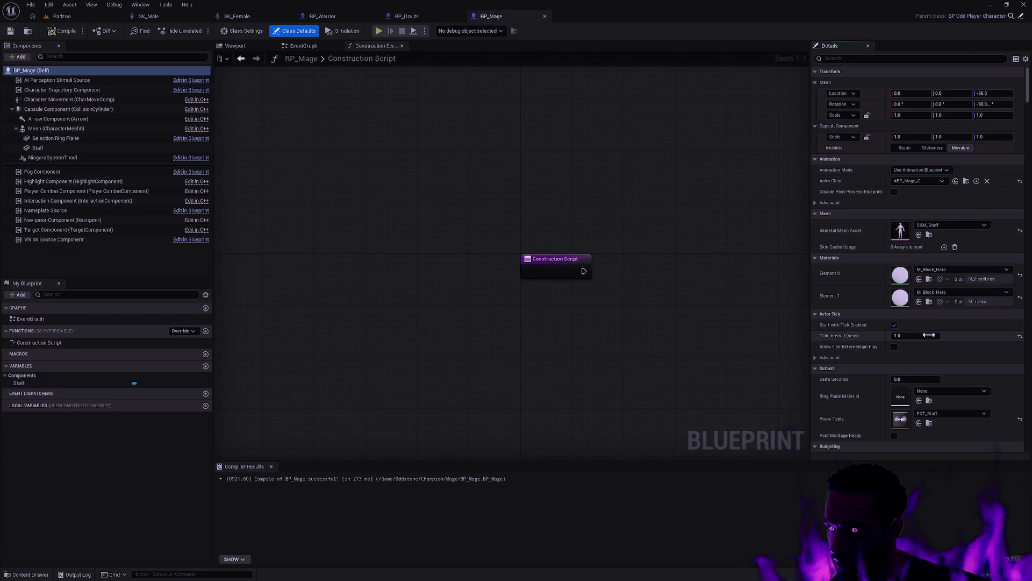
{"action": "left_click", "coordinate": [406, 17]}
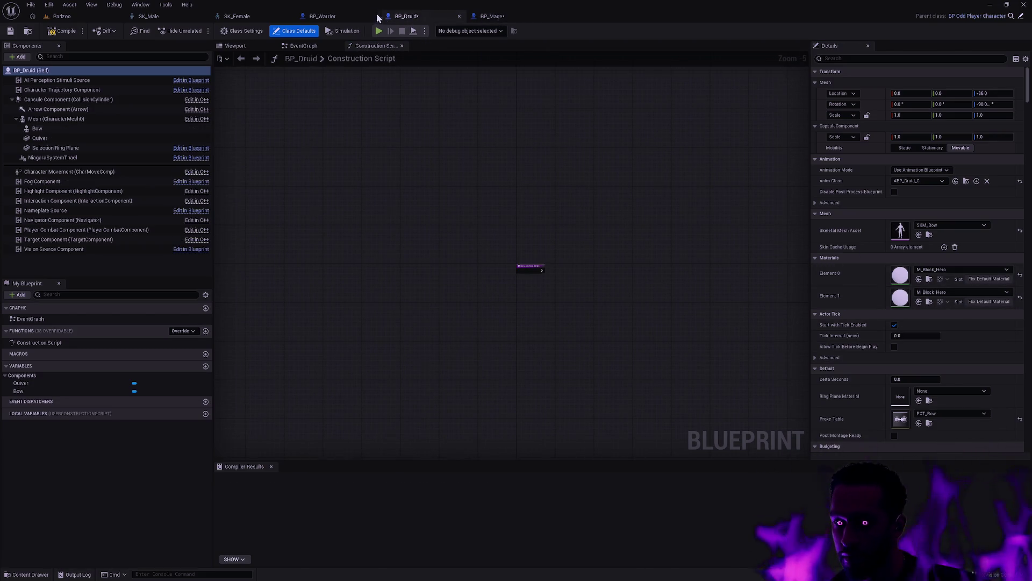
{"action": "left_click", "coordinate": [64, 30]}
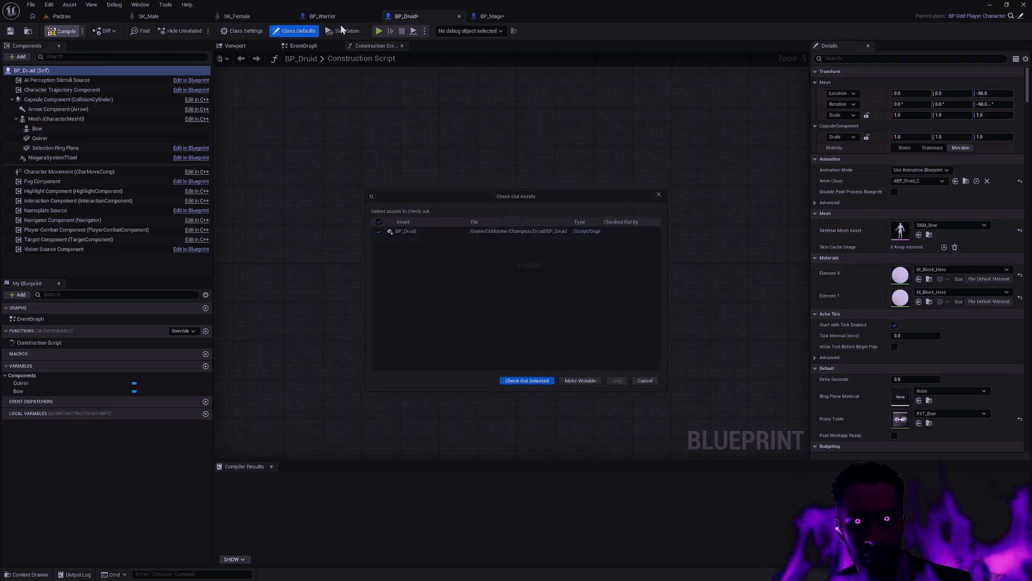
{"action": "left_click", "coordinate": [553, 385]}
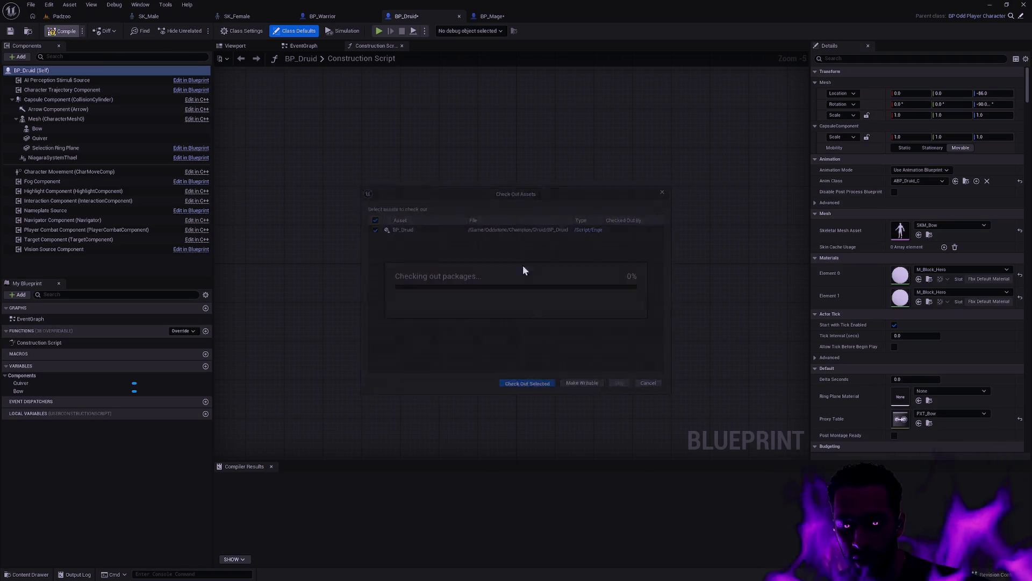
Set BP_Warrior's Tick Interval to 0.0 and compile it, then save BP_Mage.
{"action": "left_click", "coordinate": [326, 16]}
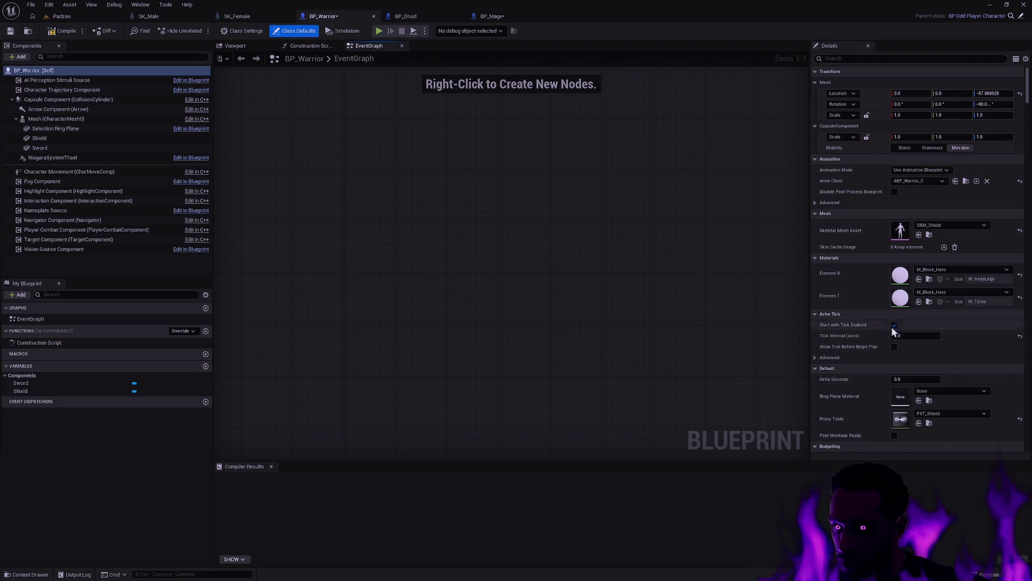
{"action": "left_click", "coordinate": [903, 335]}
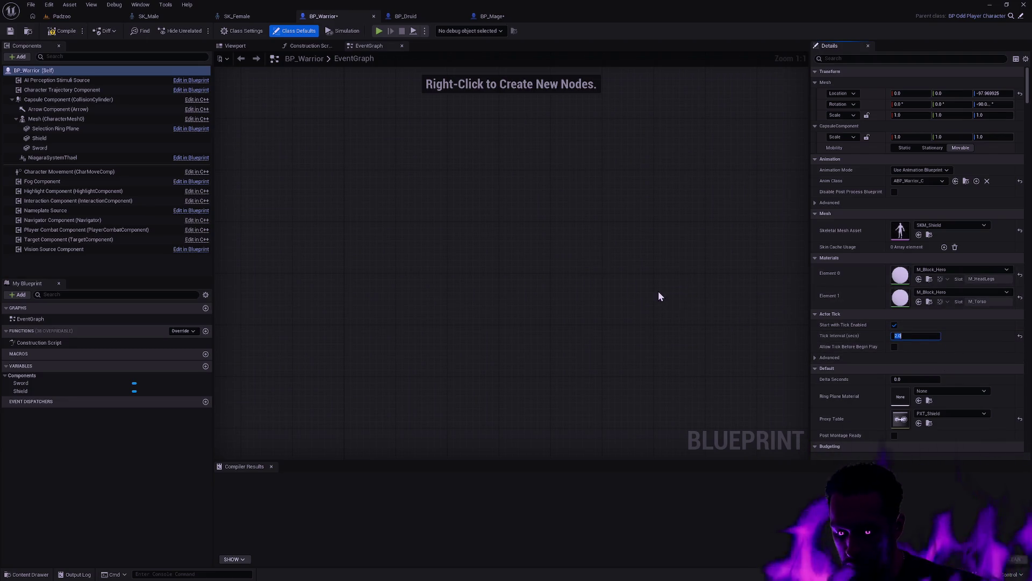
{"action": "type", "text": "0"}
{"action": "left_click", "coordinate": [553, 279]}
{"action": "left_click", "coordinate": [57, 33]}
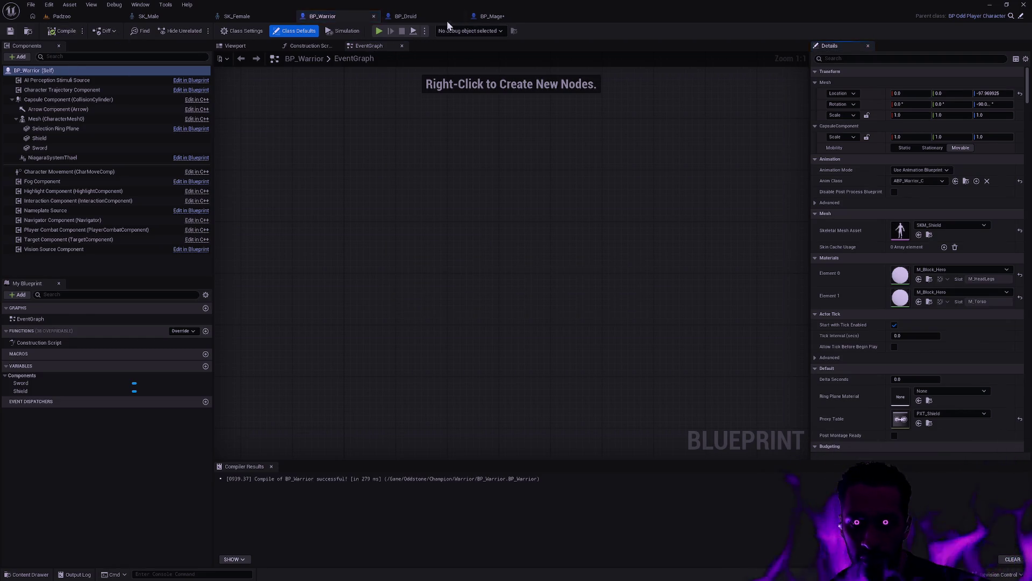
{"action": "left_click", "coordinate": [493, 17]}
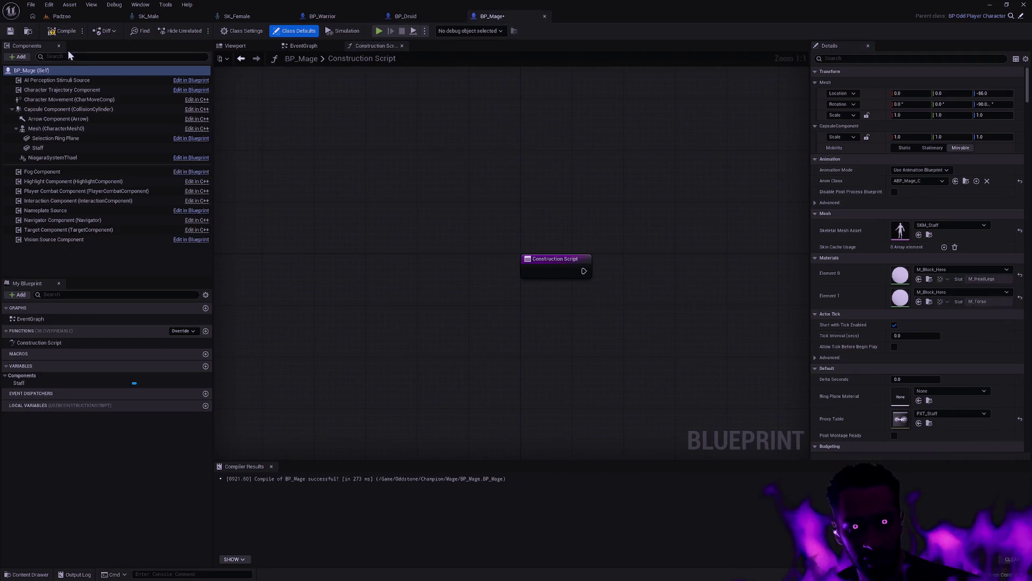
{"action": "left_click", "coordinate": [11, 30]}
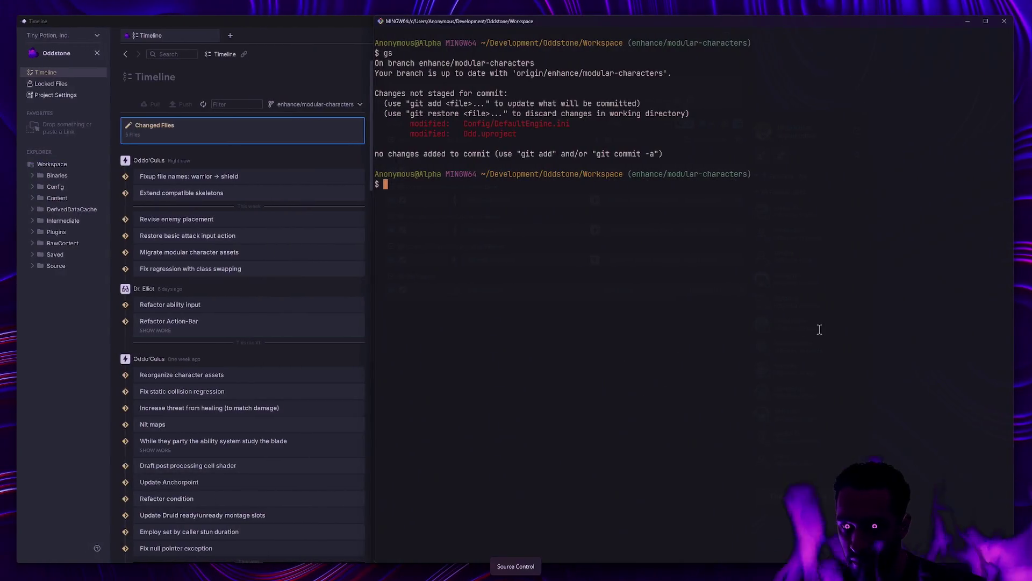
Stage the changed Content folder files with ga and confirm with git status.
{"action": "type", "text": "gs"}
{"action": "key", "text": "Return"}
{"action": "type", "text": "ga Conten"}
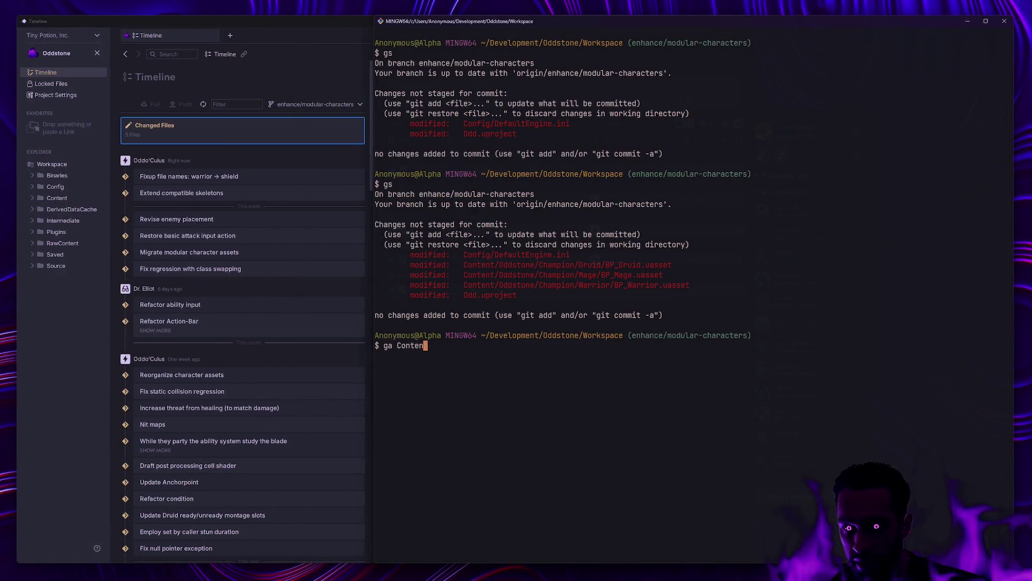
{"action": "key", "text": "Tab"}
{"action": "key", "text": "Return"}
{"action": "type", "text": "gs"}
{"action": "key", "text": "Return"}
Commit the staged blueprints with the message 'Reserialize champions'.
{"action": "type", "text": "gc -m "}
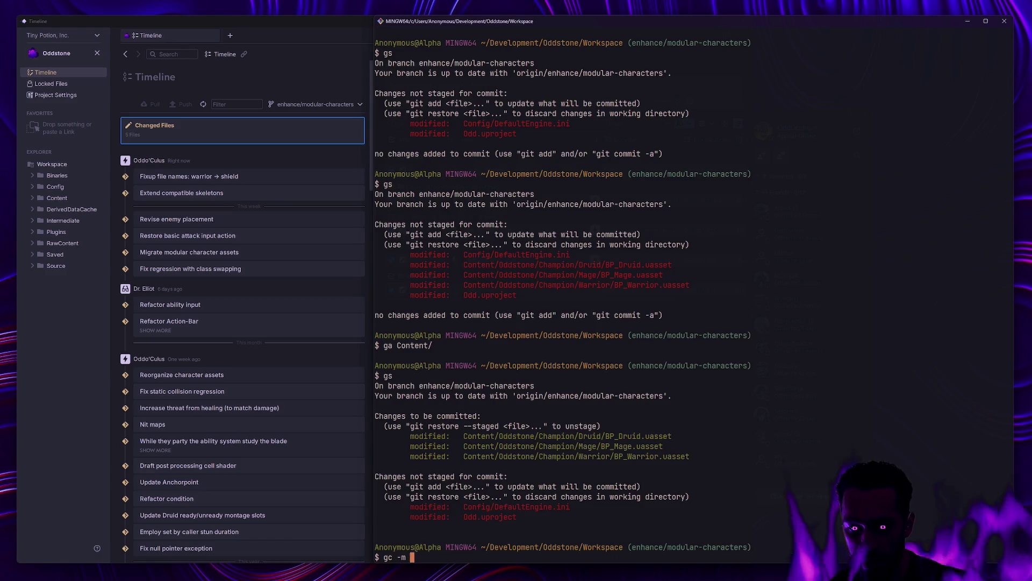
{"action": "type", "text": "es"}
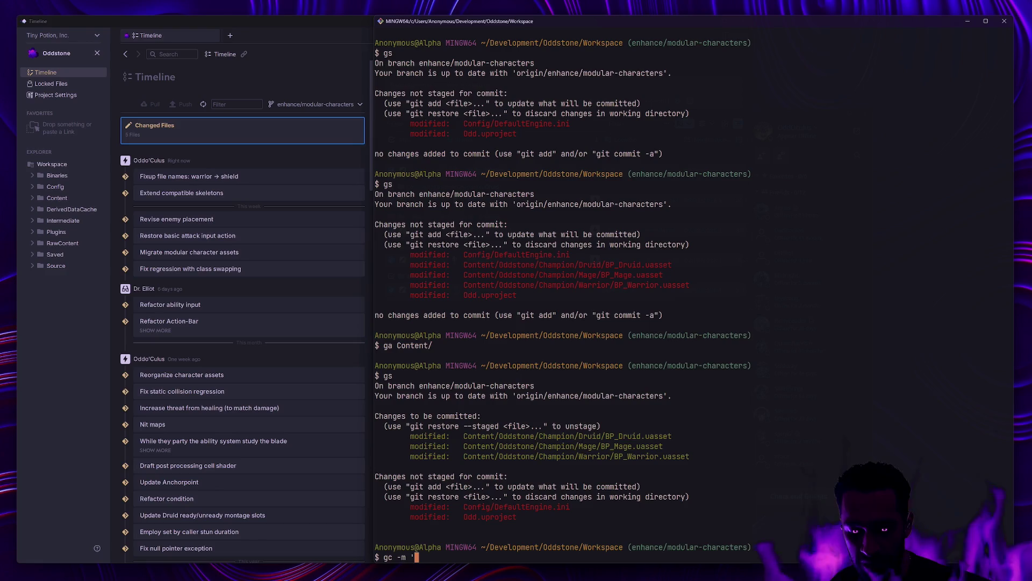
{"action": "type", "text": "u"}
{"action": "key", "text": "BackSpace"}
{"action": "key", "text": "BackSpace"}
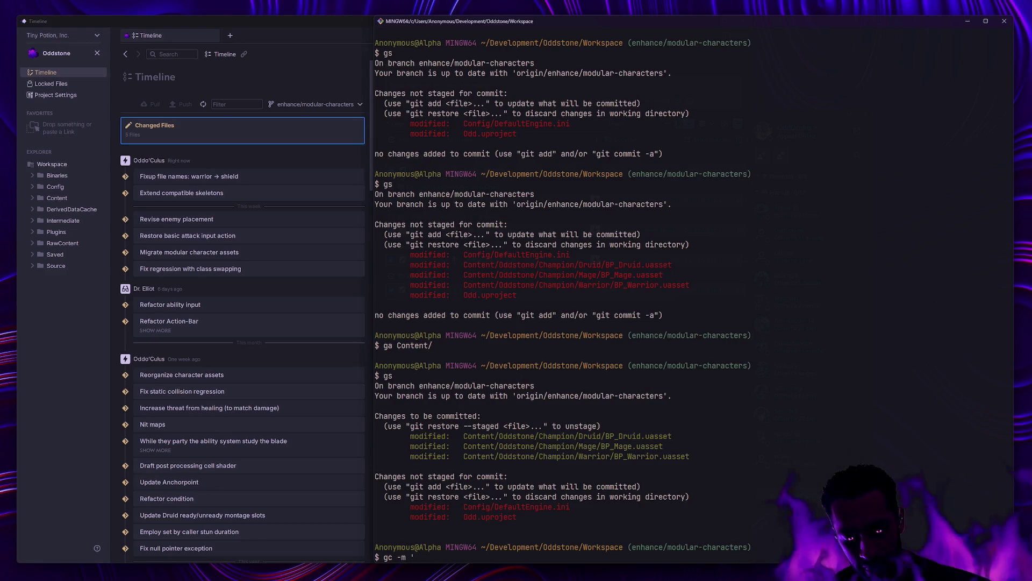
{"action": "type", "text": "Researializ"}
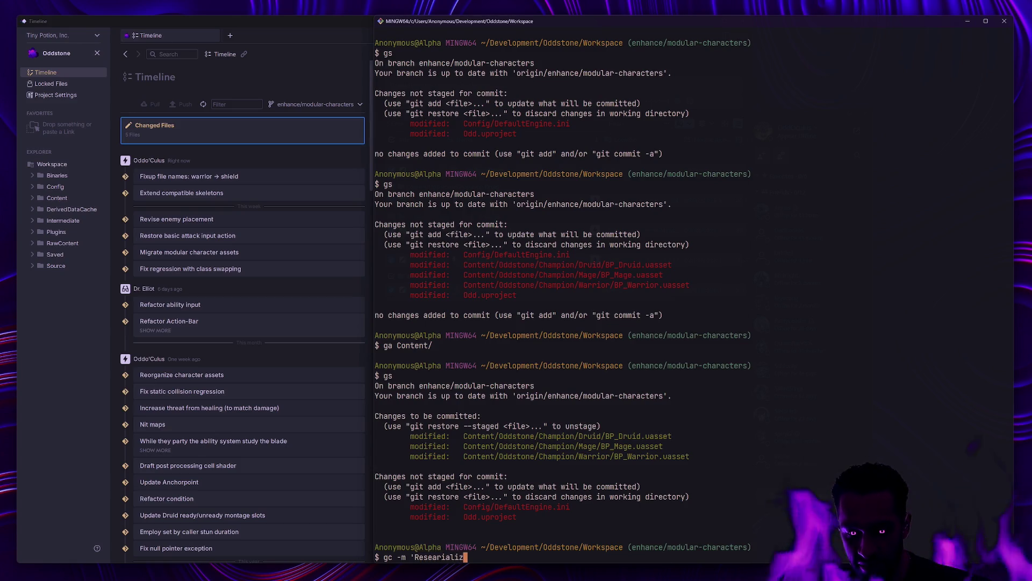
{"action": "key", "text": "BackSpace"}
{"action": "key", "text": "BackSpace"}
{"action": "key", "text": "BackSpace"}
{"action": "key", "text": "BackSpace"}
{"action": "key", "text": "BackSpace"}
{"action": "key", "text": "BackSpace"}
{"action": "key", "text": "BackSpace"}
{"action": "type", "text": "rialize "}
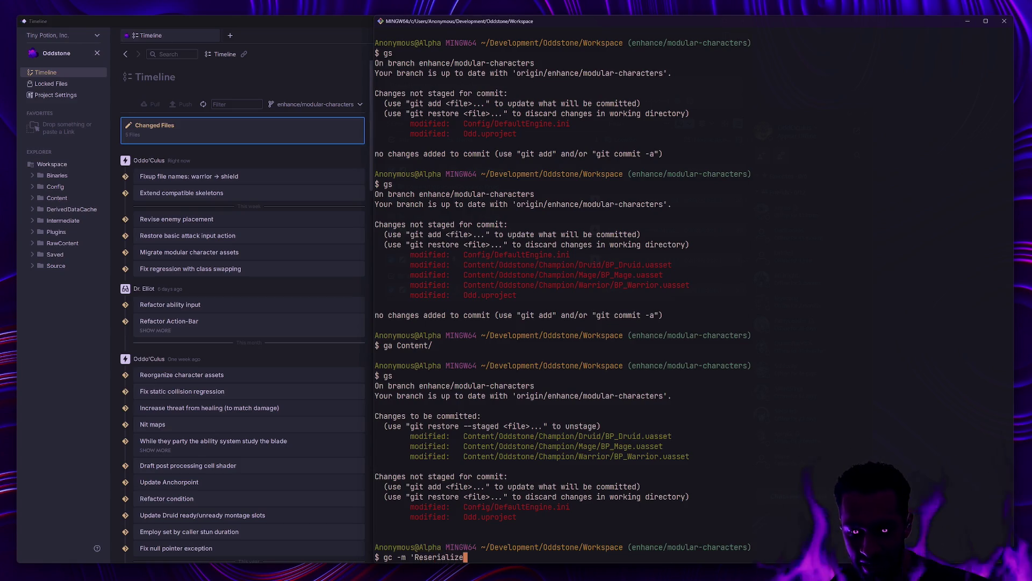
{"action": "type", "text": "player ch"}
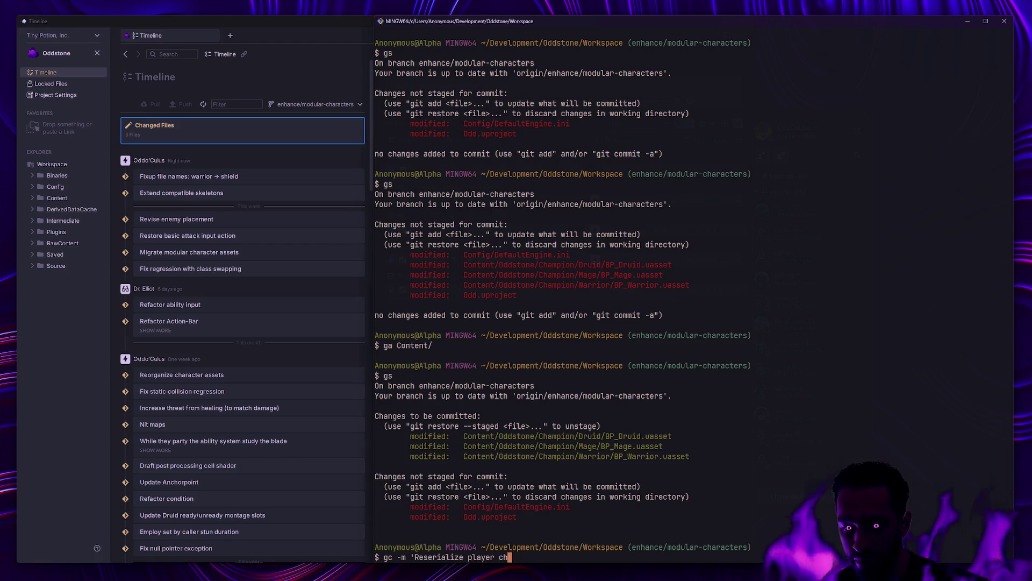
{"action": "key", "text": "BackSpace"}
{"action": "key", "text": "BackSpace"}
{"action": "key", "text": "BackSpace"}
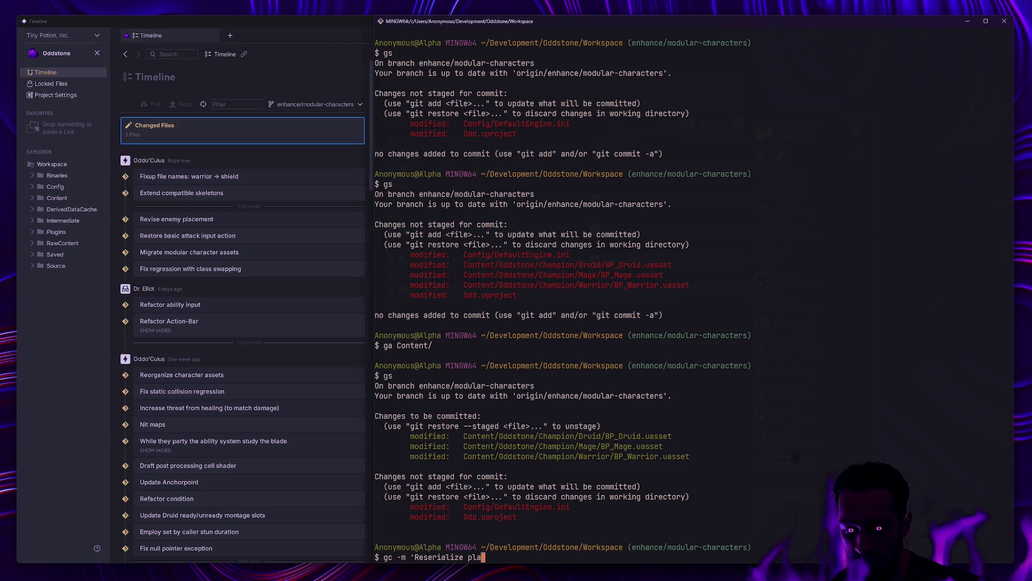
{"action": "type", "text": "champions'"}
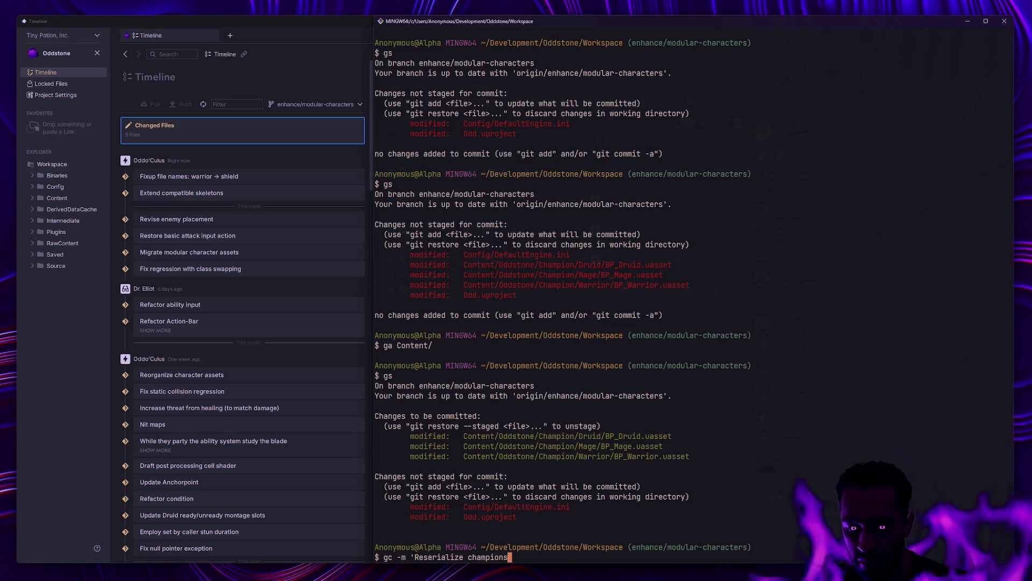
{"action": "key", "text": "Return"}
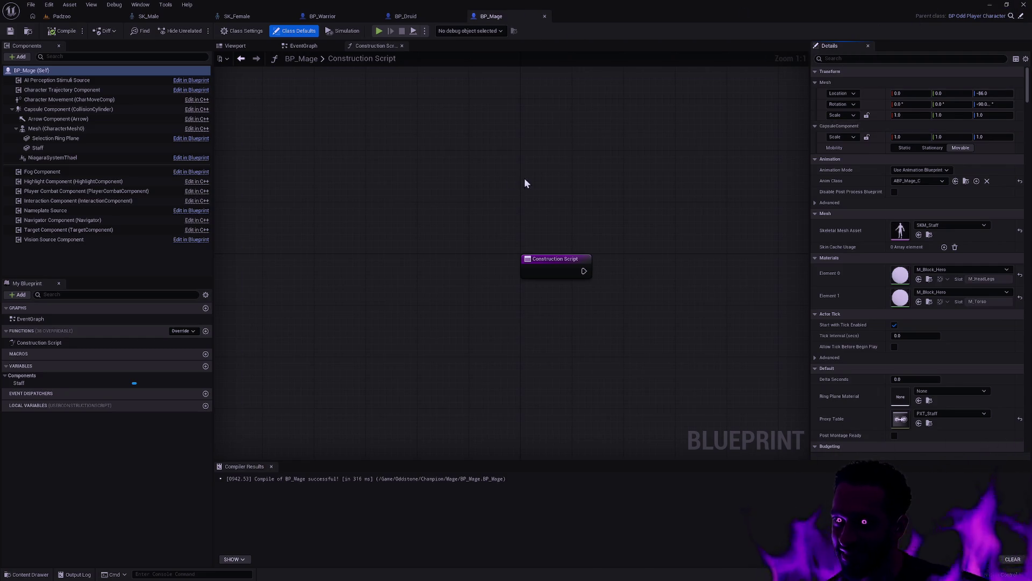
Switch from Unreal to Rider, where SlowTask.cpp is open.
{"action": "key", "text": "alt+Tab"}
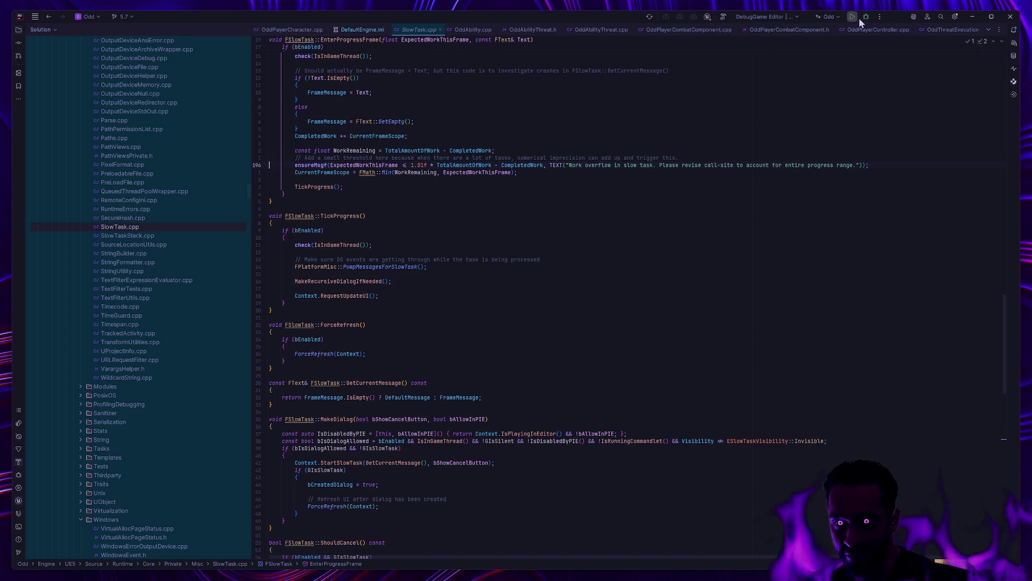
Build the Odd solution in Rider with Ctrl+Shift+B.
{"action": "key", "text": "ctrl+shift+b"}
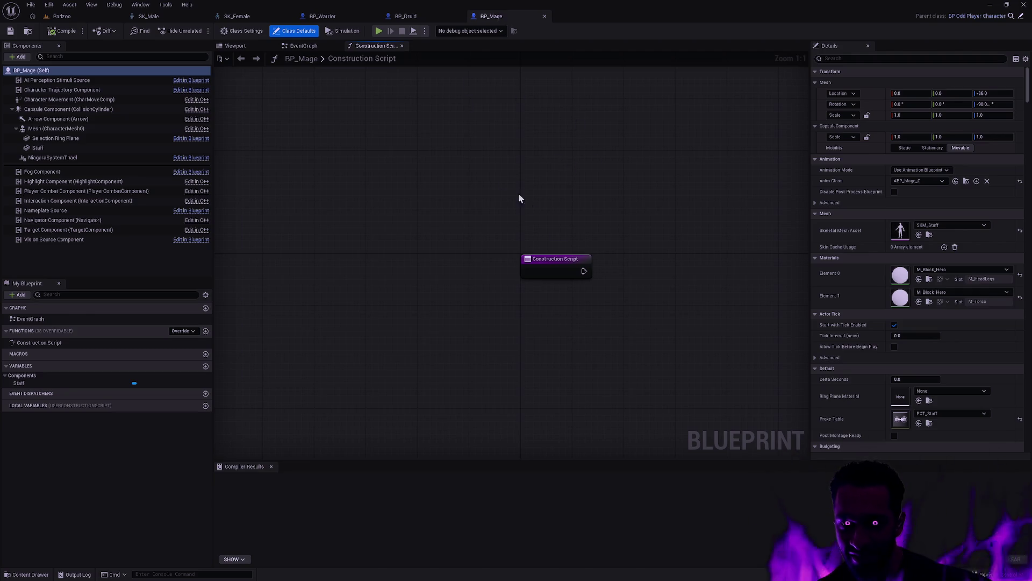
Look over the BP_Druid, BP_Warrior and BP_Mage blueprint graphs.
{"action": "left_click", "coordinate": [405, 18]}
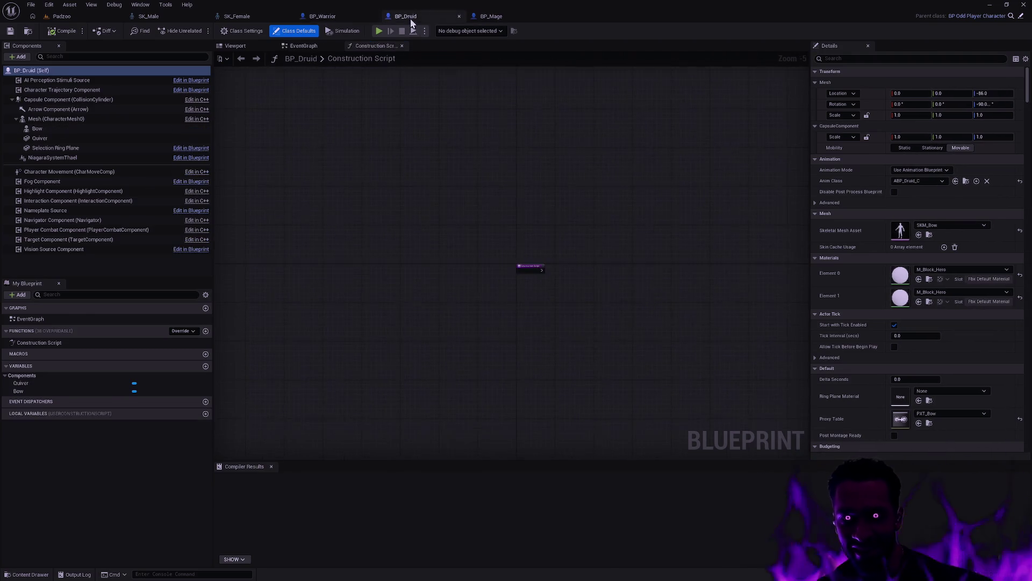
{"action": "left_click_drag", "start_coordinate": [557, 259], "coordinate": [548, 183]}
{"action": "left_click", "coordinate": [330, 16]}
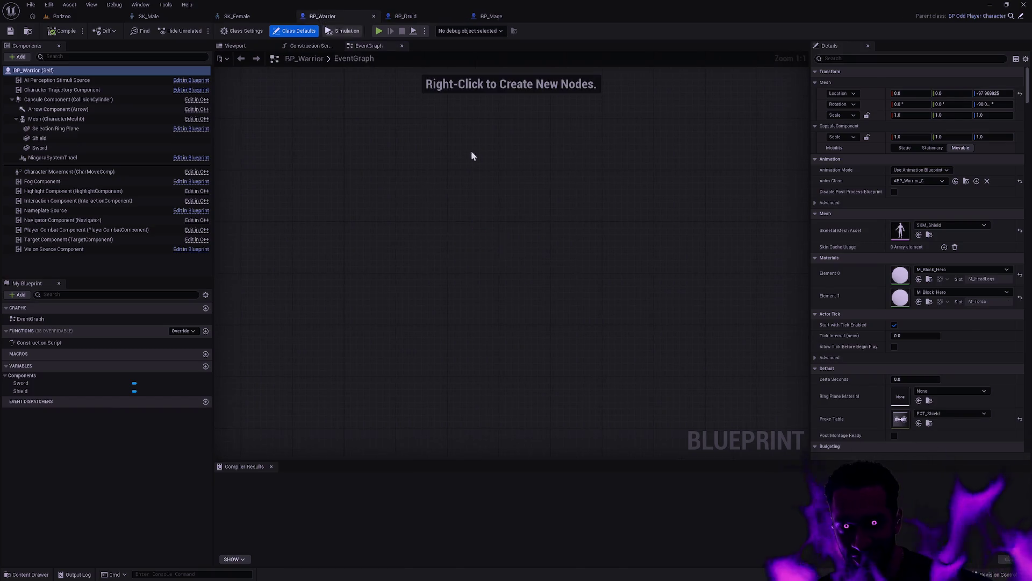
{"action": "scroll", "coordinate": [585, 219], "scroll_direction": "down", "scroll_amount": 7}
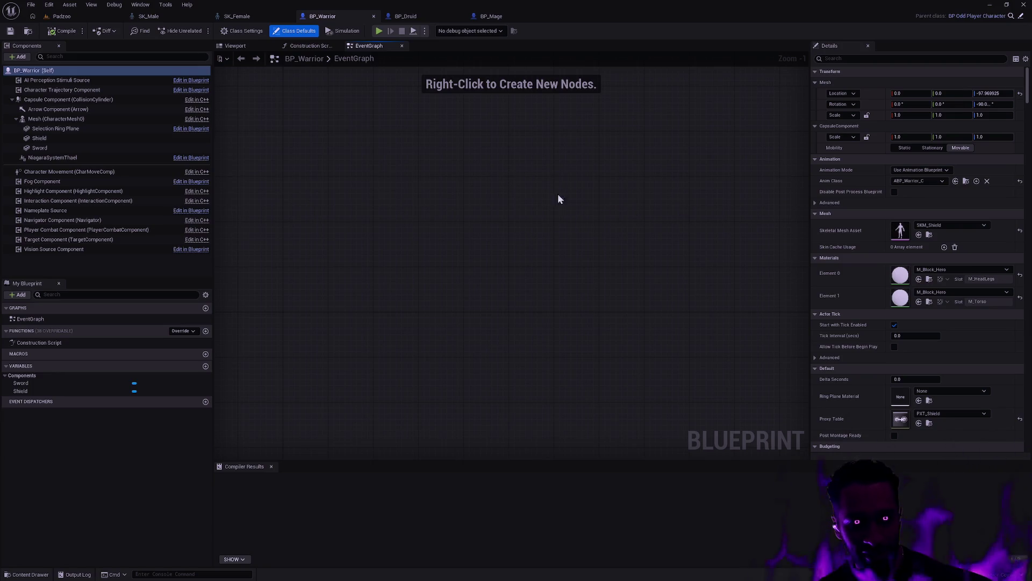
{"action": "scroll", "coordinate": [518, 195], "scroll_direction": "up", "scroll_amount": 7}
{"action": "left_click", "coordinate": [411, 16]}
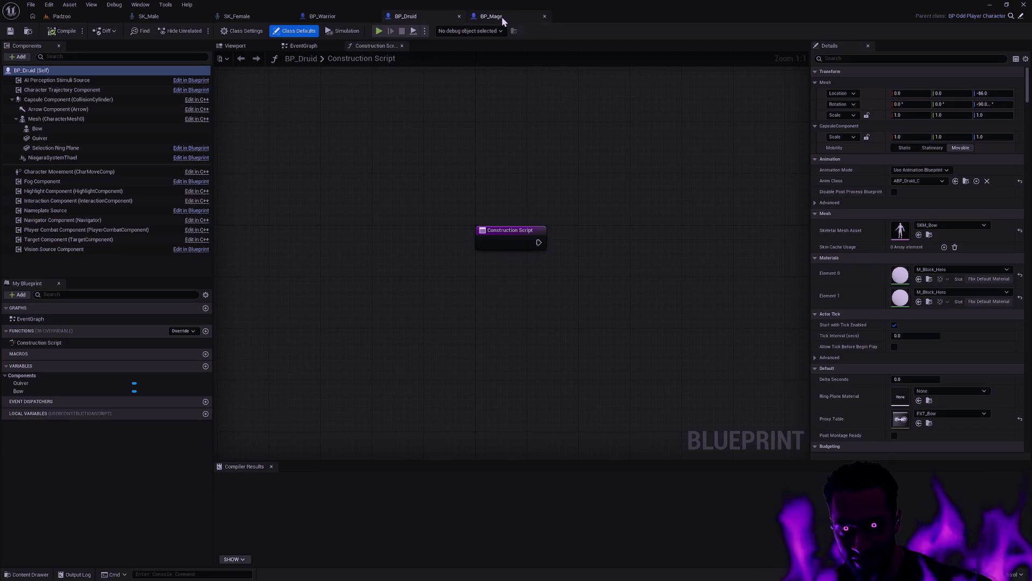
{"action": "left_click", "coordinate": [501, 17]}
{"action": "left_click", "coordinate": [337, 12]}
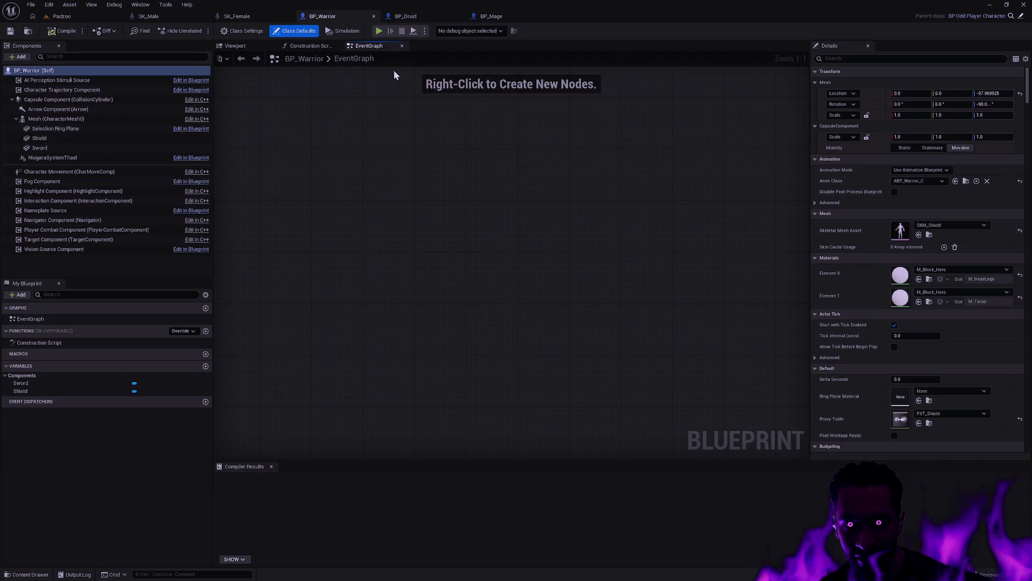
Check the Warrior's viewport and construction script, then return to the Padzoo level.
{"action": "left_click", "coordinate": [239, 44]}
{"action": "left_click", "coordinate": [305, 46]}
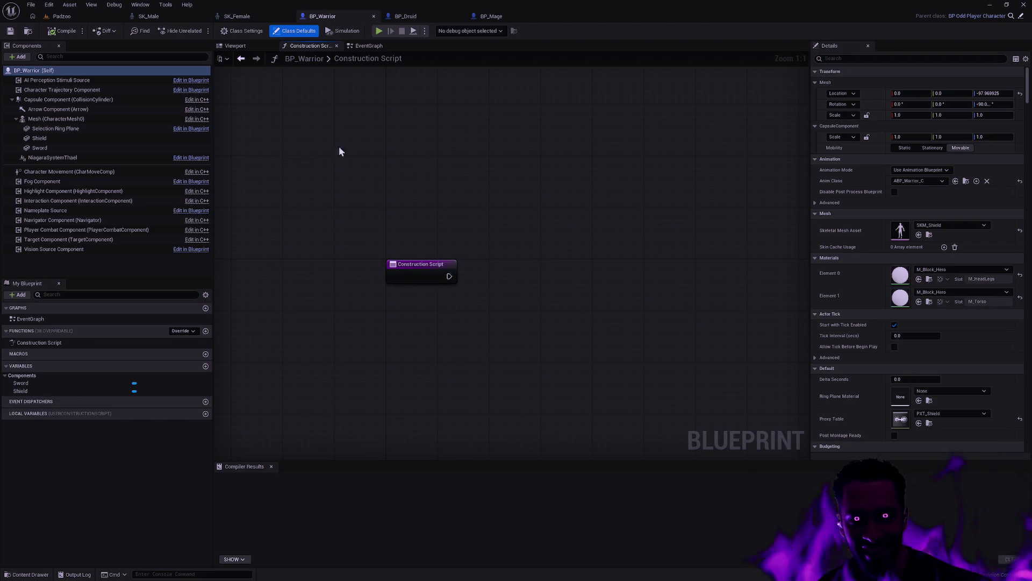
{"action": "left_click", "coordinate": [157, 16]}
{"action": "left_click", "coordinate": [65, 16]}
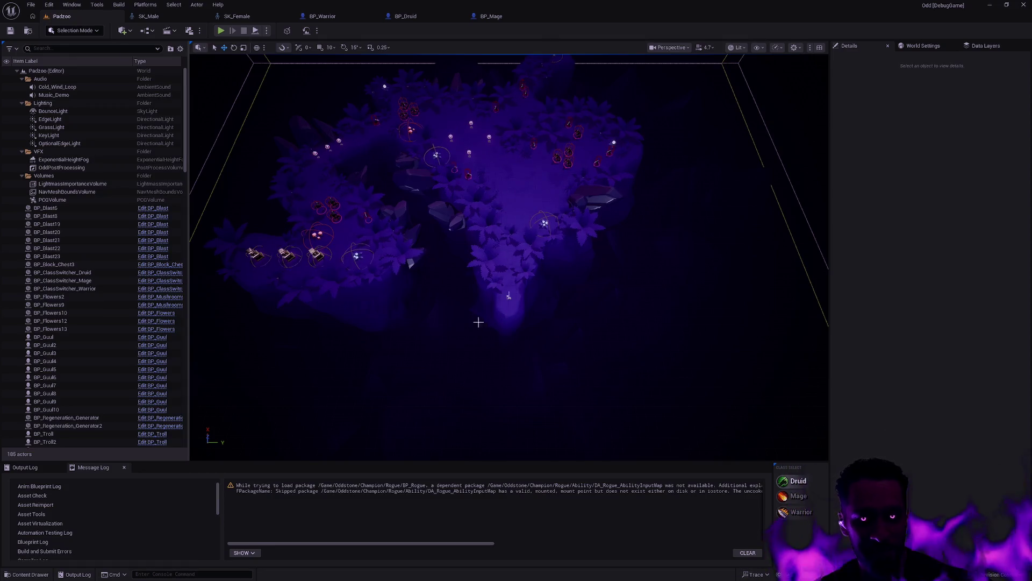
{"action": "scroll", "coordinate": [508, 308], "scroll_direction": "up", "scroll_amount": 4}
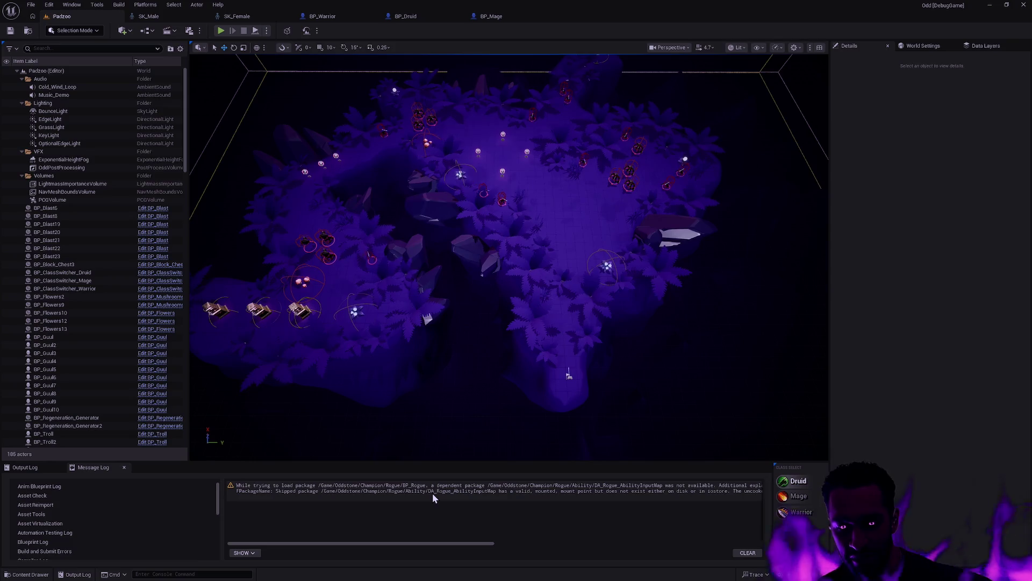
Open BP_Rogue and view the Rogue character front-on in the viewport.
{"action": "key", "text": "ctrl+p"}
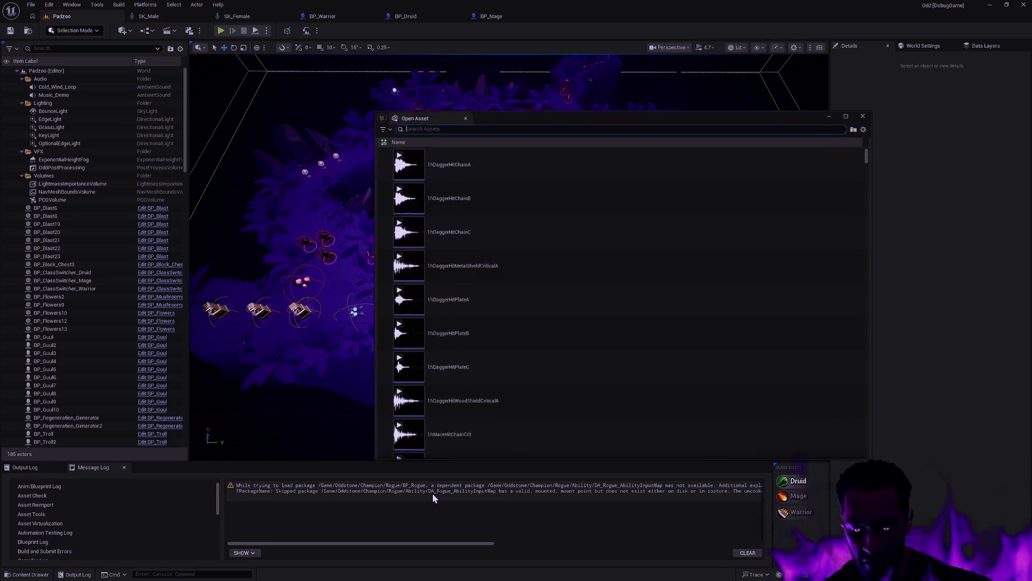
{"action": "type", "text": "BP_ROgue"}
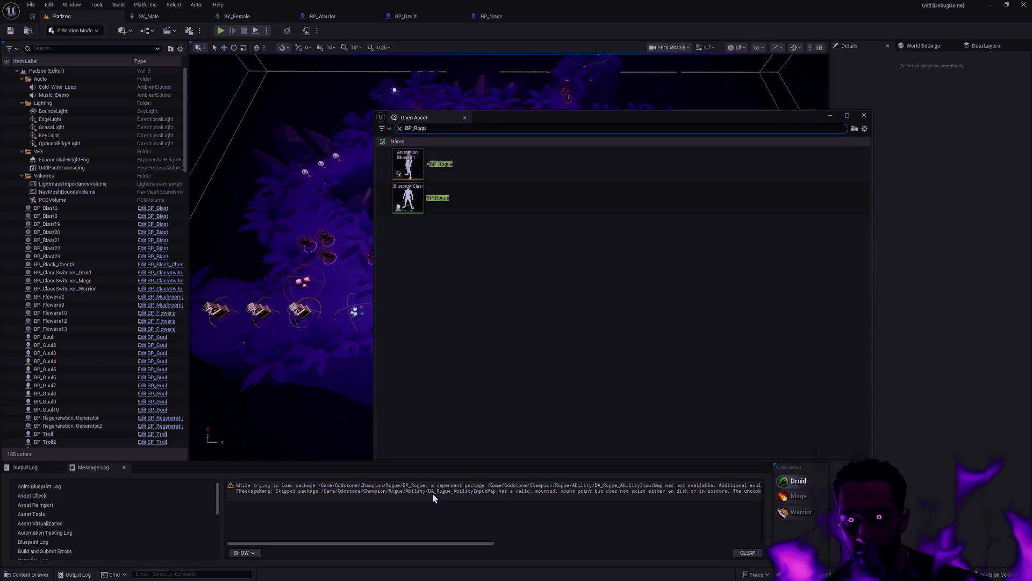
{"action": "double_click", "coordinate": [465, 203]}
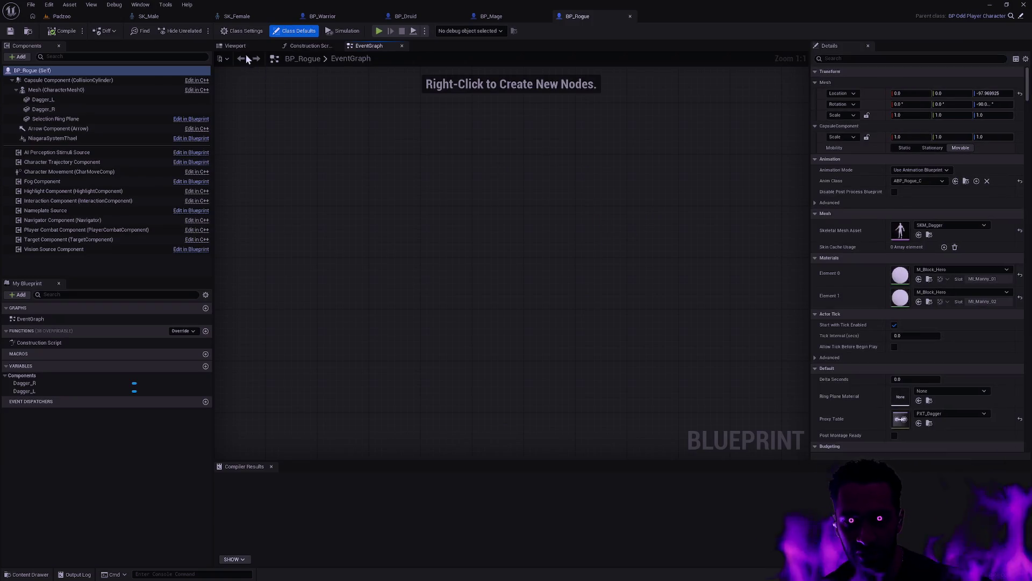
{"action": "left_click", "coordinate": [235, 45]}
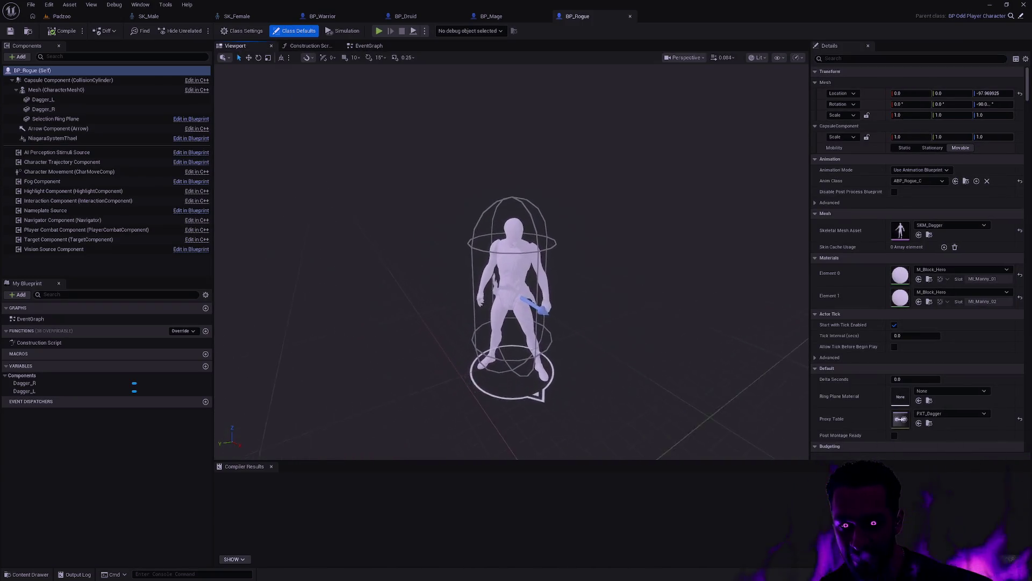
{"action": "scroll", "coordinate": [511, 263], "scroll_direction": "up", "scroll_amount": 10}
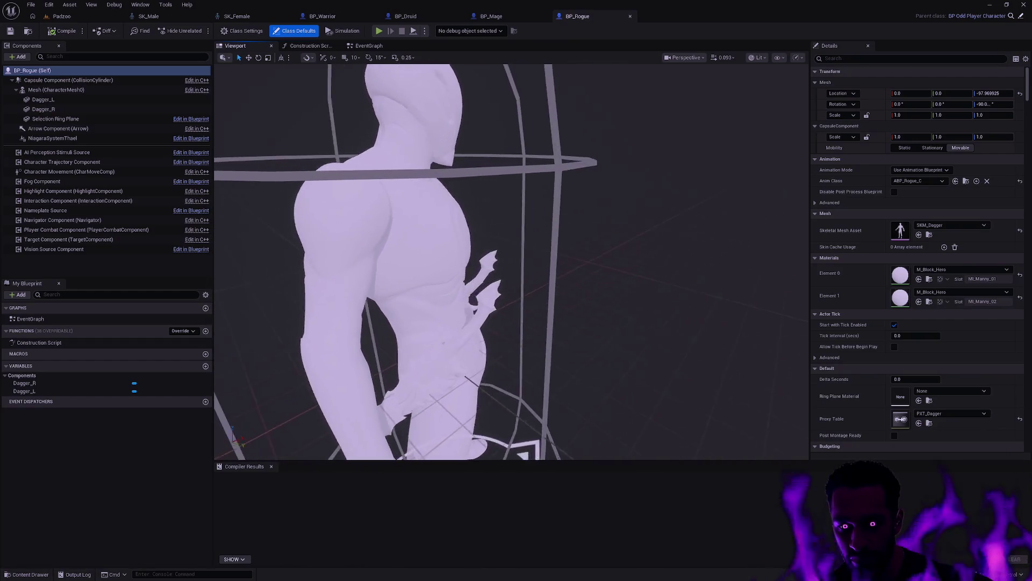
{"action": "mouse_move", "coordinate": [510, 264]}
{"action": "left_mouse_down"}
{"action": "mouse_move", "coordinate": [538, 331]}
{"action": "mouse_move", "coordinate": [596, 300]}
{"action": "left_mouse_up"}
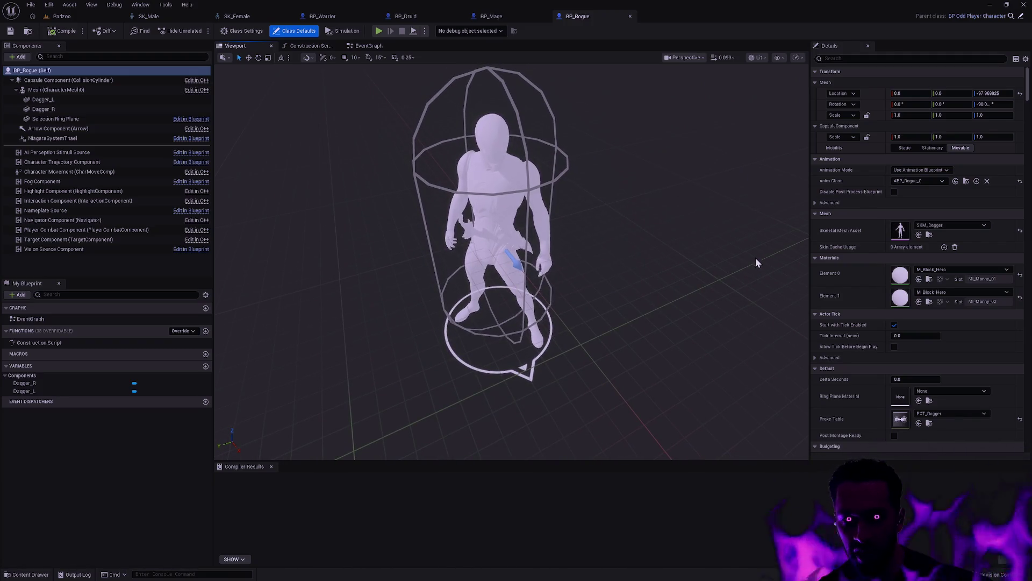
{"action": "scroll", "coordinate": [947, 366], "scroll_direction": "down", "scroll_amount": 4}
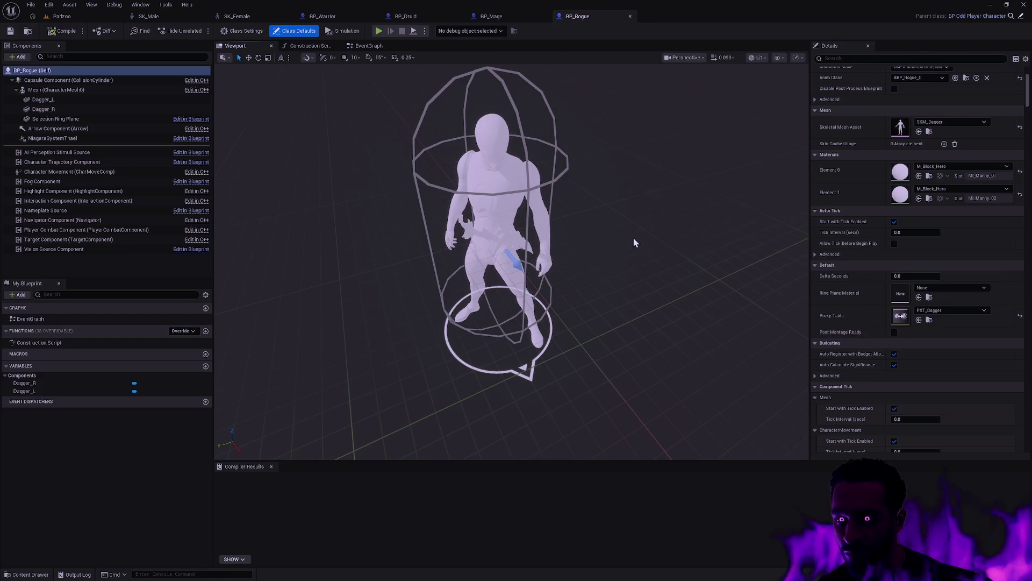
{"action": "left_click_drag", "start_coordinate": [635, 243], "coordinate": [480, 190]}
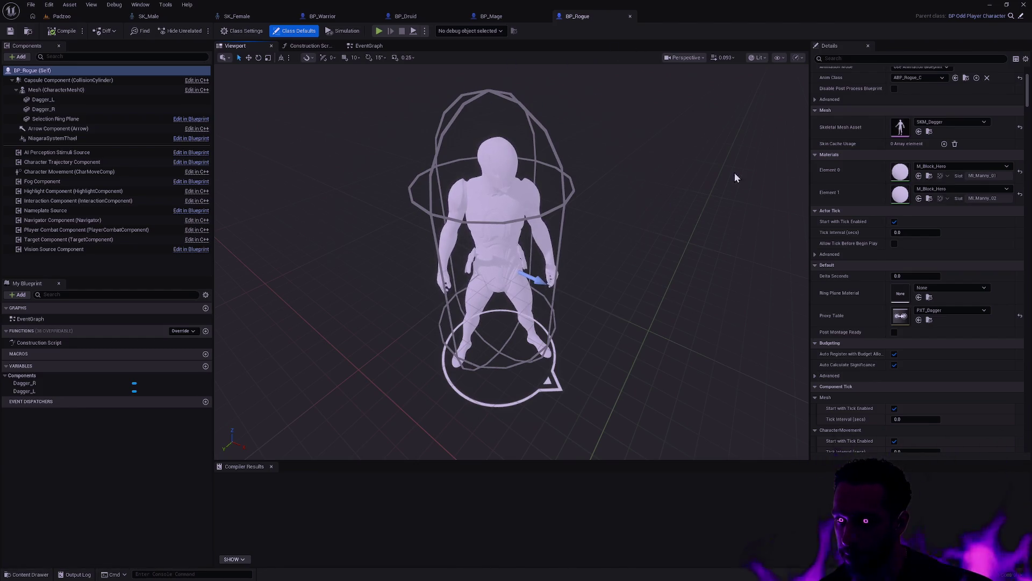
Confirm the Delta Seconds value, recompile BP_Rogue, save it and check it out.
{"action": "left_click", "coordinate": [919, 276]}
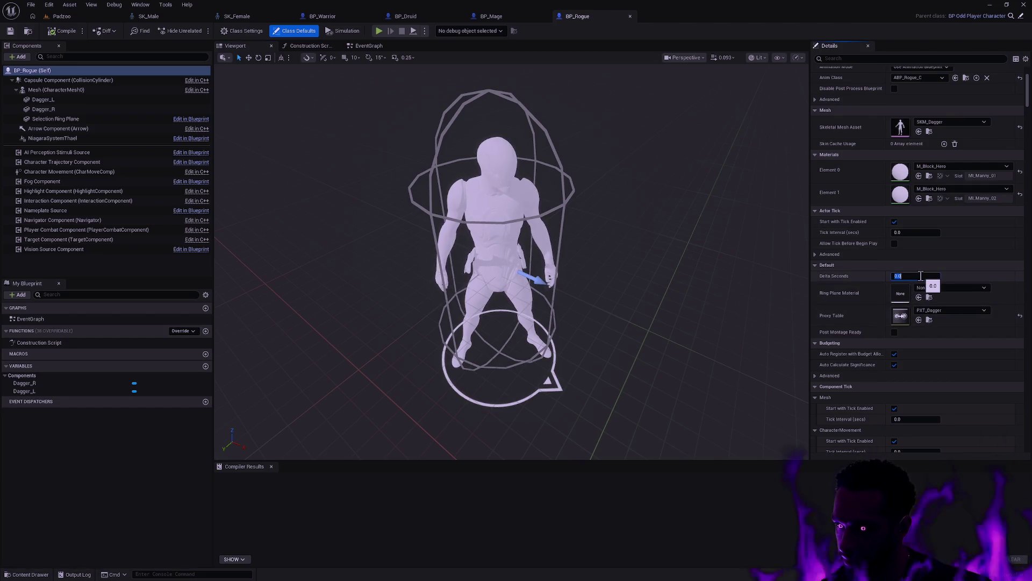
{"action": "key", "text": "Return"}
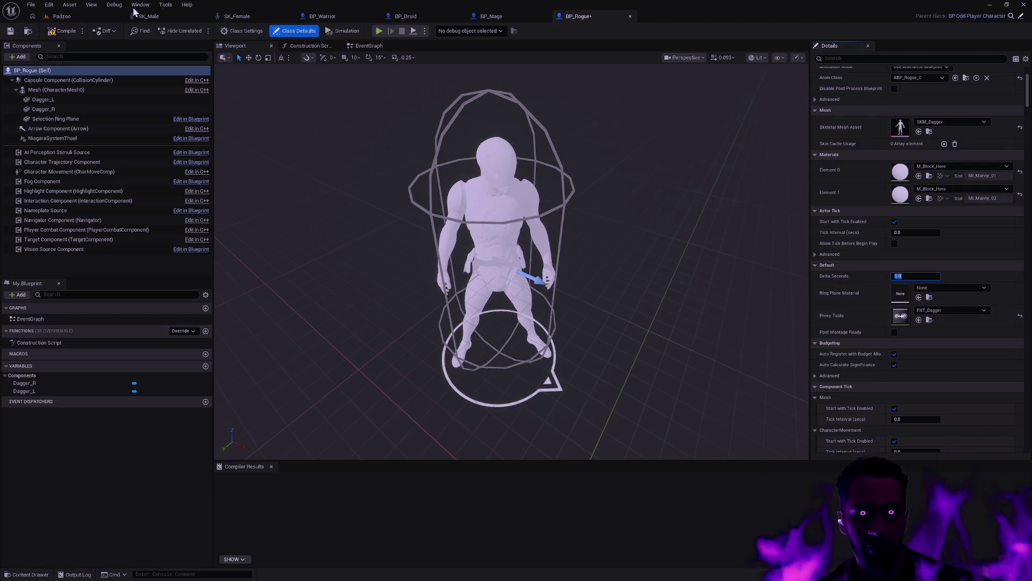
{"action": "left_click", "coordinate": [78, 31]}
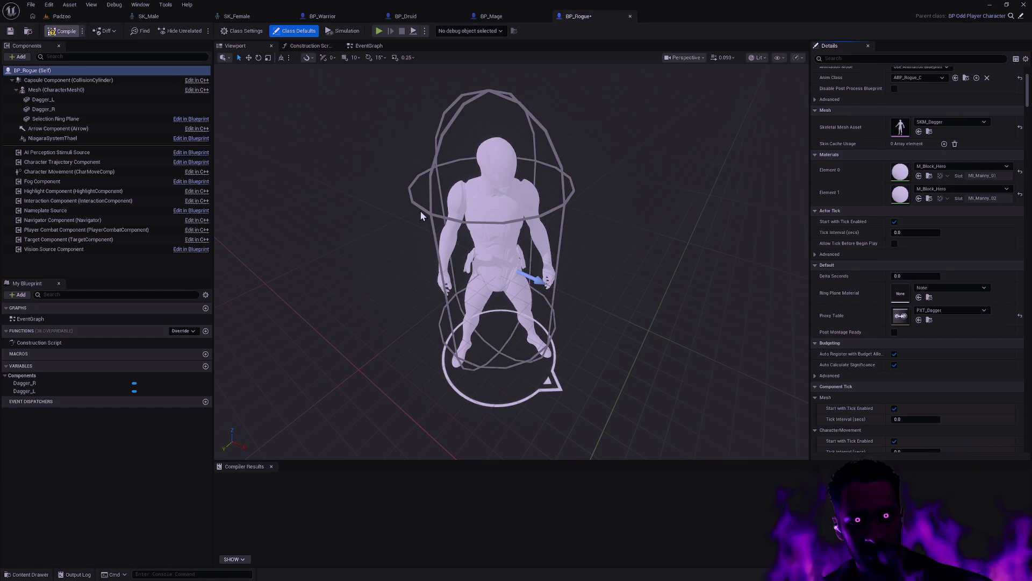
{"action": "key", "text": "ctrl+s"}
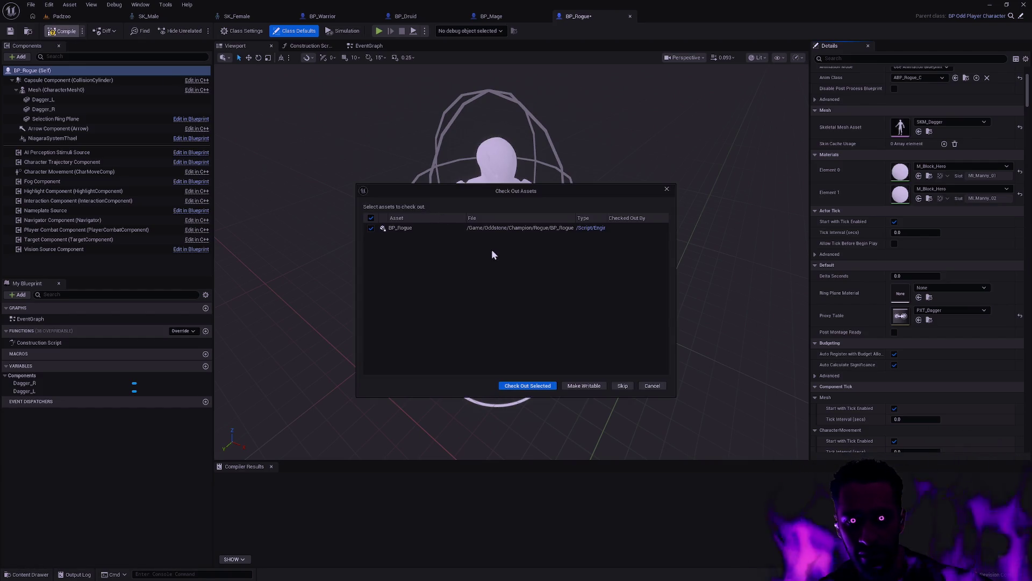
{"action": "left_click", "coordinate": [540, 385]}
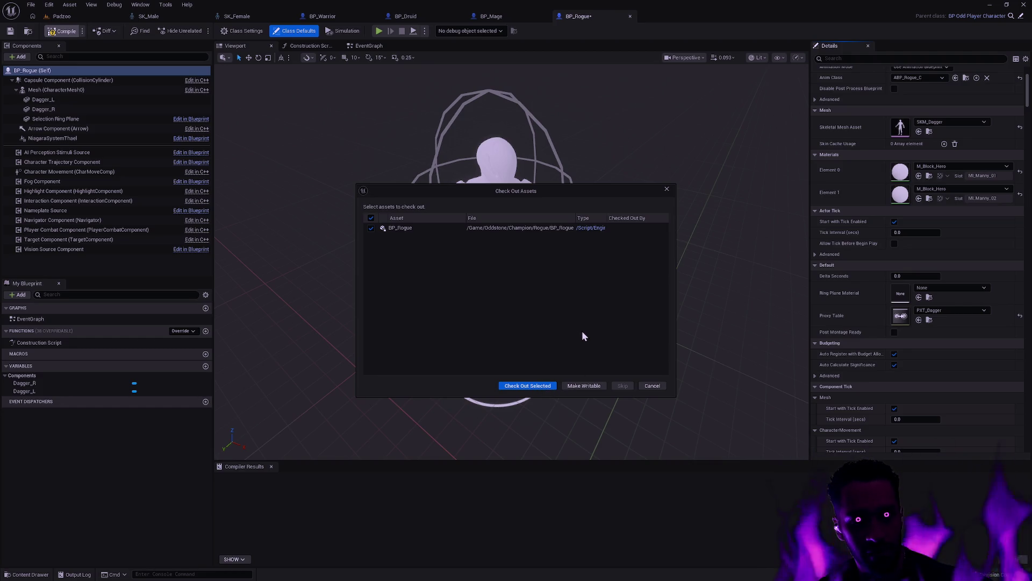
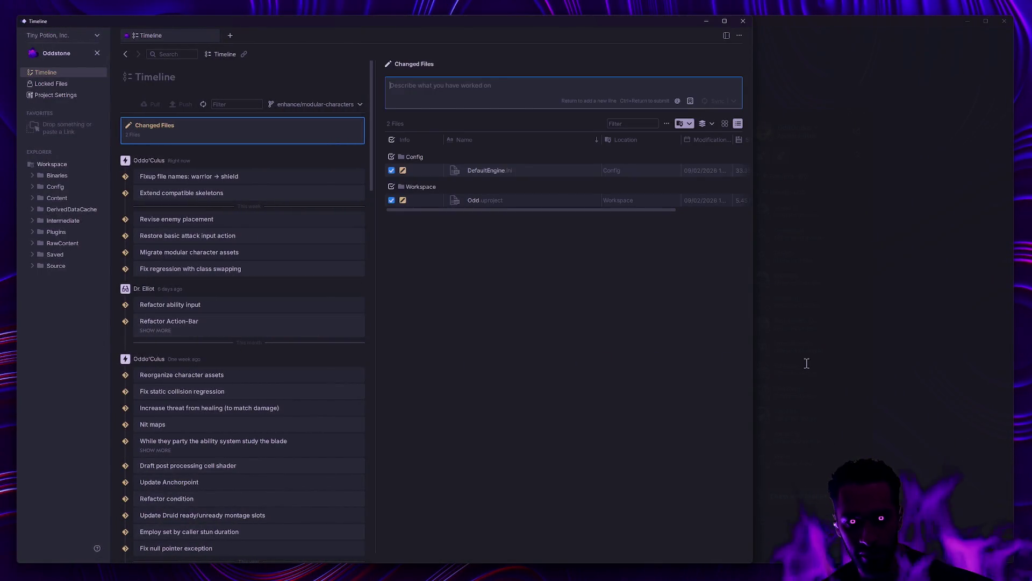
In Git Bash, commit the three reserialized champion assets with message 'Reserialize champions'.
{"action": "left_click", "coordinate": [806, 362]}
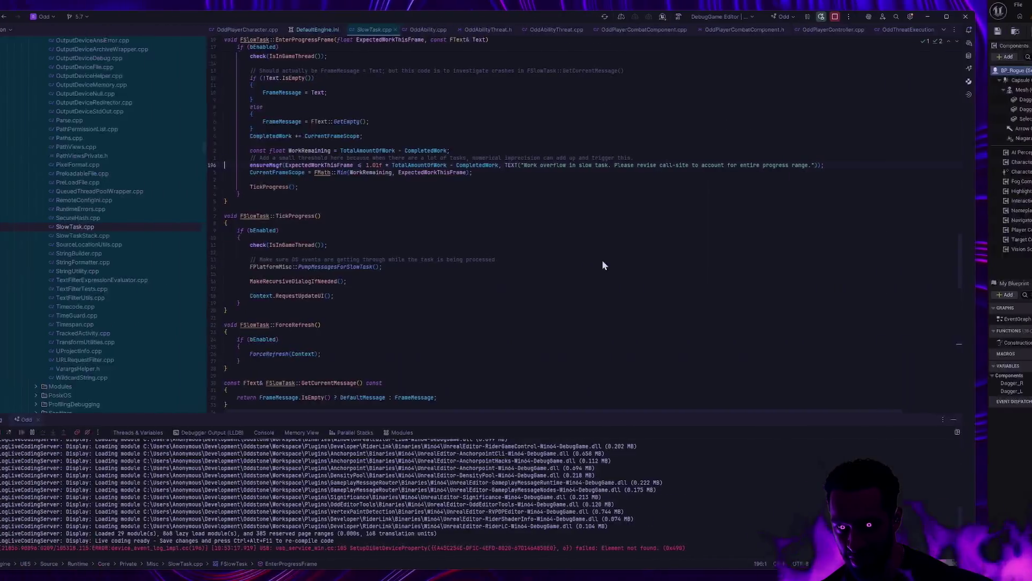
Stop Rider's debug session, rebuild the Odd project, and return to Unreal.
{"action": "left_click", "coordinate": [880, 16]}
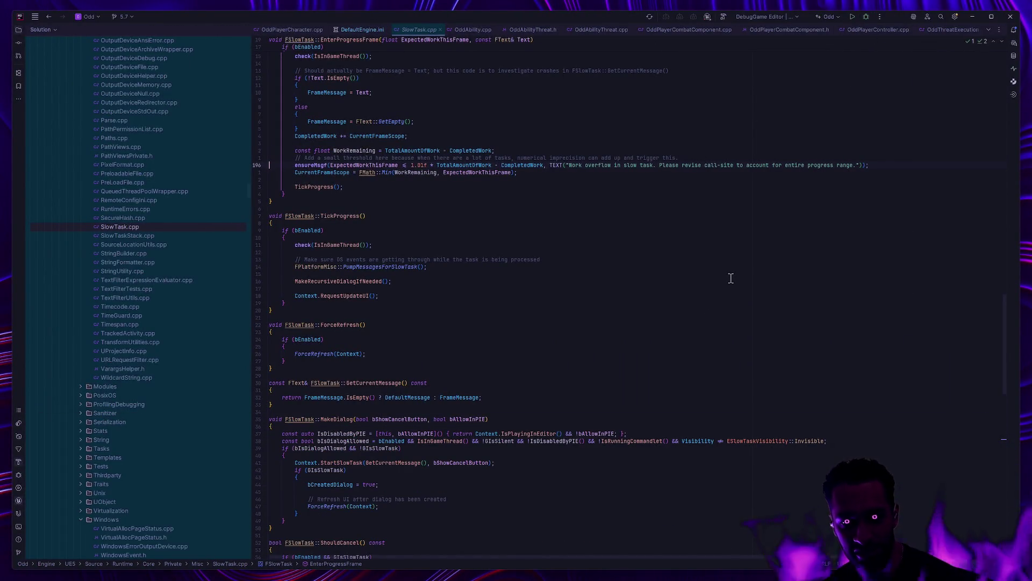
{"action": "left_click", "coordinate": [869, 19]}
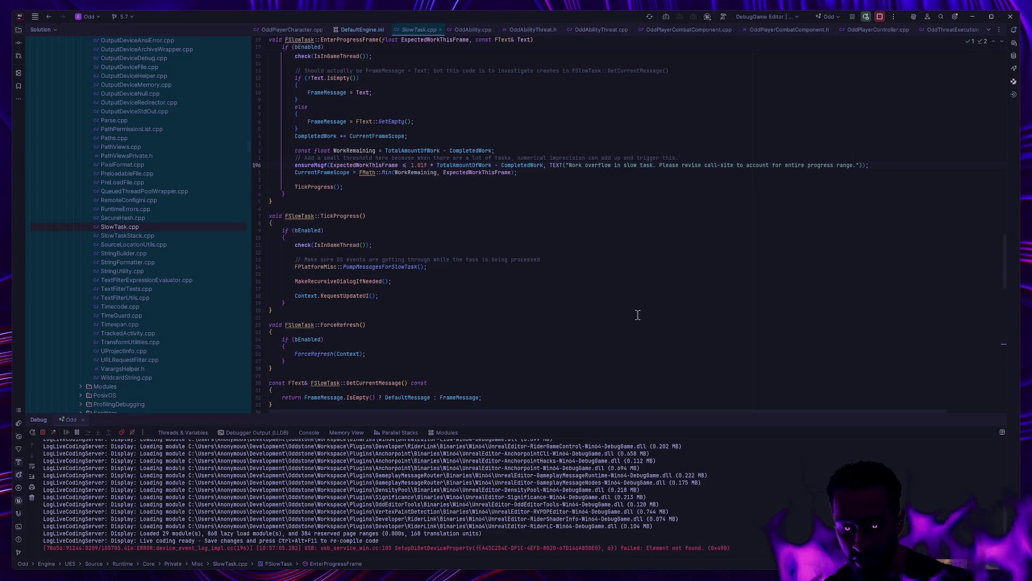
{"action": "key", "text": "alt+Tab"}
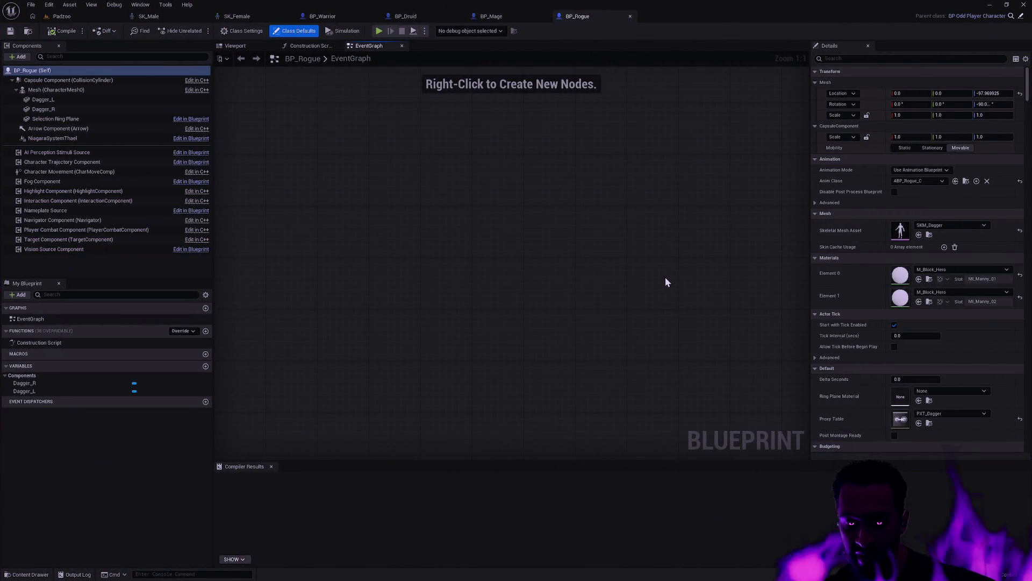
Close BP_Rogue and inspect the Mage and Warrior blueprints in their 3D viewports.
{"action": "key", "text": "alt+Tab"}
{"action": "key", "text": "alt+Tab"}
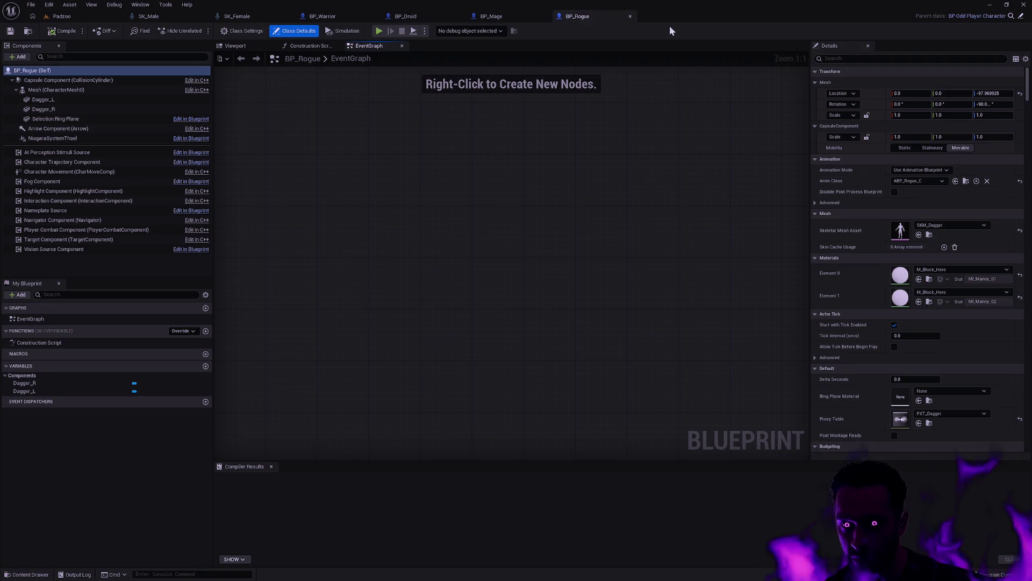
{"action": "left_click", "coordinate": [630, 16]}
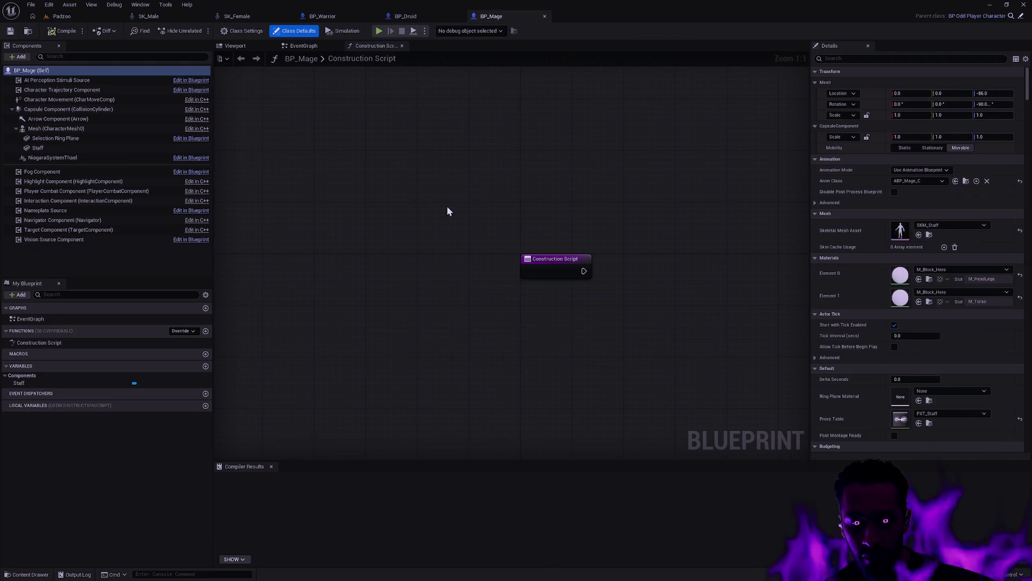
{"action": "left_click", "coordinate": [266, 48]}
{"action": "left_click", "coordinate": [405, 16]}
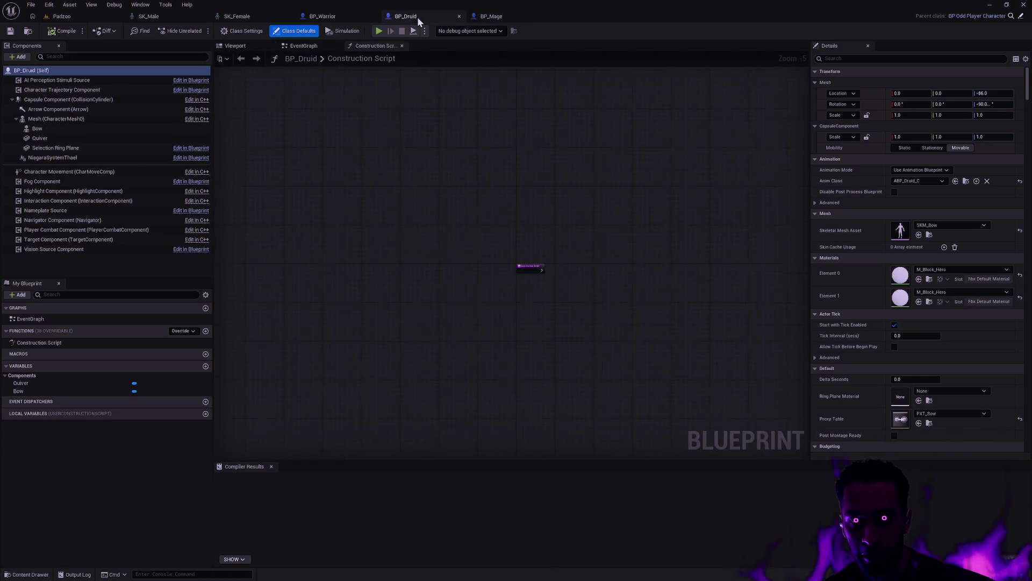
{"action": "left_click", "coordinate": [323, 17]}
{"action": "left_click", "coordinate": [235, 45]}
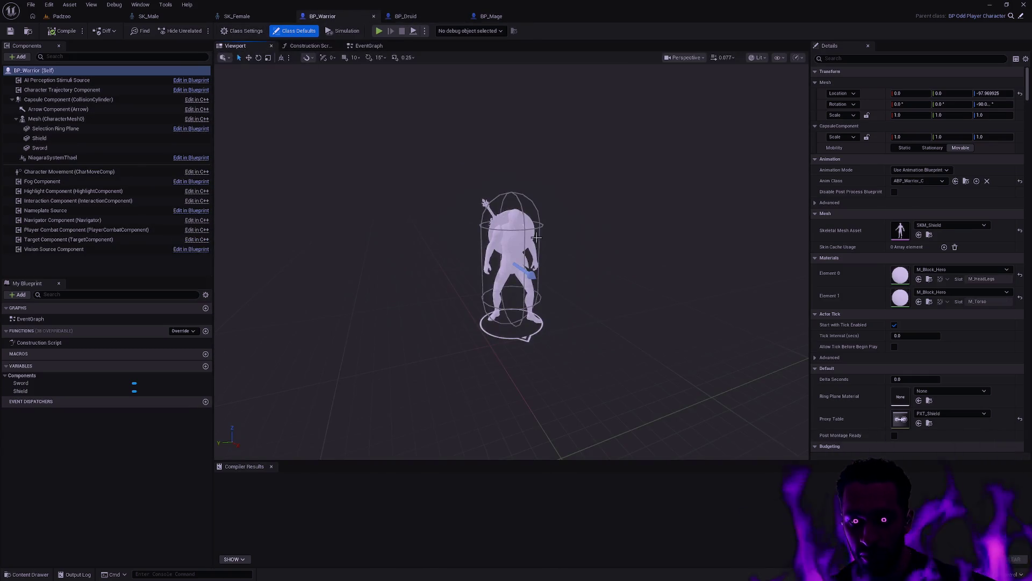
{"action": "left_click", "coordinate": [582, 234]}
{"action": "mouse_move", "coordinate": [592, 254]}
{"action": "left_mouse_down"}
{"action": "mouse_move", "coordinate": [572, 245]}
{"action": "mouse_move", "coordinate": [582, 202]}
{"action": "mouse_move", "coordinate": [624, 205]}
{"action": "mouse_move", "coordinate": [596, 253]}
{"action": "mouse_move", "coordinate": [586, 250]}
{"action": "mouse_move", "coordinate": [592, 235]}
{"action": "left_mouse_up"}
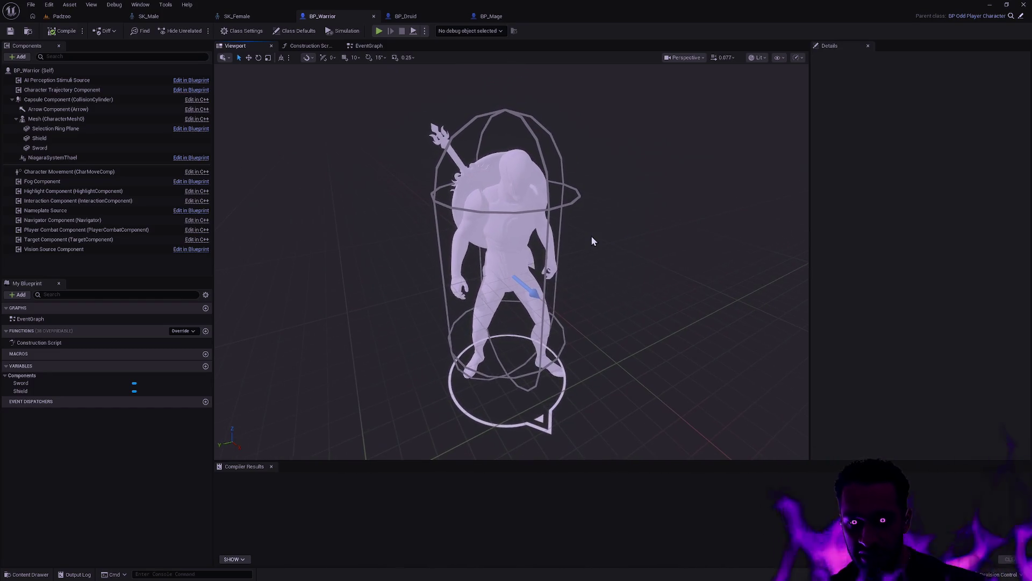
Close BP_OddGameInstance, compare the warrior, druid and staff-wielding mage, then return to Padzoo.
{"action": "left_click", "coordinate": [417, 17]}
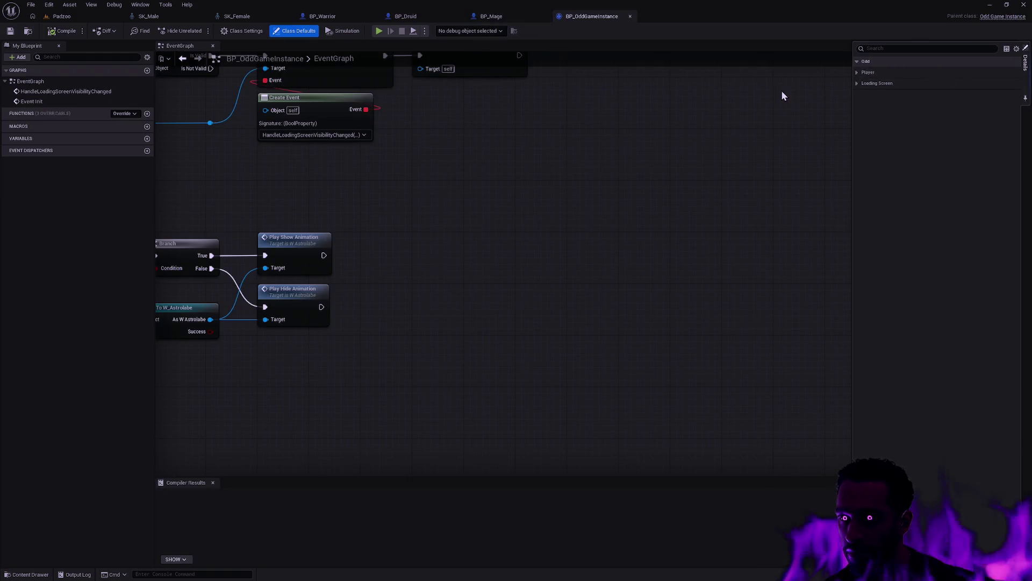
{"action": "left_click", "coordinate": [630, 16]}
{"action": "mouse_move", "coordinate": [585, 61]}
{"action": "left_mouse_down"}
{"action": "mouse_move", "coordinate": [565, 118]}
{"action": "mouse_move", "coordinate": [527, 161]}
{"action": "left_mouse_up"}
{"action": "left_click", "coordinate": [406, 16]}
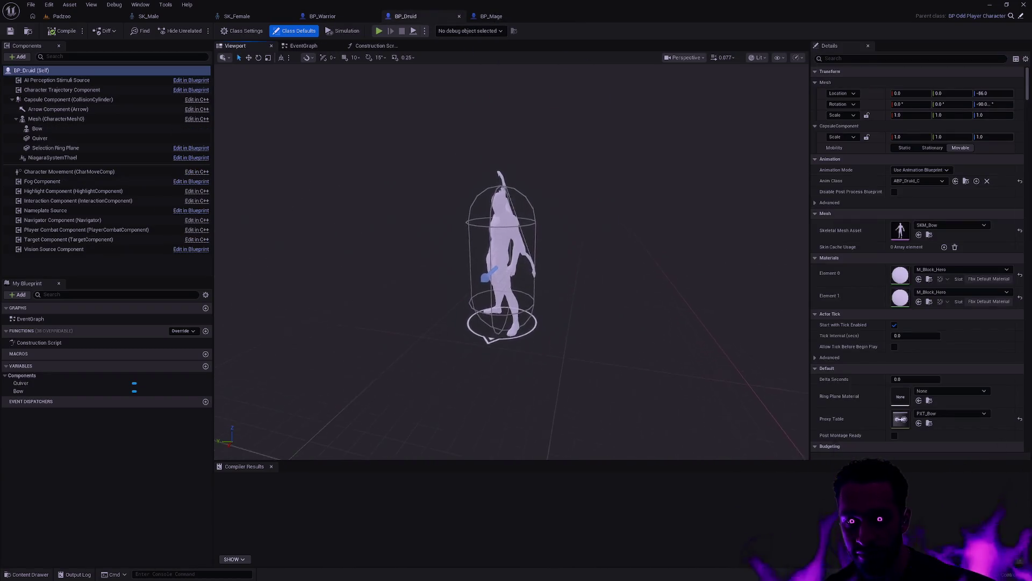
{"action": "mouse_move", "coordinate": [511, 269]}
{"action": "left_mouse_down"}
{"action": "mouse_move", "coordinate": [500, 215]}
{"action": "mouse_move", "coordinate": [621, 211]}
{"action": "left_mouse_up"}
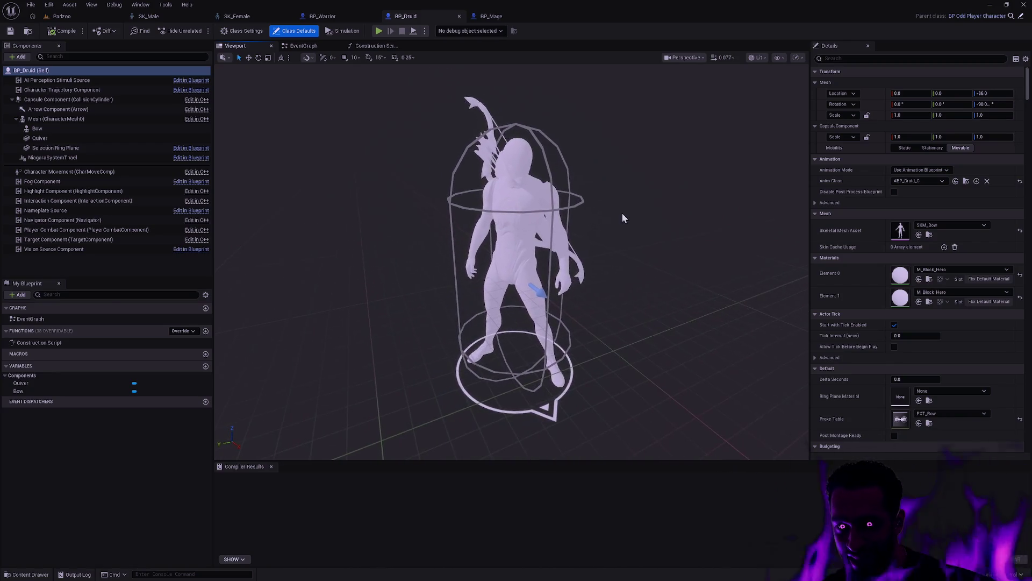
{"action": "left_click", "coordinate": [492, 16]}
{"action": "mouse_move", "coordinate": [511, 258]}
{"action": "left_mouse_down"}
{"action": "mouse_move", "coordinate": [500, 237]}
{"action": "mouse_move", "coordinate": [498, 134]}
{"action": "left_mouse_up"}
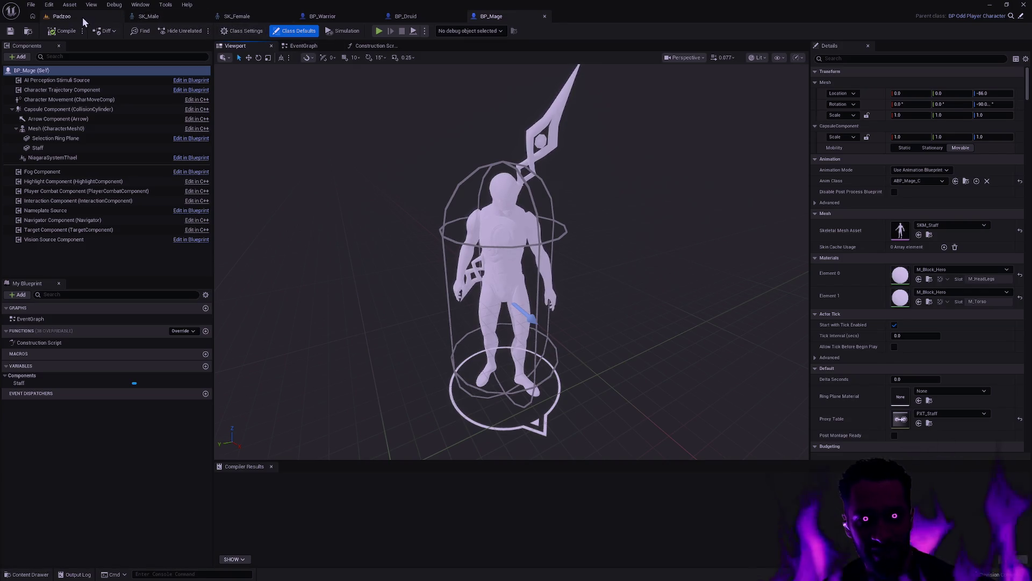
{"action": "left_click", "coordinate": [62, 16]}
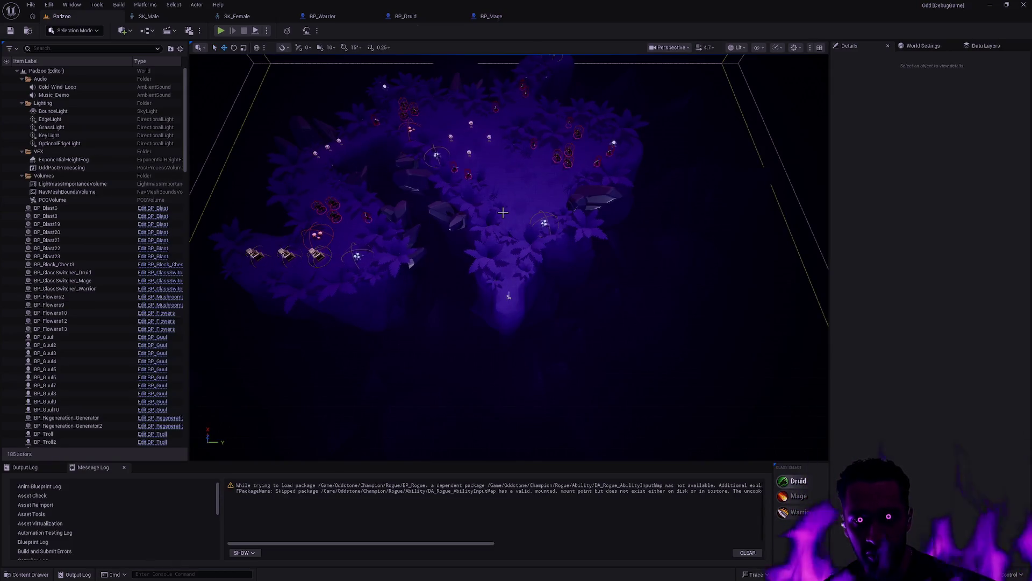
Open SK_Male and snap the SK_Male and SK_Female skeleton windows side by side.
{"action": "left_click", "coordinate": [149, 16]}
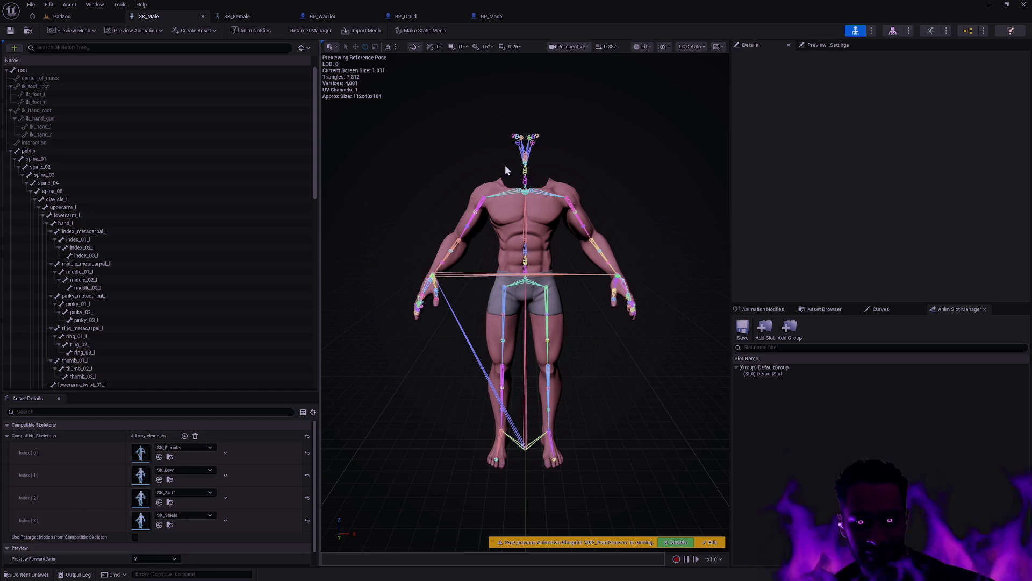
{"action": "mouse_move", "coordinate": [163, 18]}
{"action": "left_mouse_down"}
{"action": "mouse_move", "coordinate": [362, 155]}
{"action": "mouse_move", "coordinate": [347, 154]}
{"action": "left_mouse_up"}
{"action": "left_click_drag", "start_coordinate": [236, 16], "coordinate": [689, 219]}
{"action": "mouse_move", "coordinate": [759, 209]}
{"action": "left_mouse_down"}
{"action": "mouse_move", "coordinate": [850, 221]}
{"action": "mouse_move", "coordinate": [1030, 215]}
{"action": "left_mouse_up"}
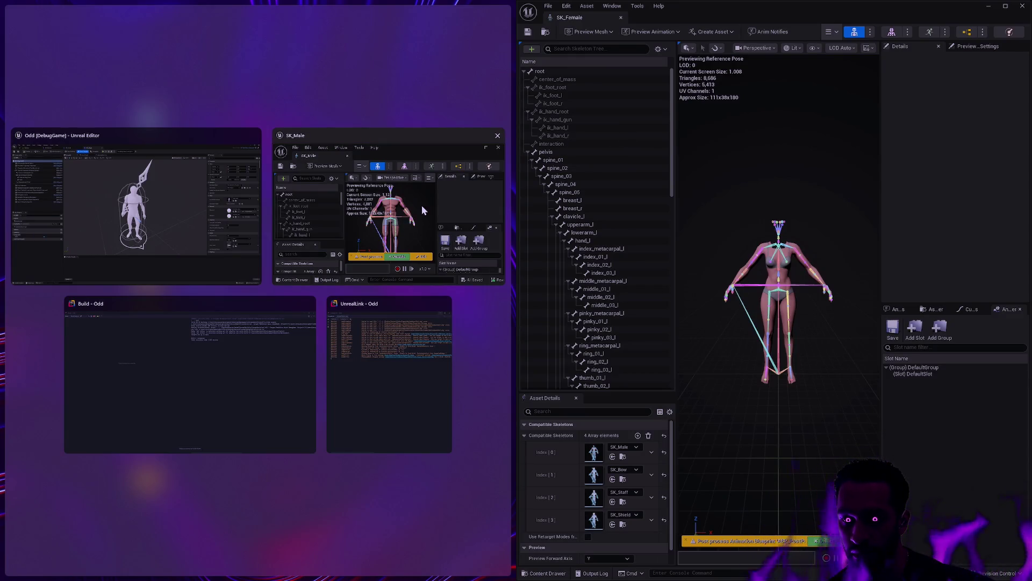
{"action": "left_click", "coordinate": [422, 205]}
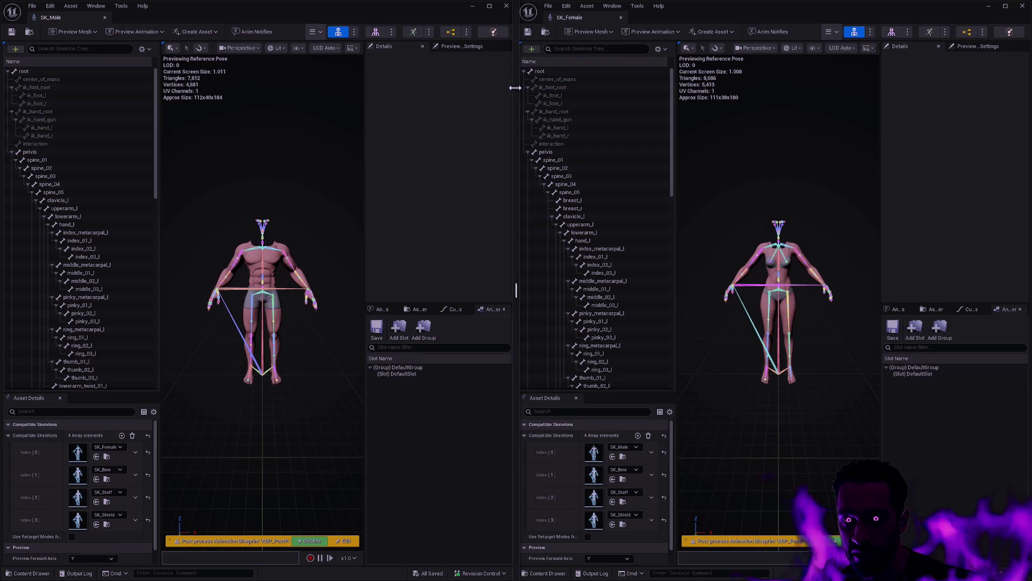
{"action": "mouse_move", "coordinate": [515, 88]}
{"action": "left_mouse_down"}
{"action": "mouse_move", "coordinate": [724, 95]}
{"action": "mouse_move", "coordinate": [675, 96]}
{"action": "left_mouse_up"}
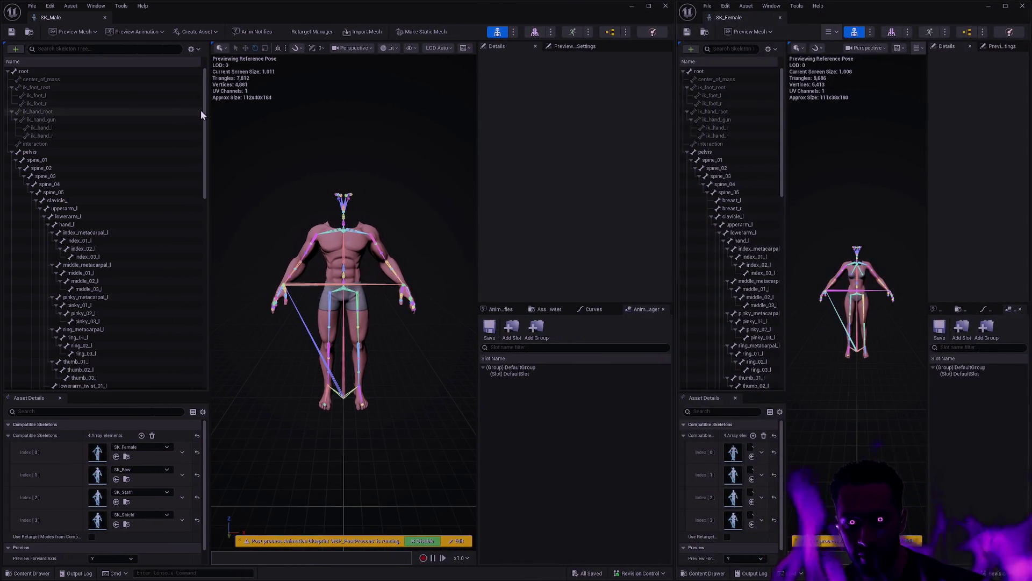
{"action": "left_click_drag", "start_coordinate": [1, 97], "coordinate": [276, 105]}
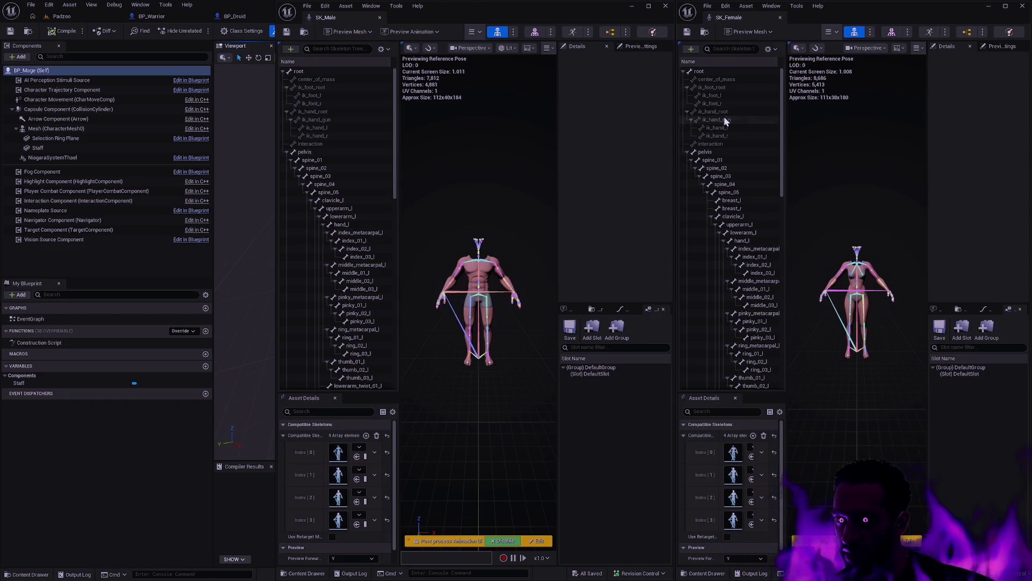
Close the floating SK_Male window and bring the SKM_Male mesh editor forward.
{"action": "left_click", "coordinate": [536, 35]}
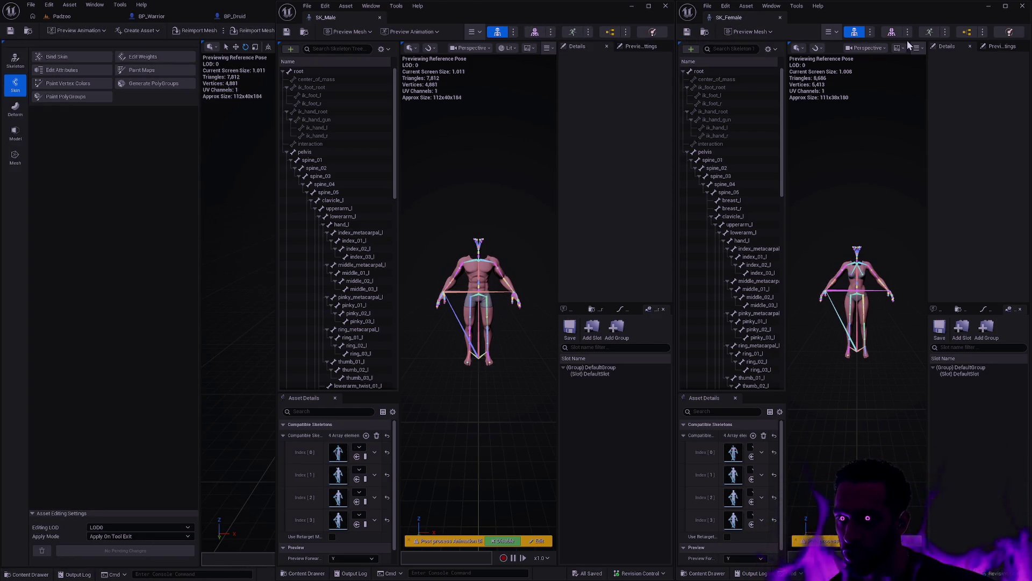
{"action": "left_click", "coordinate": [666, 6]}
{"action": "left_click", "coordinate": [482, 13]}
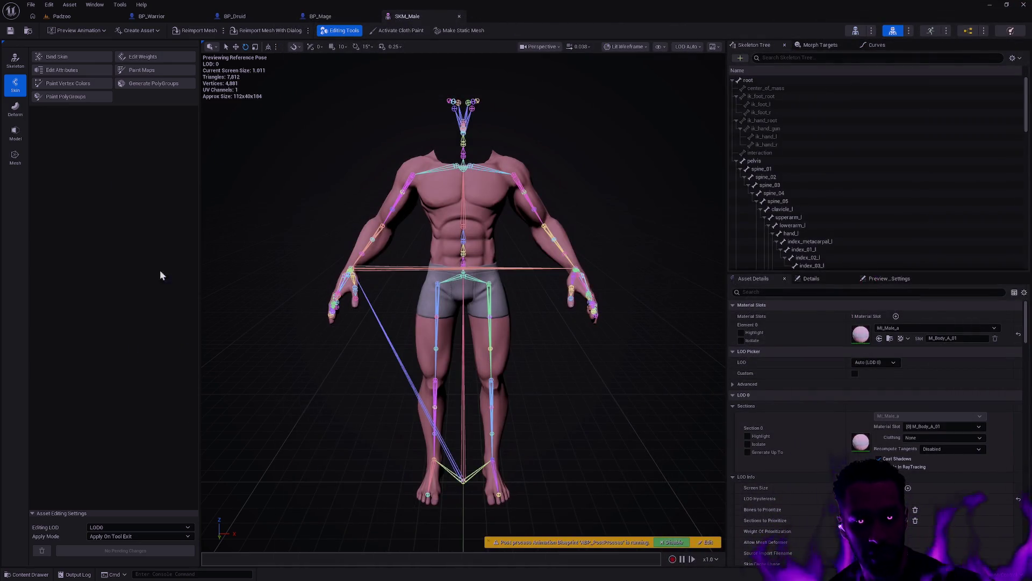
Open SKM_Female from Player > Female > Body and float both mesh editors separately.
{"action": "key", "text": "ctrl+space"}
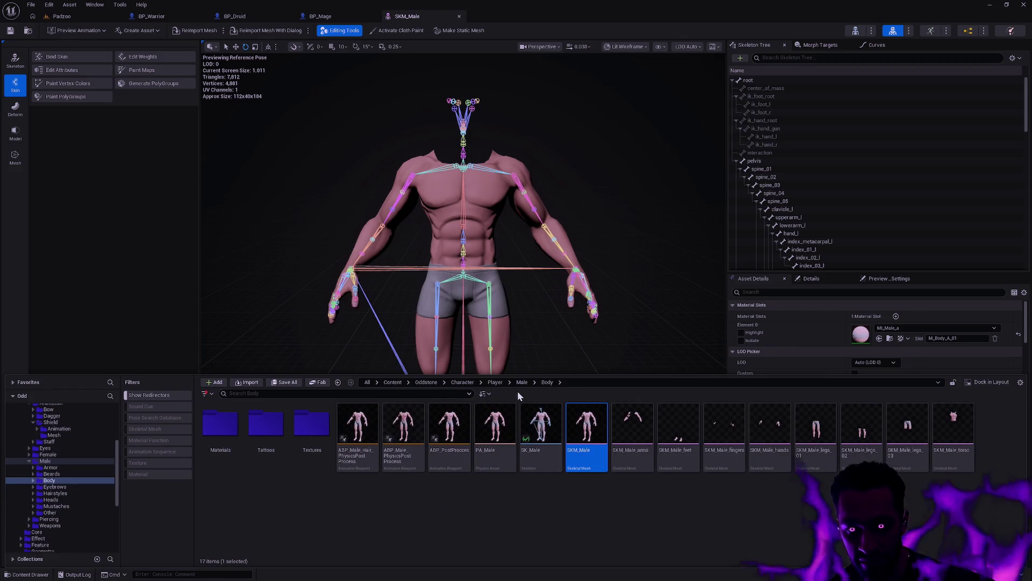
{"action": "left_click", "coordinate": [496, 381]}
{"action": "double_click", "coordinate": [311, 428]}
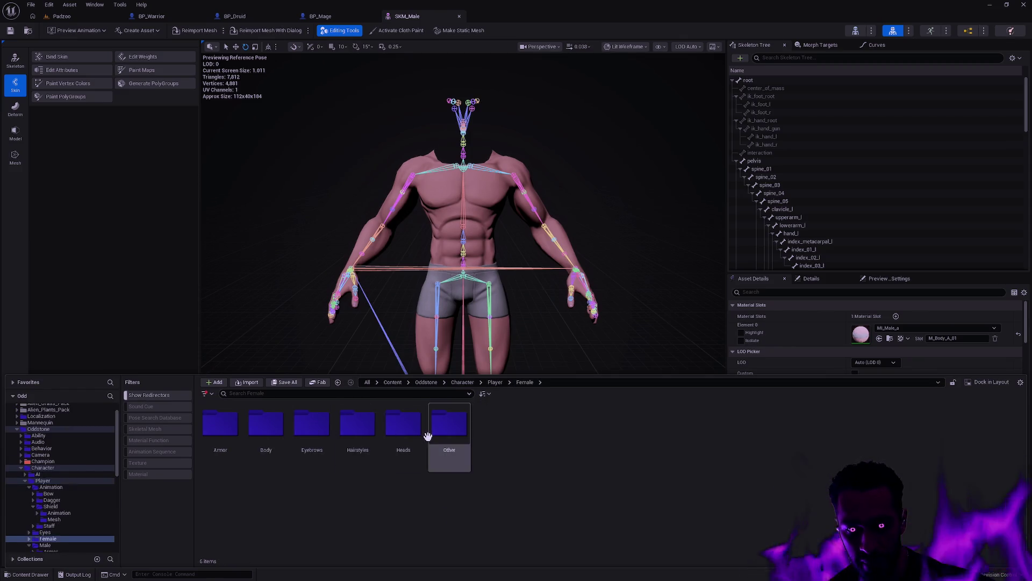
{"action": "double_click", "coordinate": [272, 433]}
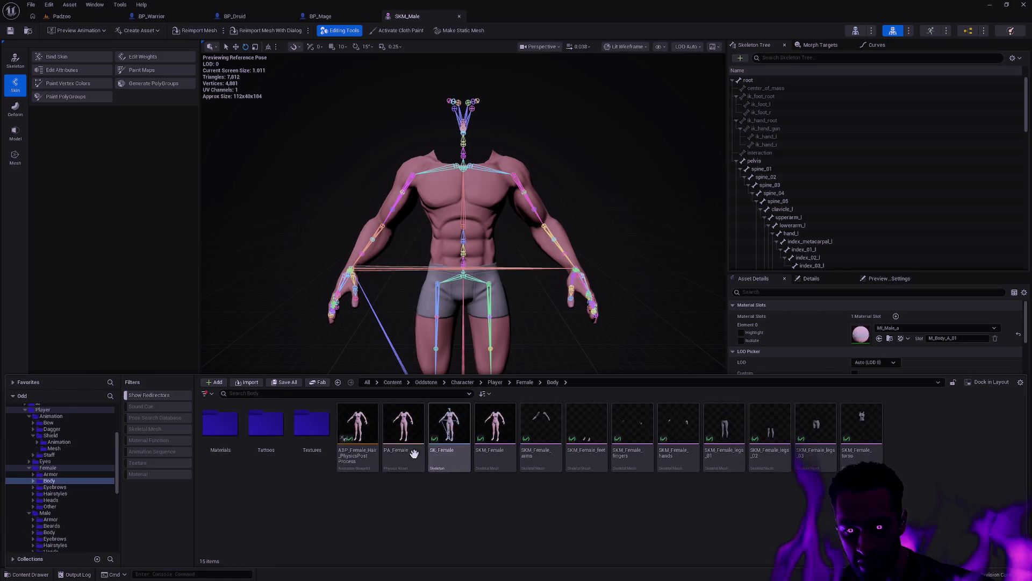
{"action": "double_click", "coordinate": [510, 460]}
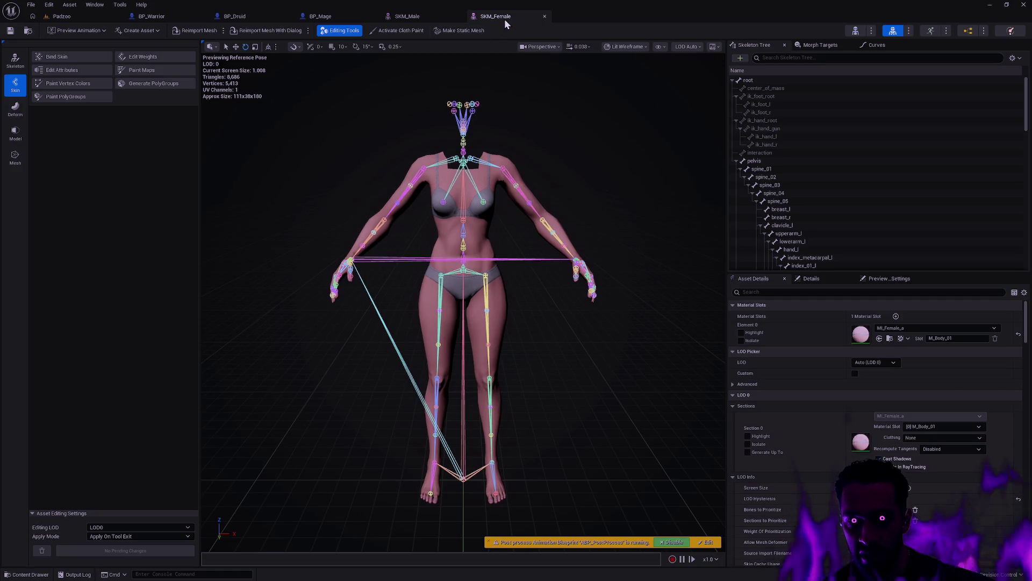
{"action": "left_click_drag", "start_coordinate": [502, 15], "coordinate": [632, 116]}
{"action": "left_click_drag", "start_coordinate": [407, 16], "coordinate": [491, 162]}
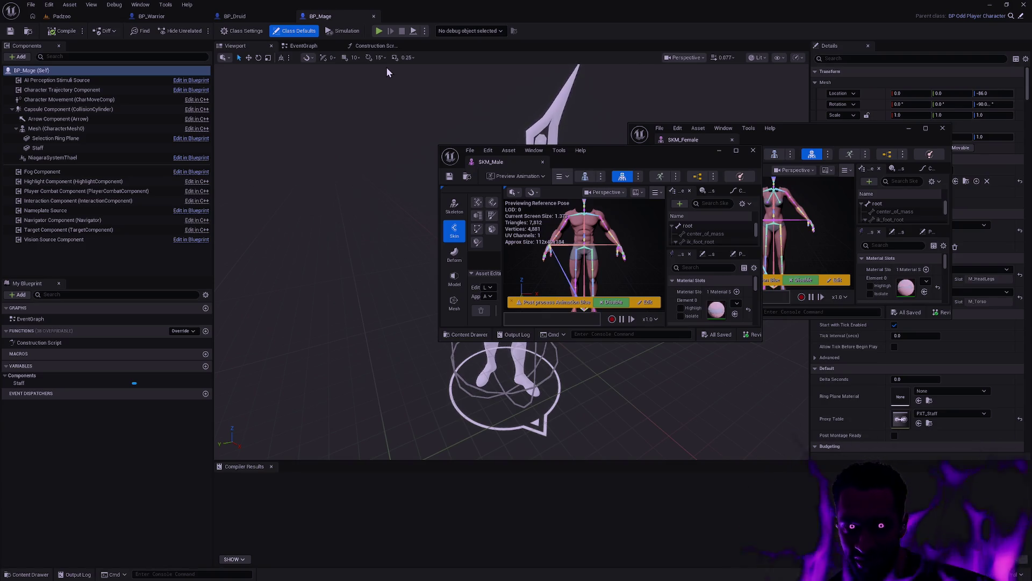
Find the SK_Bow skeleton with the quick asset search and pick it.
{"action": "key", "text": "ctrl+p"}
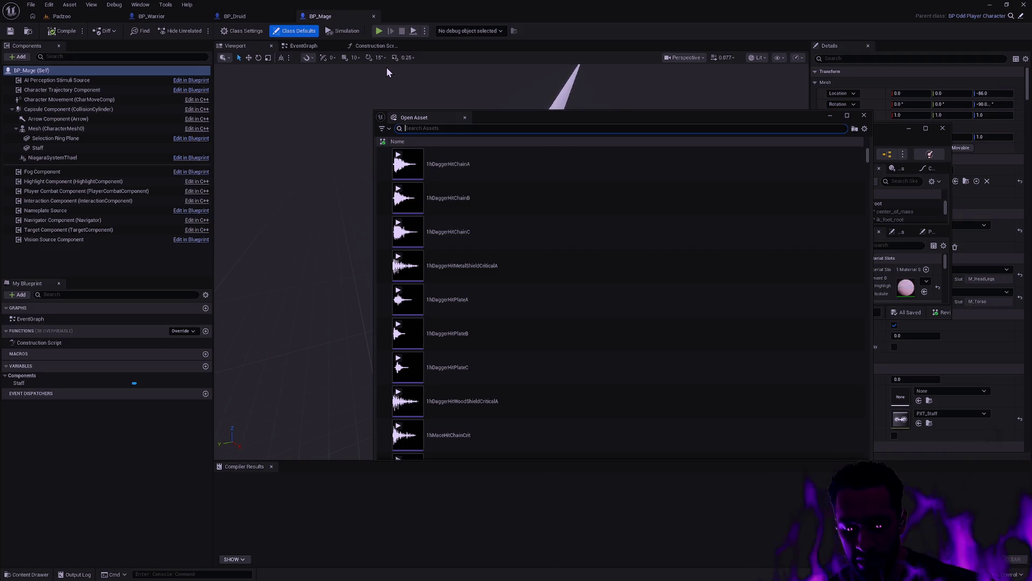
{"action": "type", "text": "SK_Bow"}
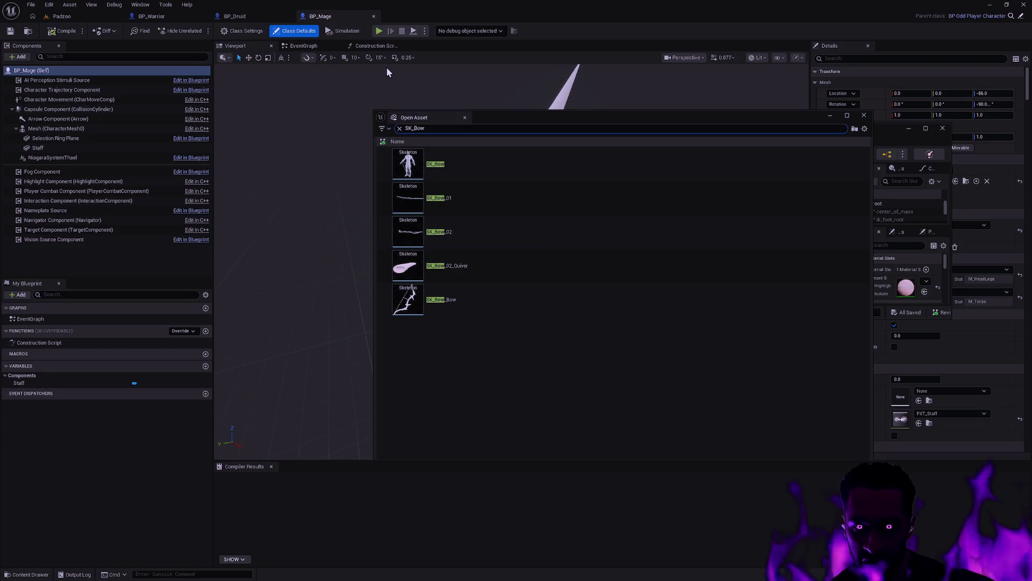
{"action": "left_click", "coordinate": [459, 164]}
Open SK_Bow in a narrower window on the left and select its spine_05 bone.
{"action": "key", "text": "Return"}
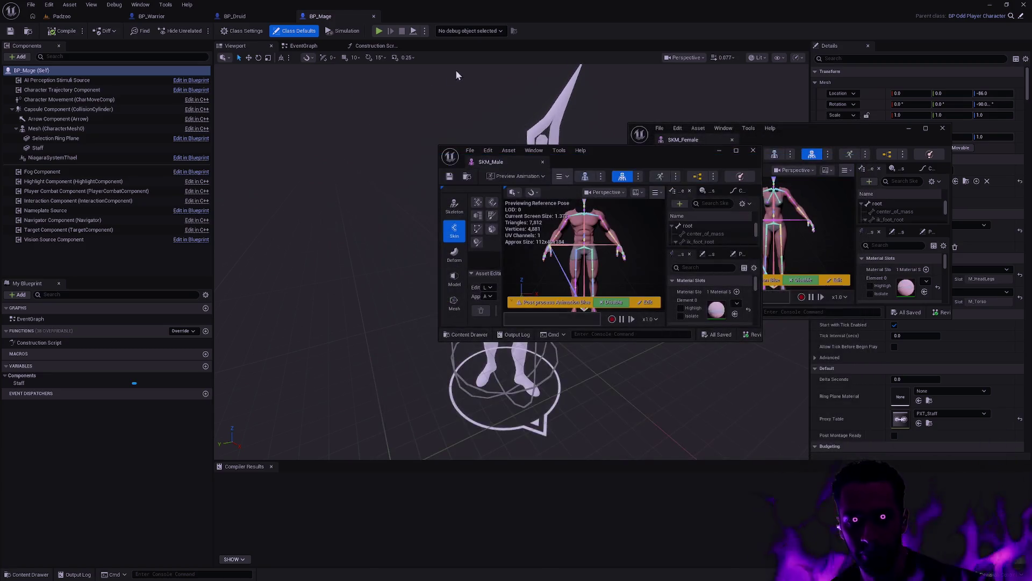
{"action": "mouse_move", "coordinate": [578, 150]}
{"action": "left_mouse_down"}
{"action": "mouse_move", "coordinate": [487, 89]}
{"action": "mouse_move", "coordinate": [421, 140]}
{"action": "mouse_move", "coordinate": [75, 213]}
{"action": "mouse_move", "coordinate": [2, 215]}
{"action": "left_mouse_up"}
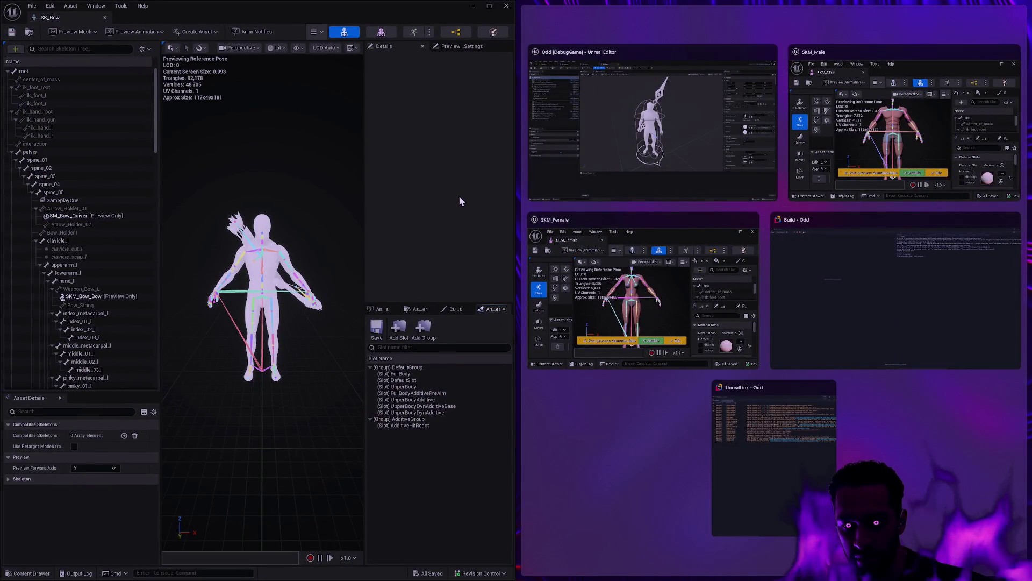
{"action": "left_click", "coordinate": [459, 195]}
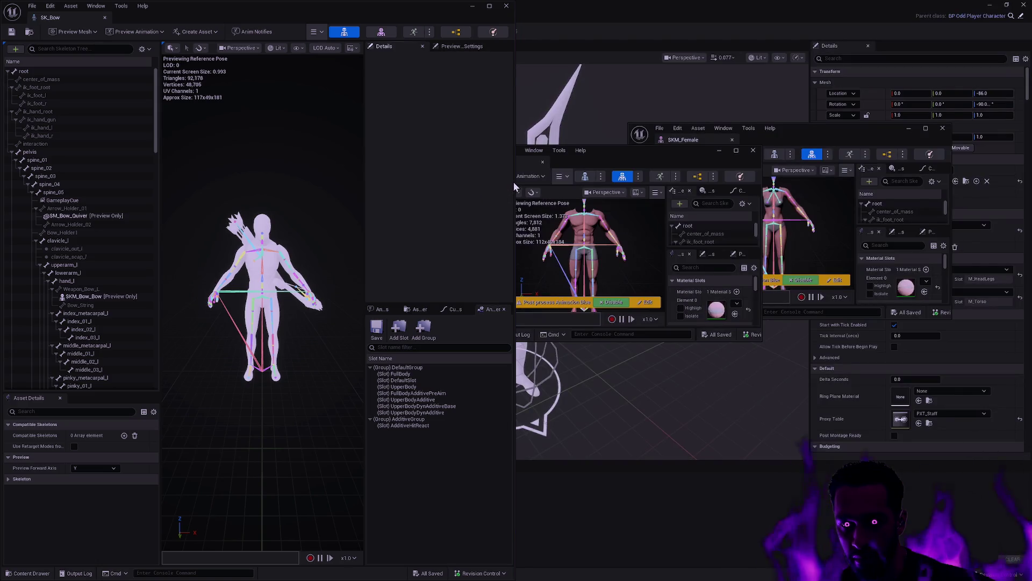
{"action": "left_click_drag", "start_coordinate": [514, 181], "coordinate": [334, 171]}
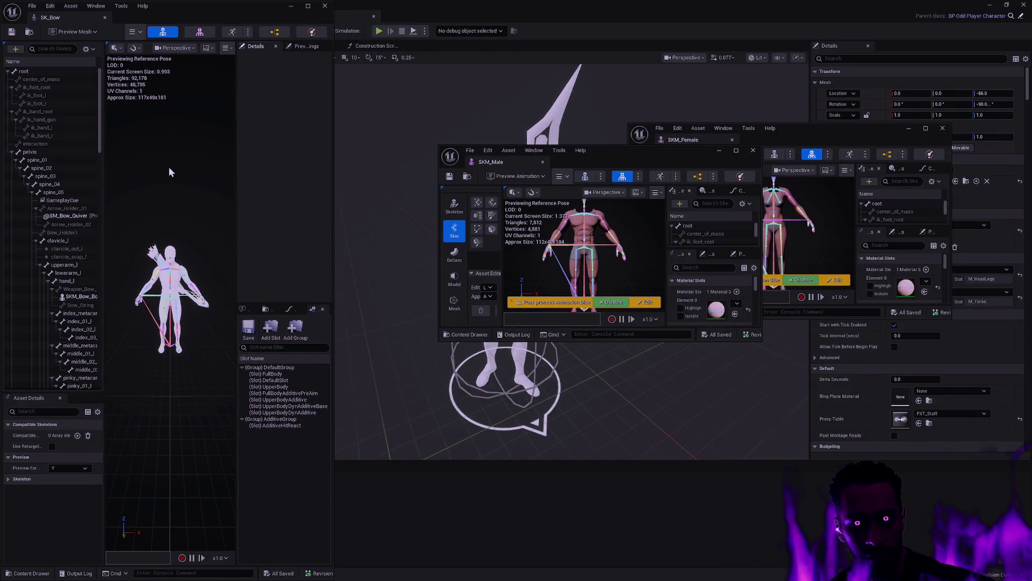
{"action": "left_click", "coordinate": [64, 193]}
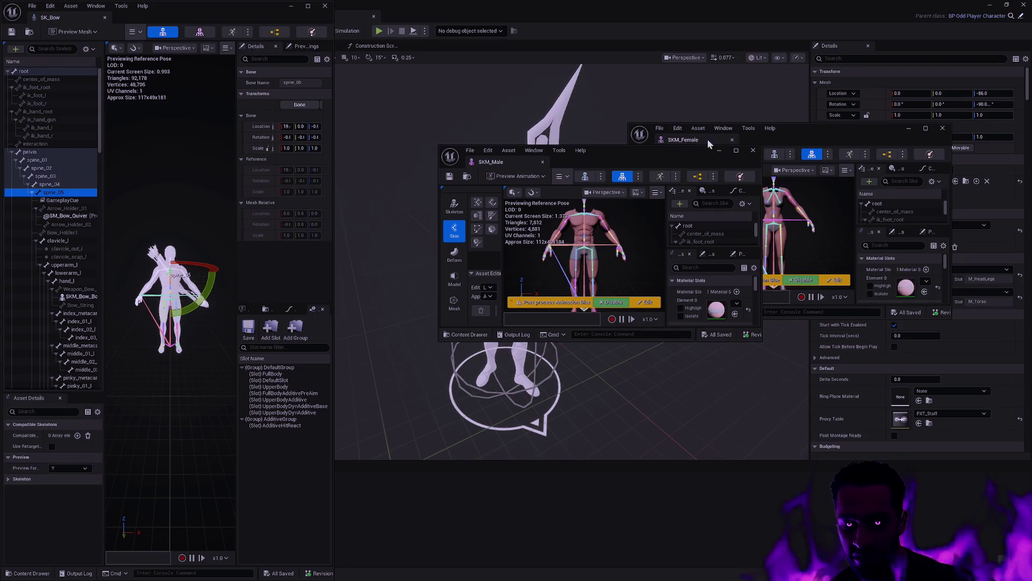
Close SKM_Female, snap SKM_Male right and SK_Bow left, and switch SKM_Male to Skeleton mode.
{"action": "left_click", "coordinate": [733, 140]}
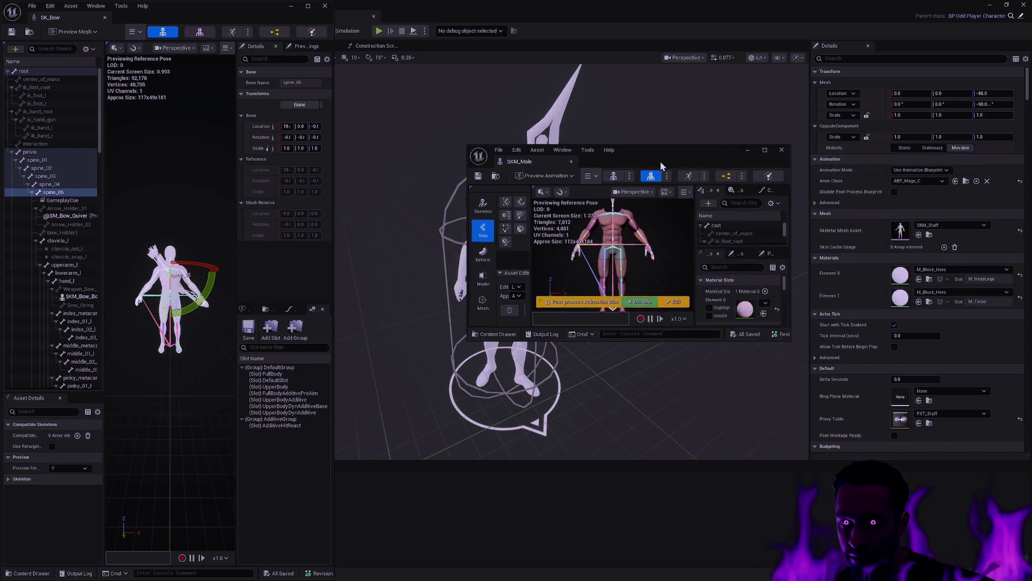
{"action": "double_click", "coordinate": [660, 161]}
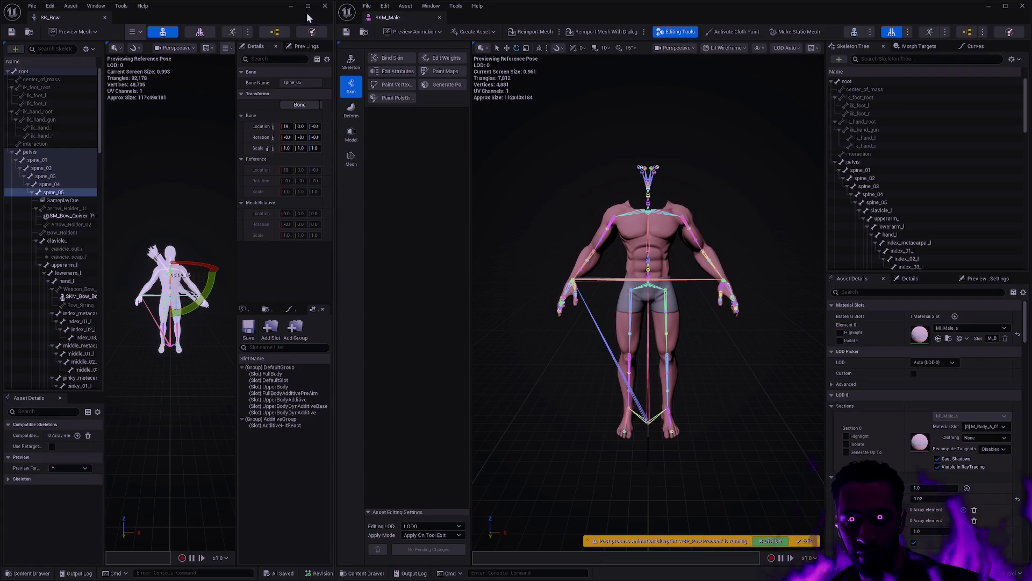
{"action": "left_click", "coordinate": [309, 7]}
{"action": "left_click_drag", "start_coordinate": [673, 102], "coordinate": [1030, 156]}
{"action": "left_click", "coordinate": [331, 212]}
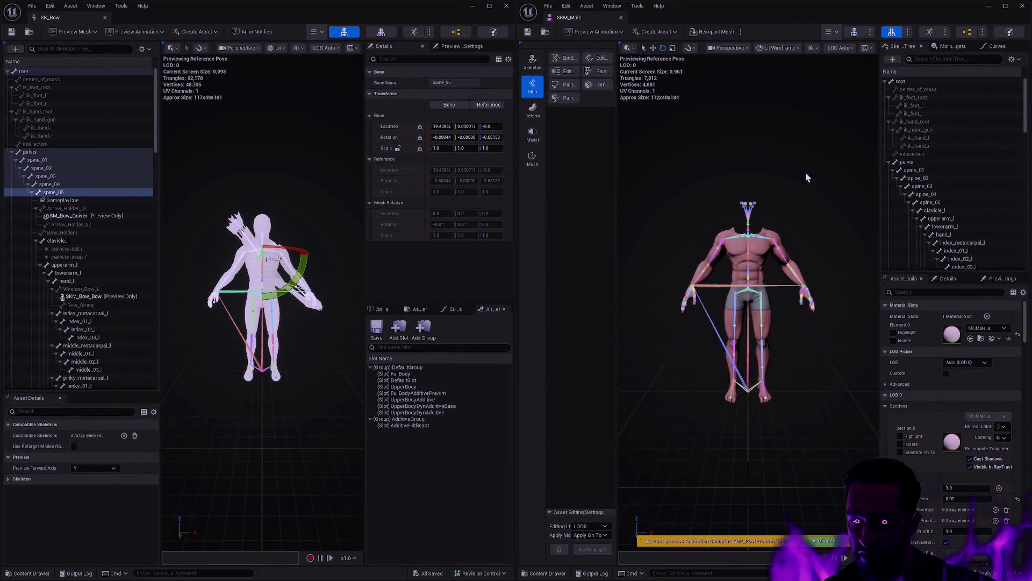
{"action": "left_click", "coordinate": [532, 61]}
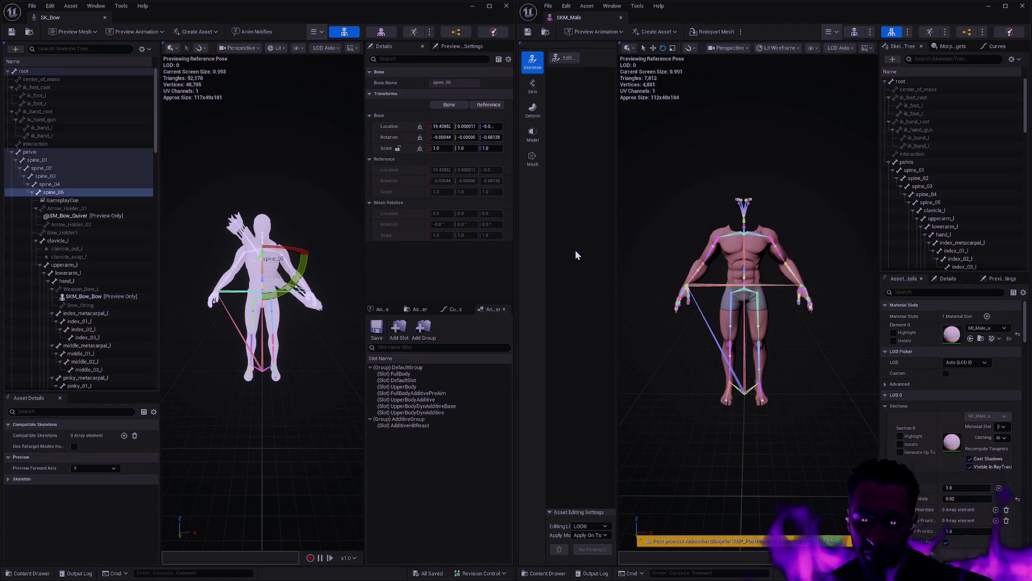
Orbit both models and start editing the SKM_Male skeleton.
{"action": "left_click_drag", "start_coordinate": [672, 256], "coordinate": [624, 246]}
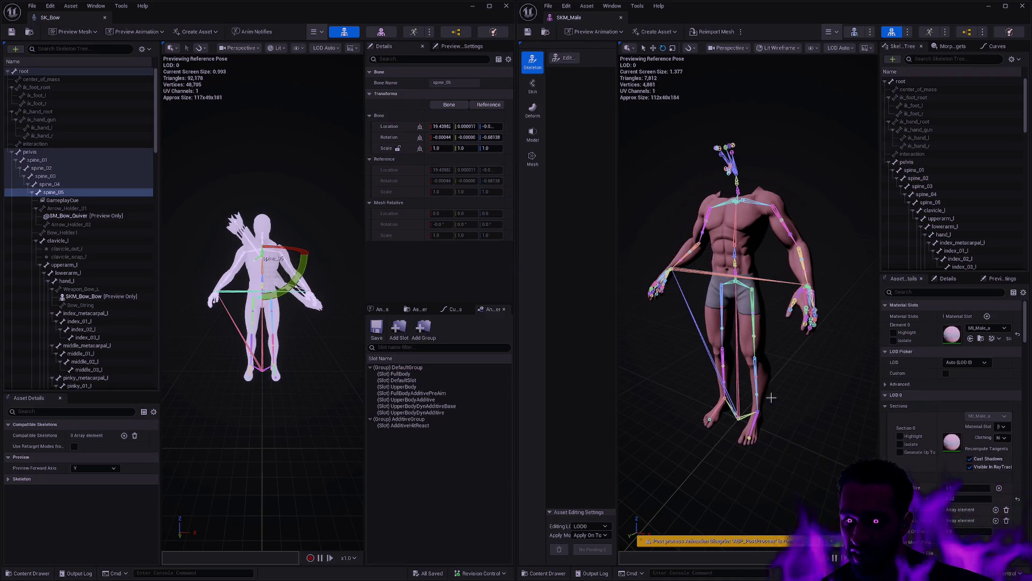
{"action": "left_click_drag", "start_coordinate": [770, 397], "coordinate": [752, 393]}
{"action": "left_click_drag", "start_coordinate": [323, 388], "coordinate": [285, 377]}
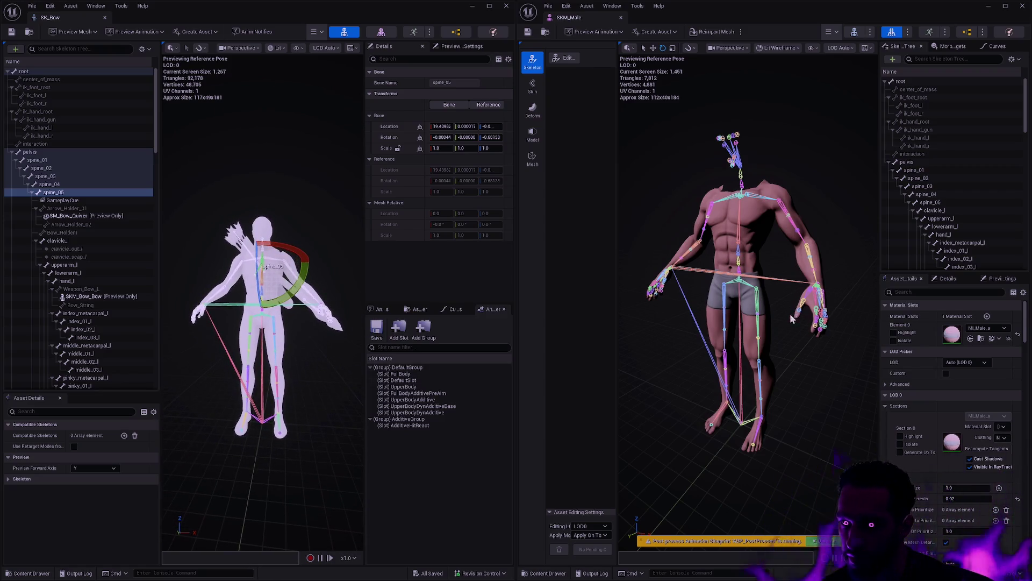
{"action": "left_click", "coordinate": [568, 58]}
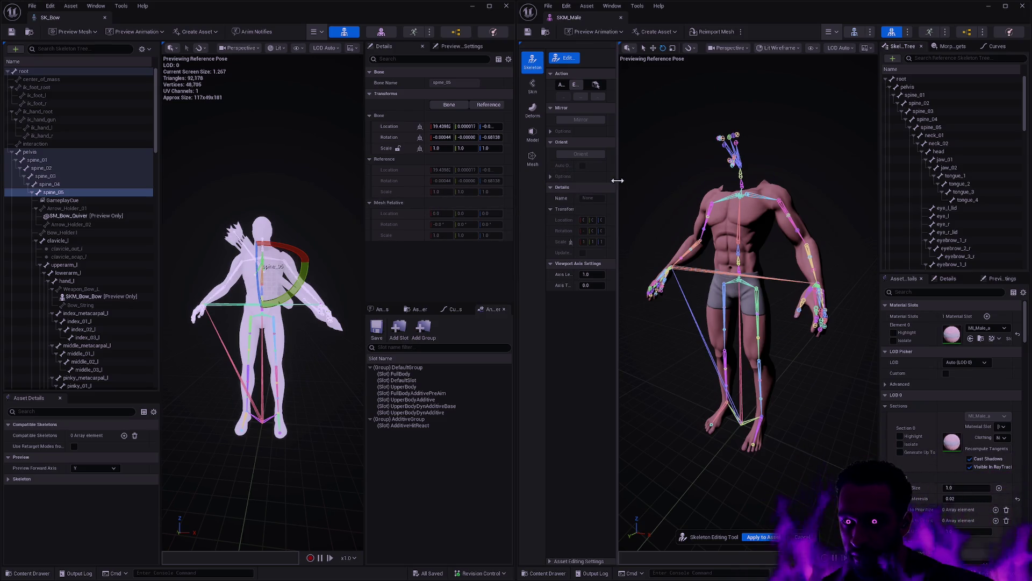
Widen the hierarchy and details panels in both editors and collapse SKM_Male's neck_01.
{"action": "left_click_drag", "start_coordinate": [618, 181], "coordinate": [689, 181]}
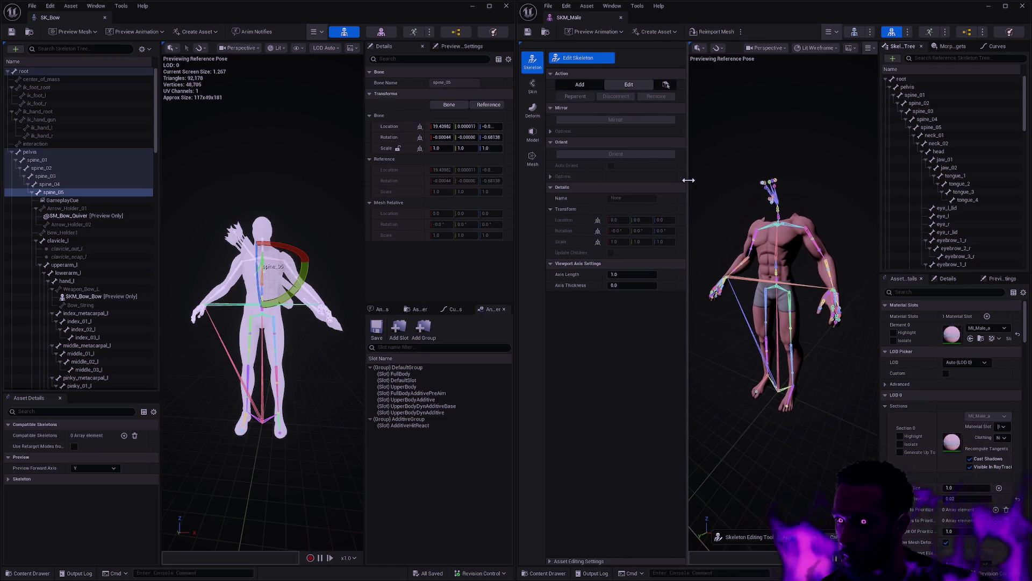
{"action": "left_click_drag", "start_coordinate": [881, 178], "coordinate": [831, 163]}
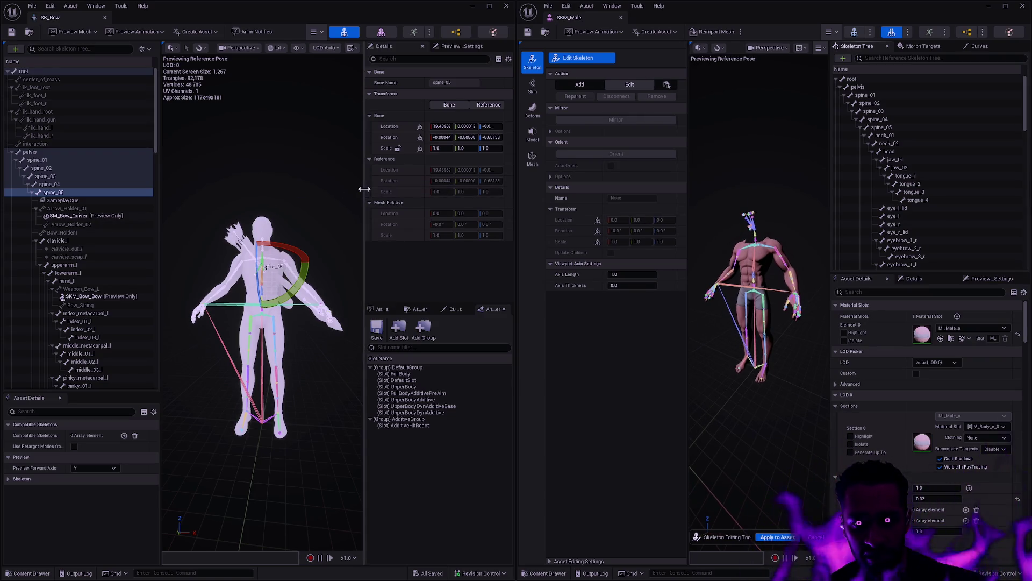
{"action": "left_click_drag", "start_coordinate": [365, 189], "coordinate": [341, 188]}
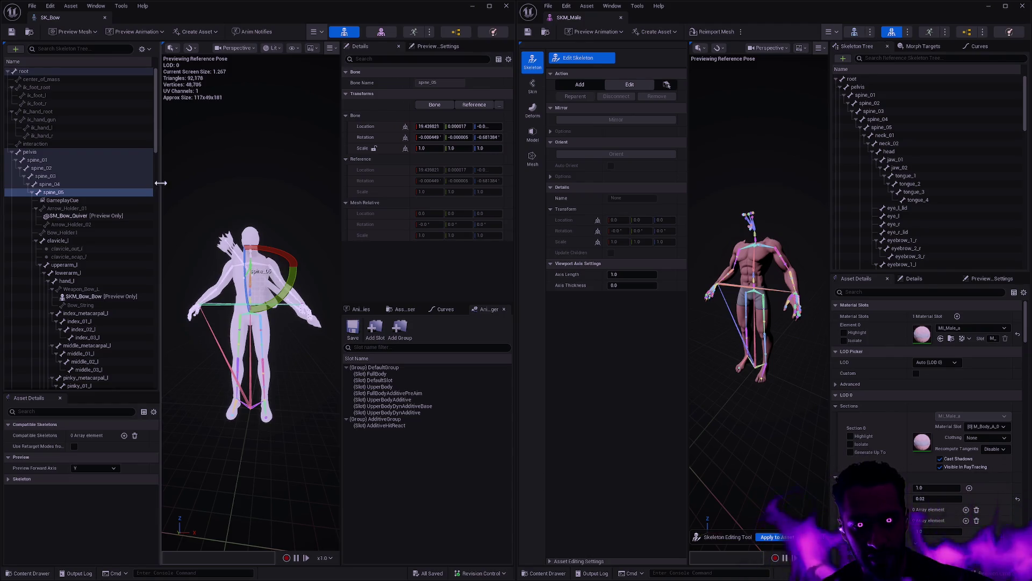
{"action": "left_click_drag", "start_coordinate": [160, 183], "coordinate": [180, 183]}
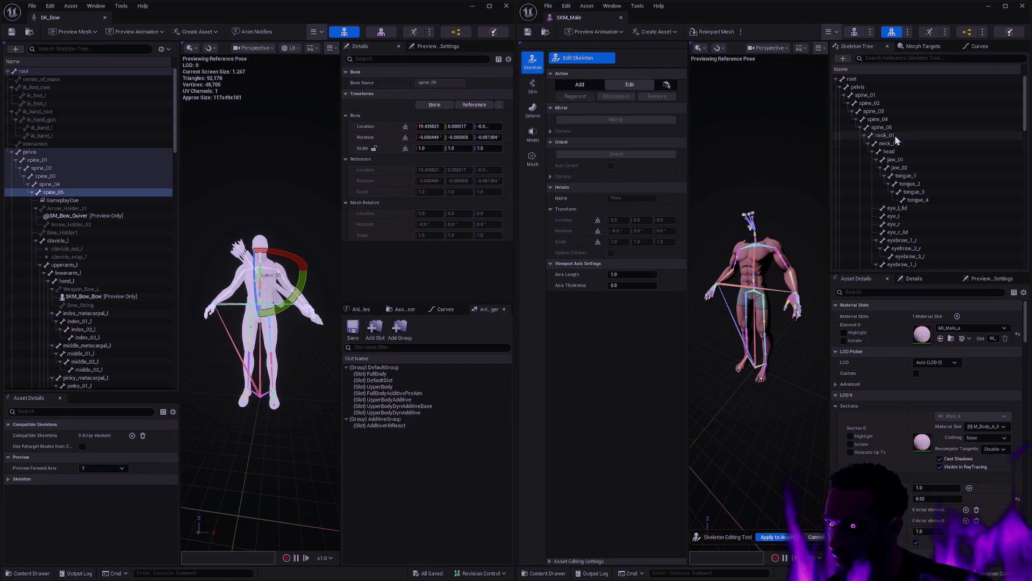
{"action": "left_click", "coordinate": [864, 136]}
Collapse SKM_Male's clavicle branches and add a new bone under spine_05.
{"action": "left_click", "coordinate": [866, 143]}
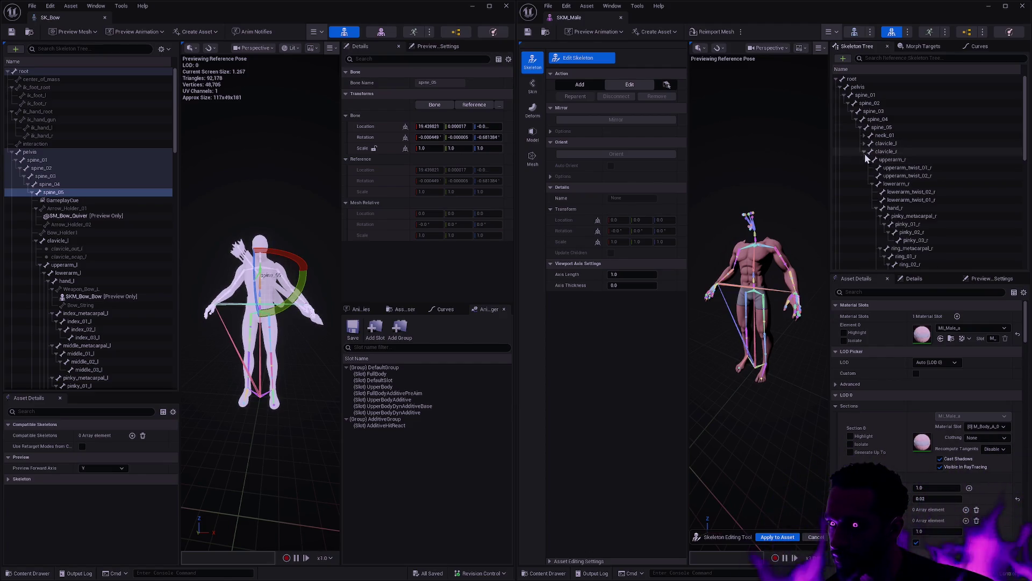
{"action": "left_click", "coordinate": [865, 152]}
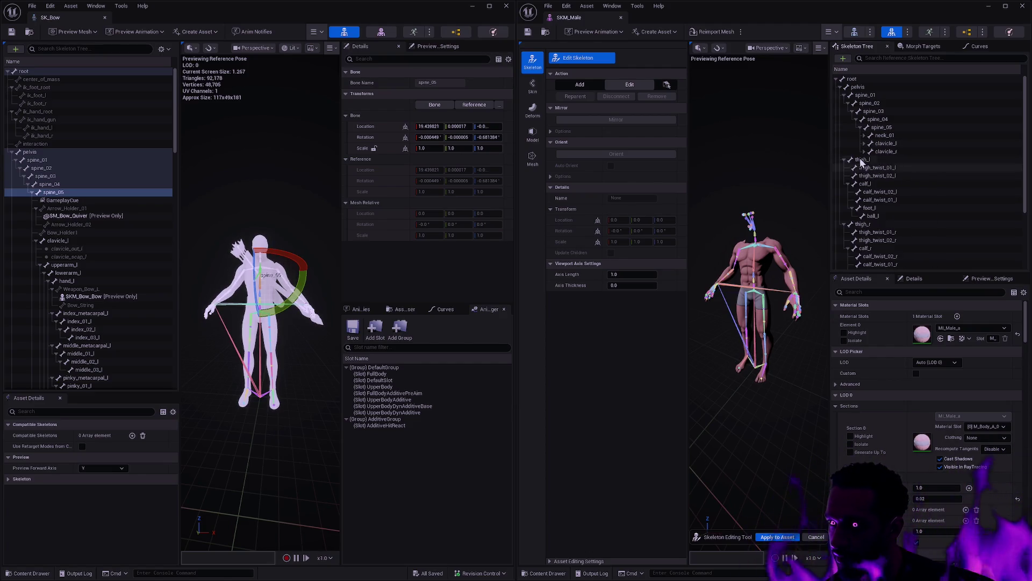
{"action": "right_click", "coordinate": [888, 127]}
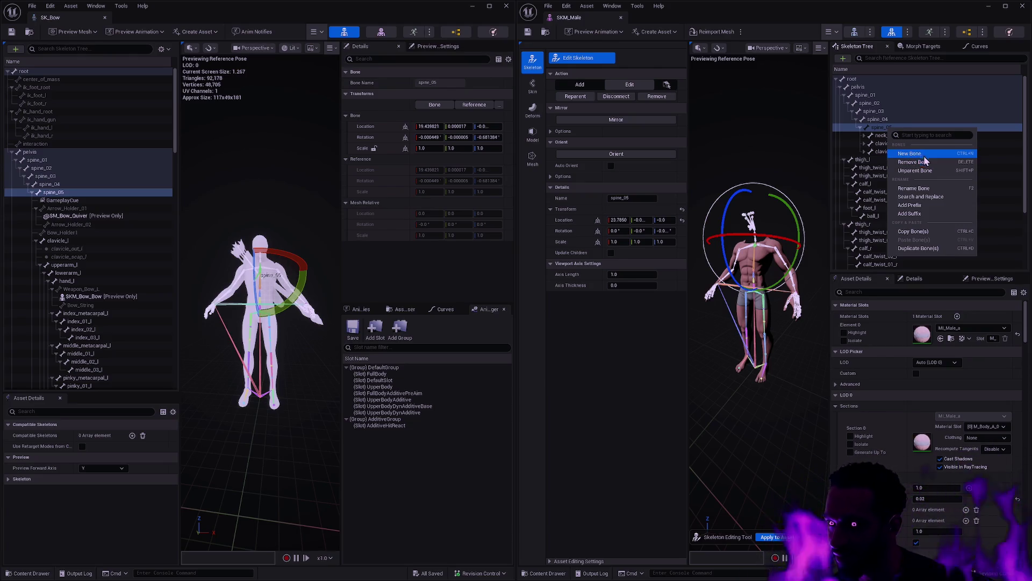
{"action": "left_click", "coordinate": [917, 156]}
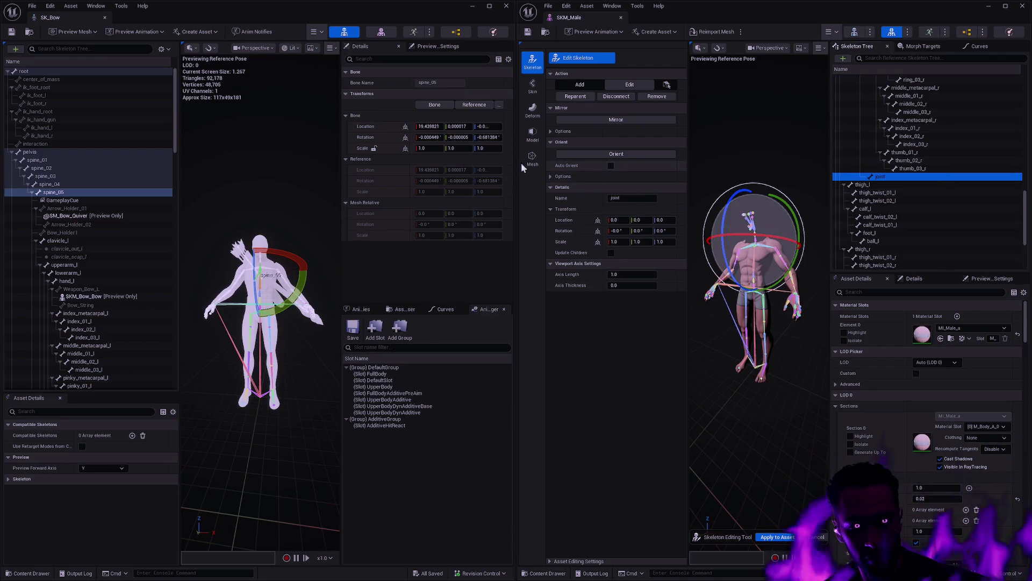
Collapse SK_Bow's branches, expand its Arrow_Holder_01, and add a joint1 child bone in SKM_Male.
{"action": "left_click", "coordinate": [36, 209]}
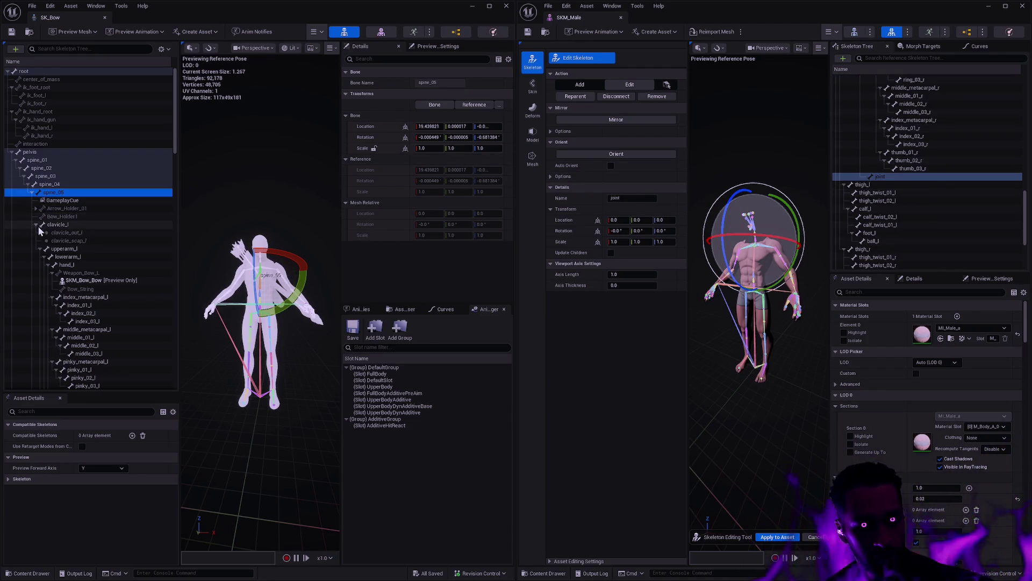
{"action": "left_click", "coordinate": [36, 224]}
{"action": "left_click", "coordinate": [37, 248]}
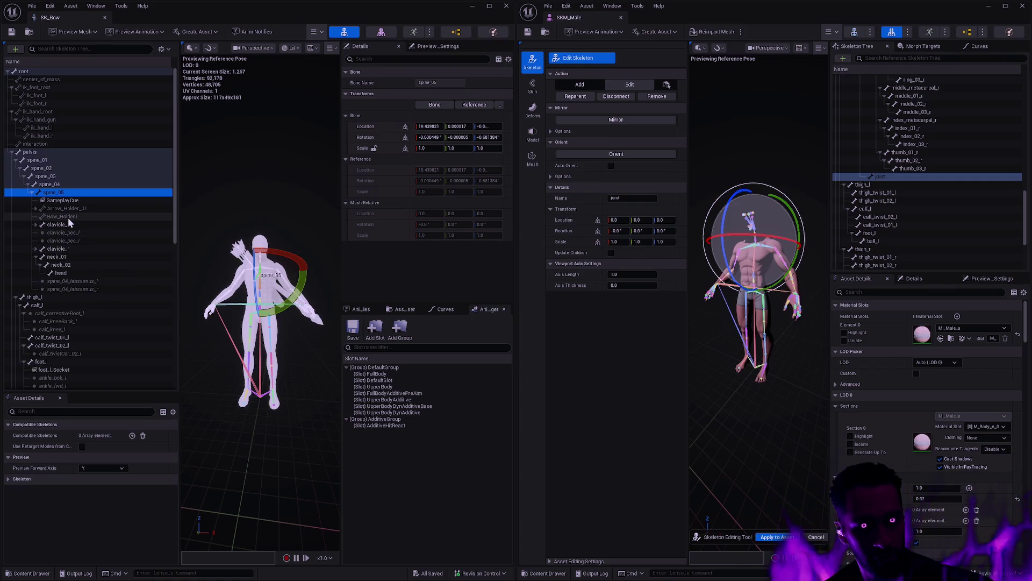
{"action": "left_click", "coordinate": [36, 208]}
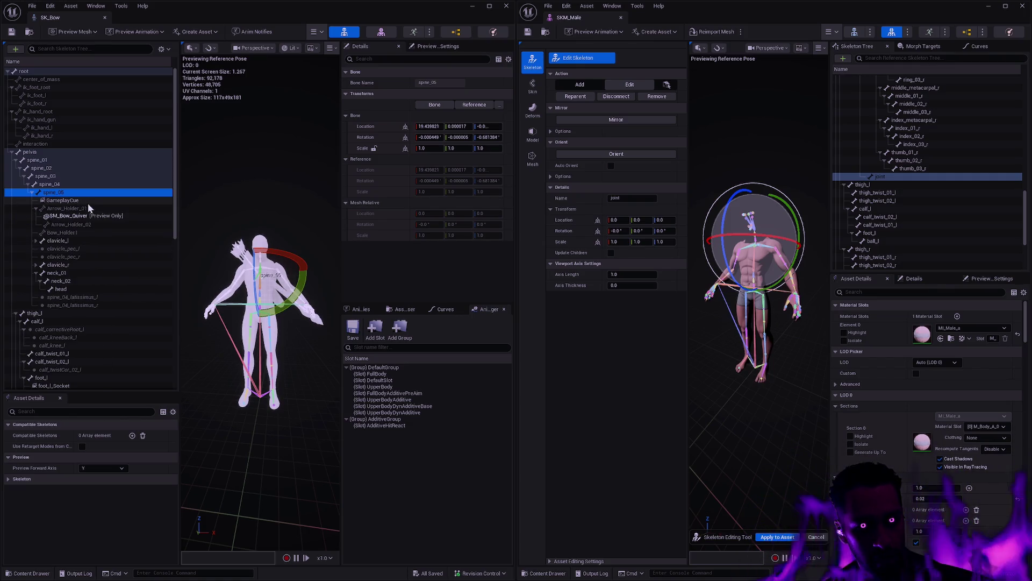
{"action": "left_click", "coordinate": [890, 177]}
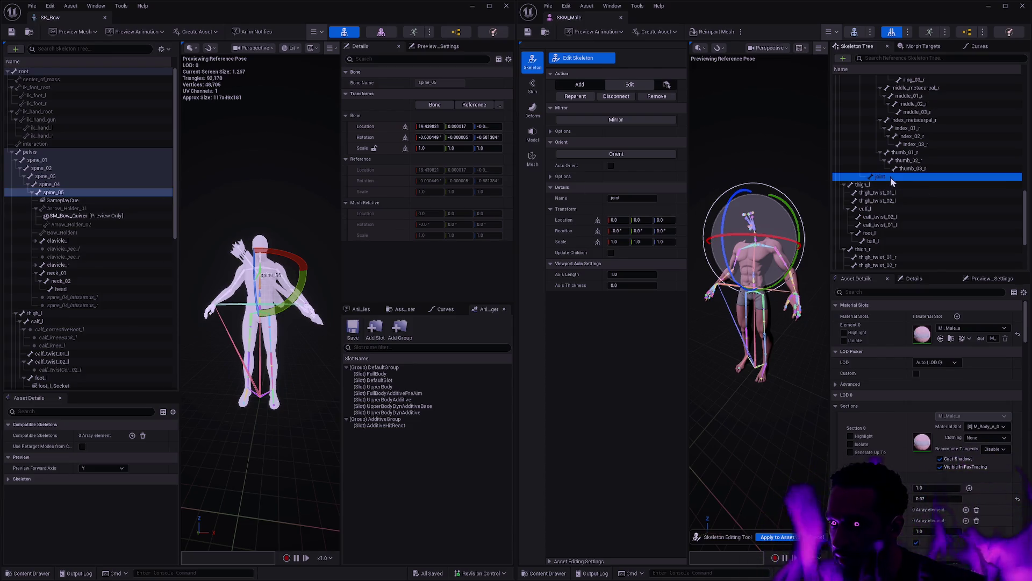
{"action": "key", "text": "ctrl+n"}
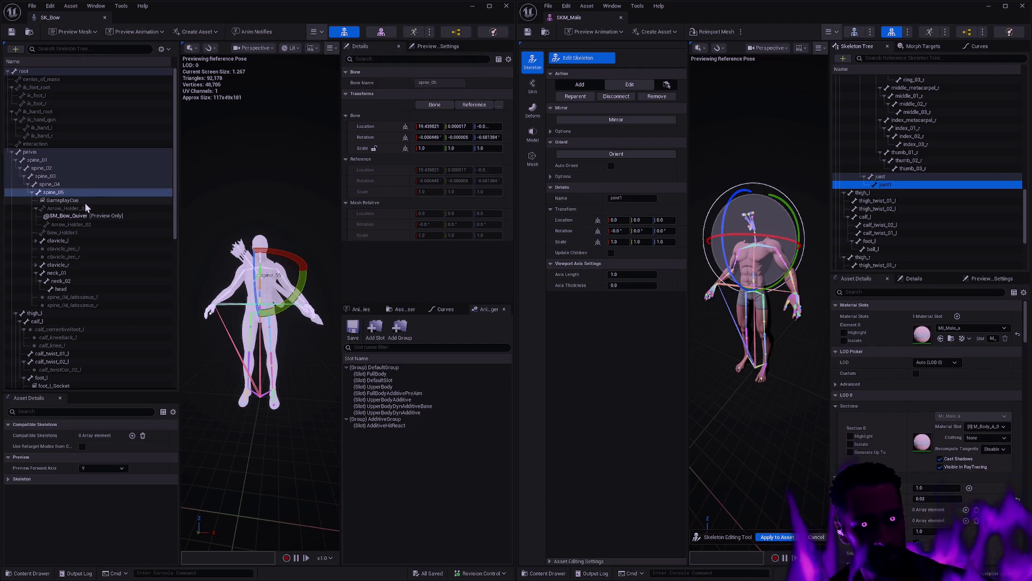
Rename the new bone Arrow_Holder_01 and paste SK_Bow's Arrow_Holder_01 location and rotation.
{"action": "left_click", "coordinate": [102, 207]}
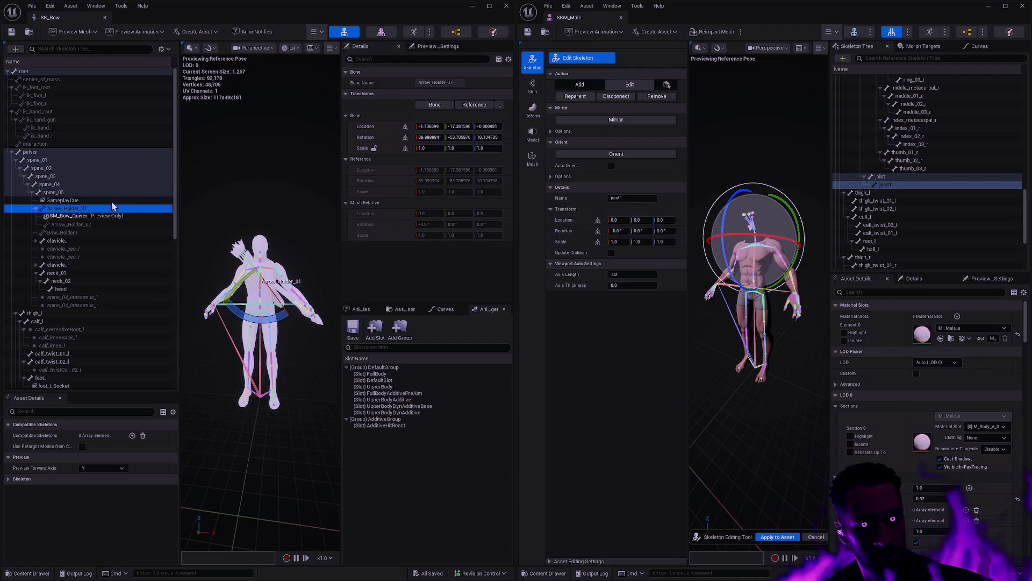
{"action": "left_click", "coordinate": [886, 176]}
{"action": "left_click", "coordinate": [886, 176]}
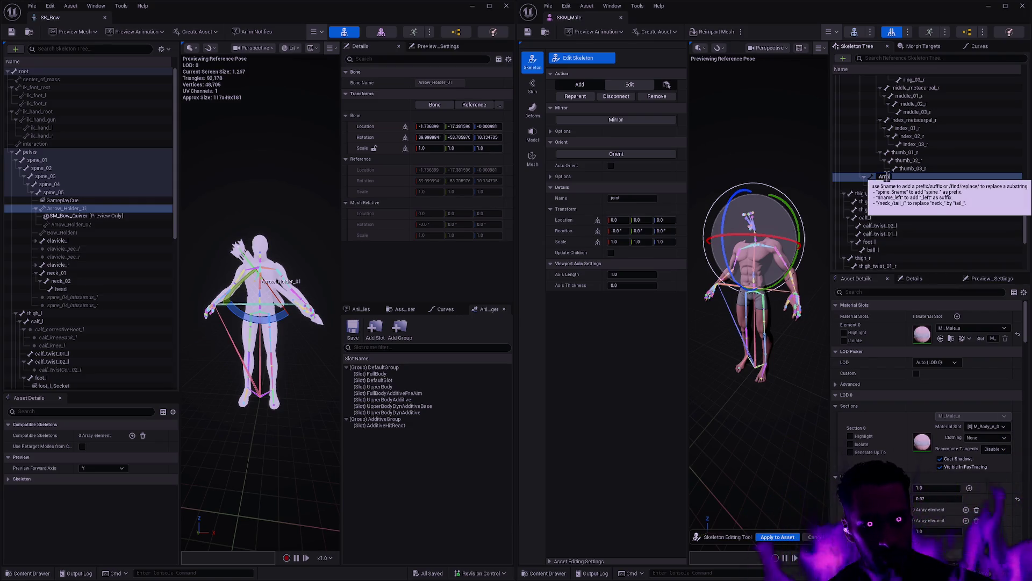
{"action": "type", "text": "Arrow_Holder_01"}
{"action": "key", "text": "Return"}
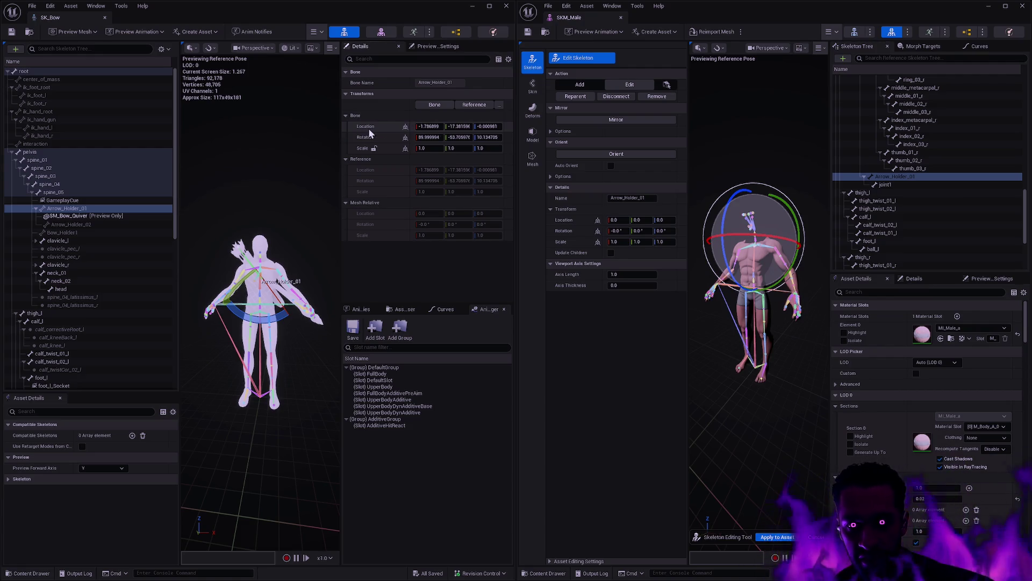
{"action": "key", "text": "ctrl+v"}
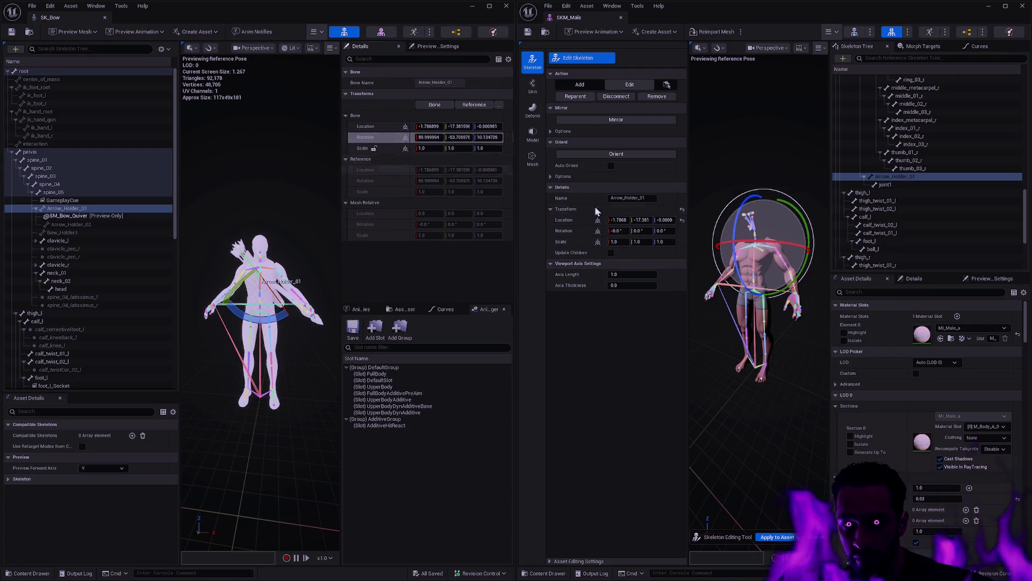
{"action": "key", "text": "ctrl+v"}
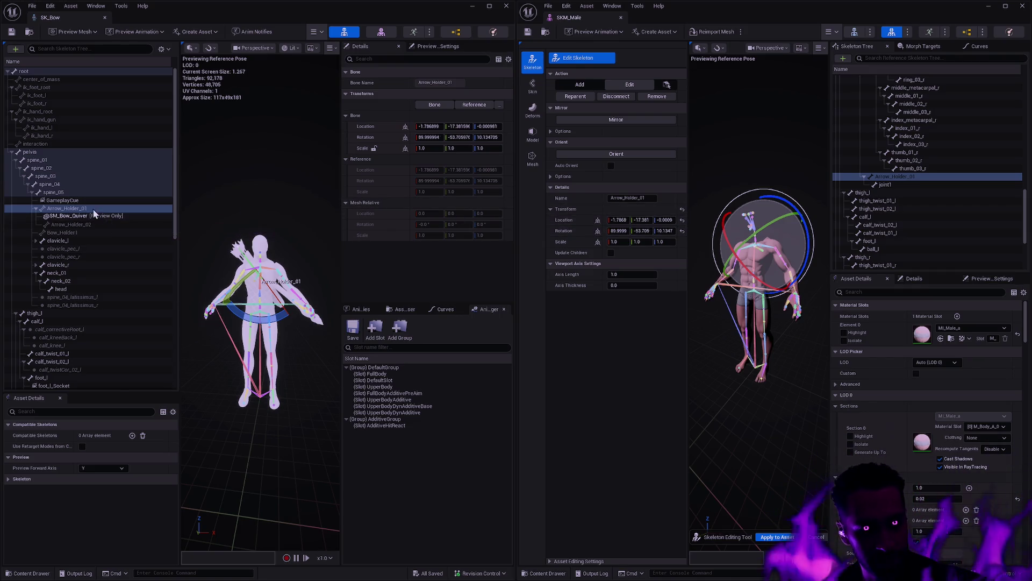
Rename joint1 to Arrow_Holder_02 and give it SK_Bow's Arrow_Holder_02 location.
{"action": "left_click", "coordinate": [88, 225]}
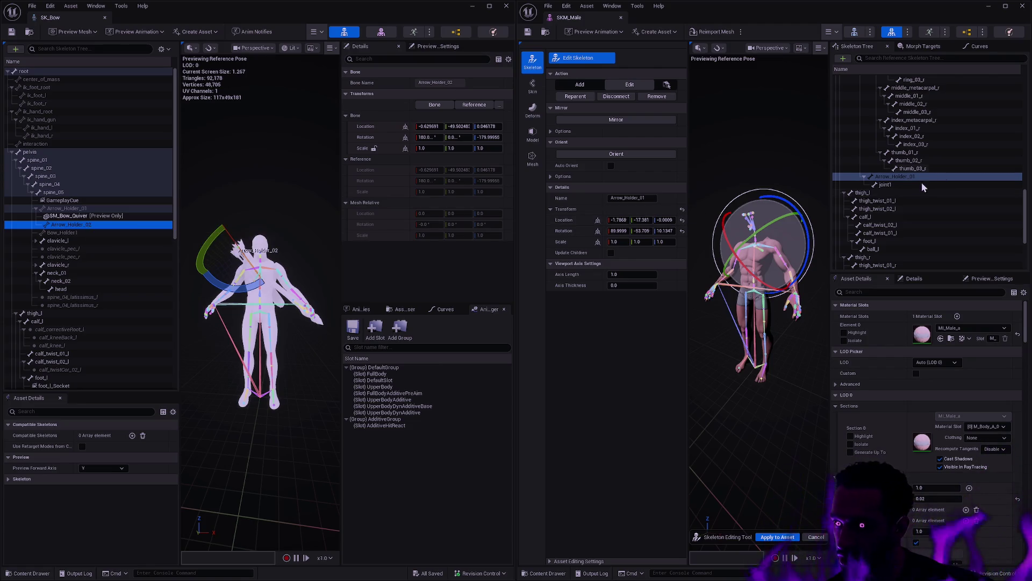
{"action": "left_click", "coordinate": [909, 184]}
{"action": "key", "text": "F2"}
{"action": "type", "text": "w_Holder_02"}
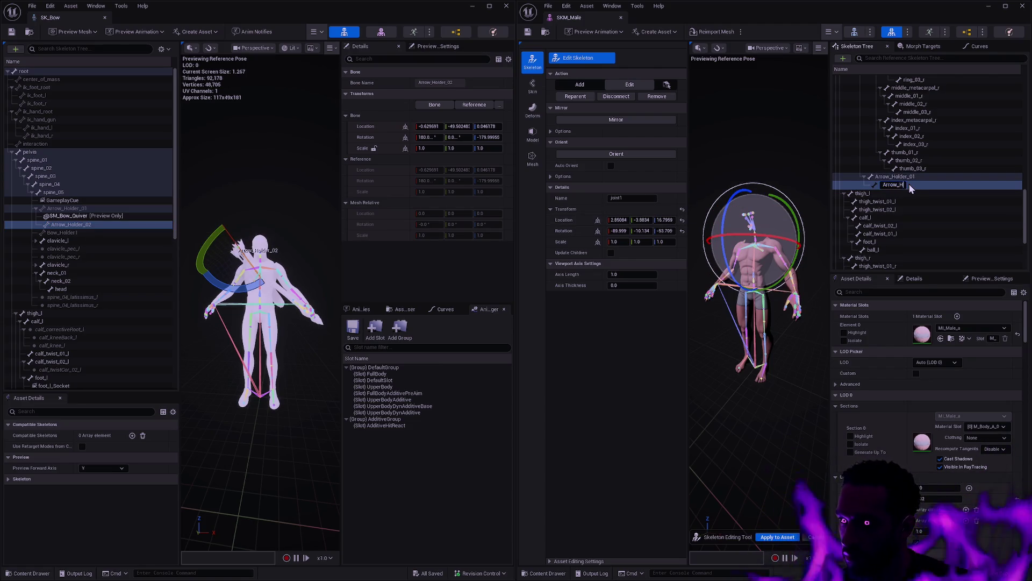
{"action": "key", "text": "Return"}
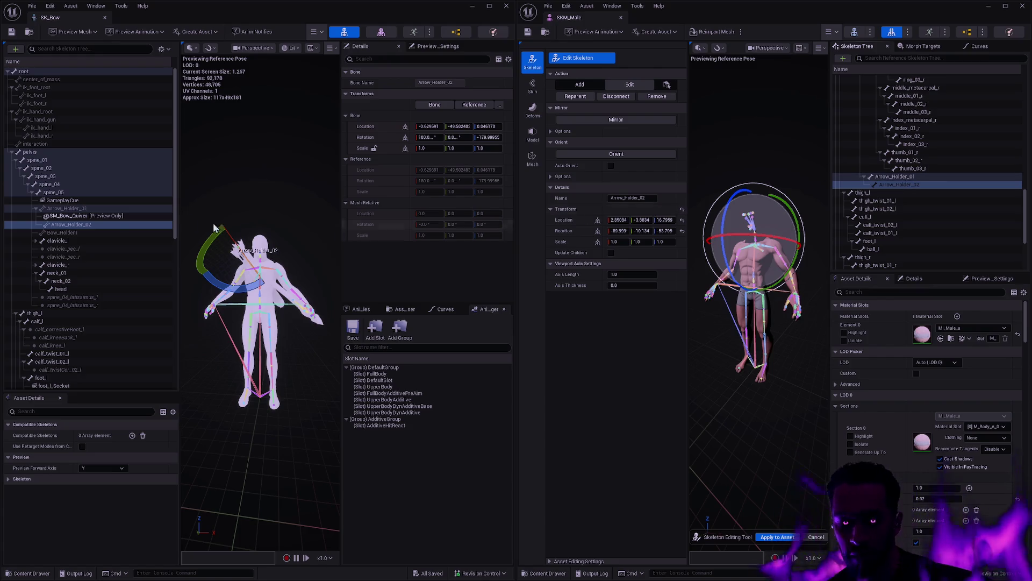
{"action": "right_click", "coordinate": [372, 126], "text": "shift"}
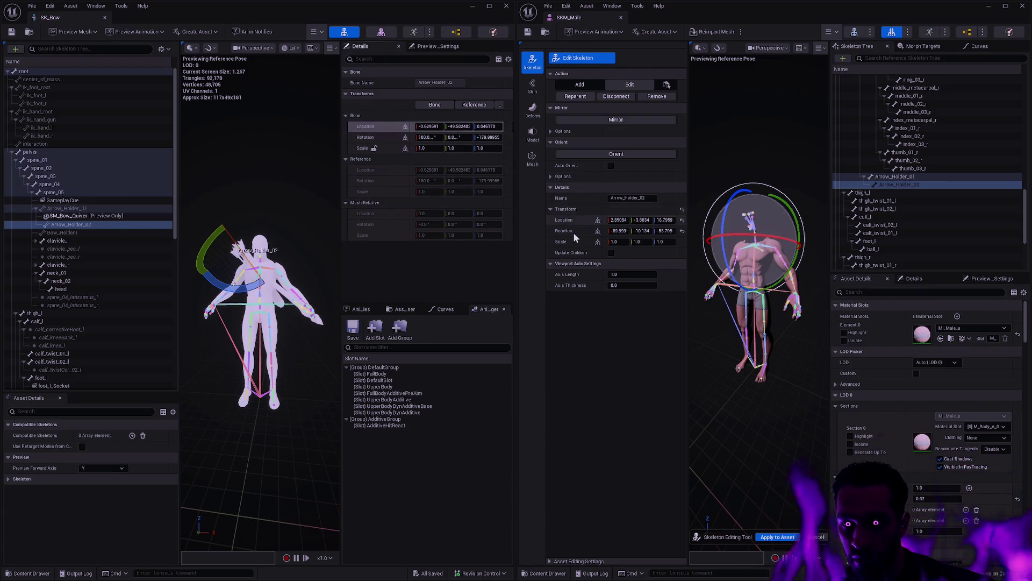
{"action": "left_click", "coordinate": [567, 221], "text": "shift"}
{"action": "right_click", "coordinate": [371, 135], "text": "shift"}
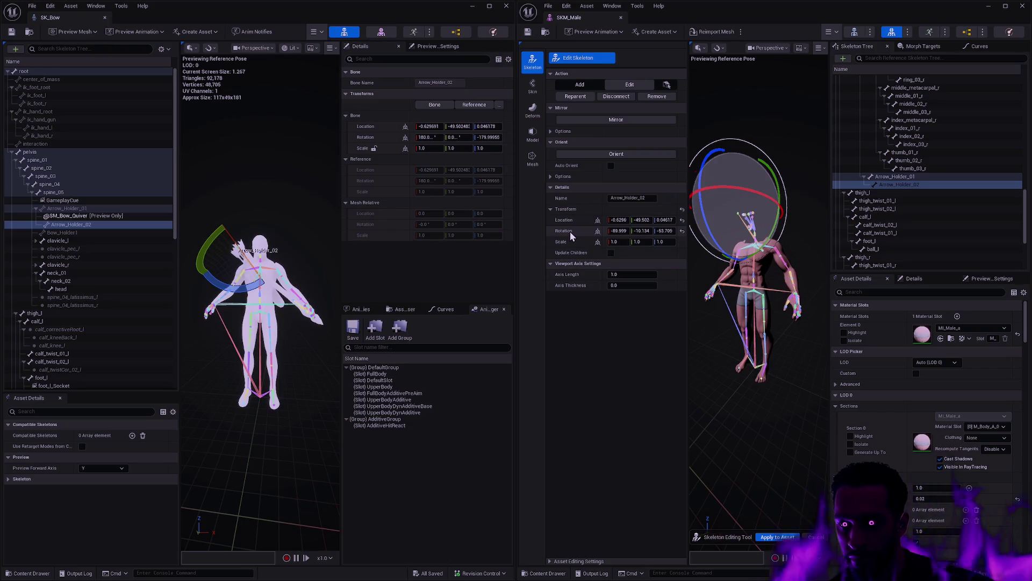
{"action": "left_click", "coordinate": [570, 231], "text": "shift"}
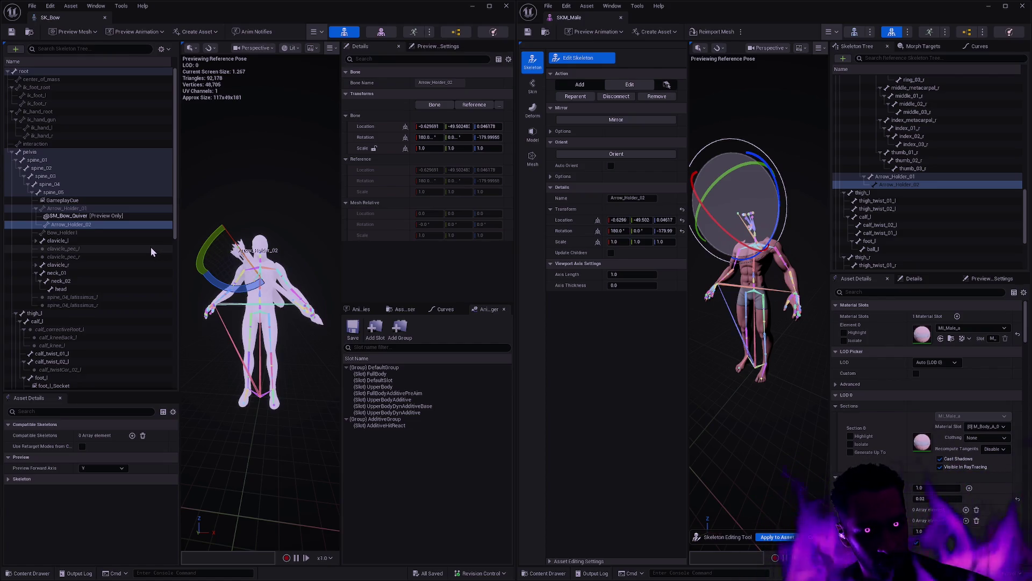
Add a new bone named Bow_Holder1 under spine_05 in SKM_Male.
{"action": "left_click", "coordinate": [80, 233]}
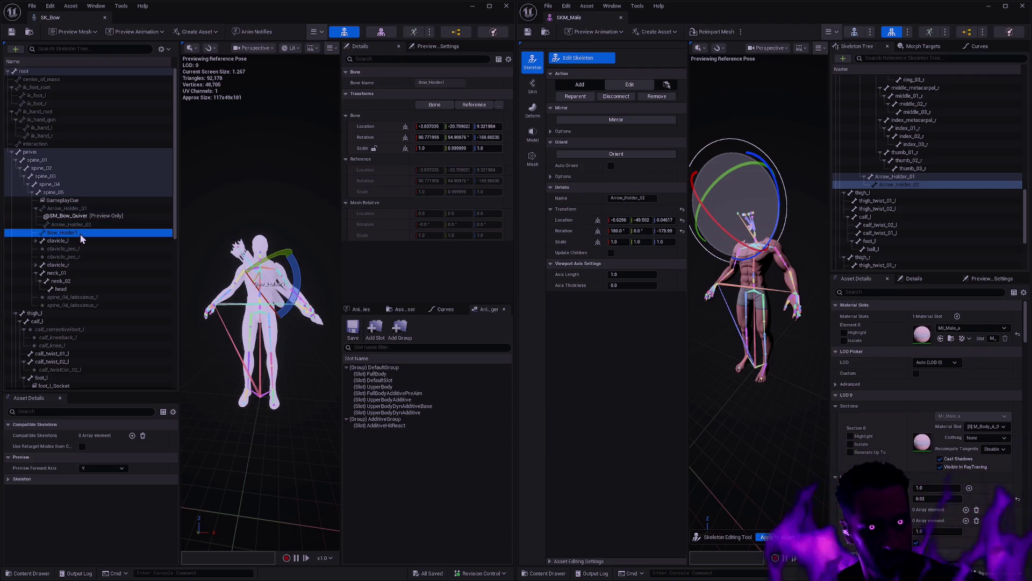
{"action": "left_click", "coordinate": [897, 177]}
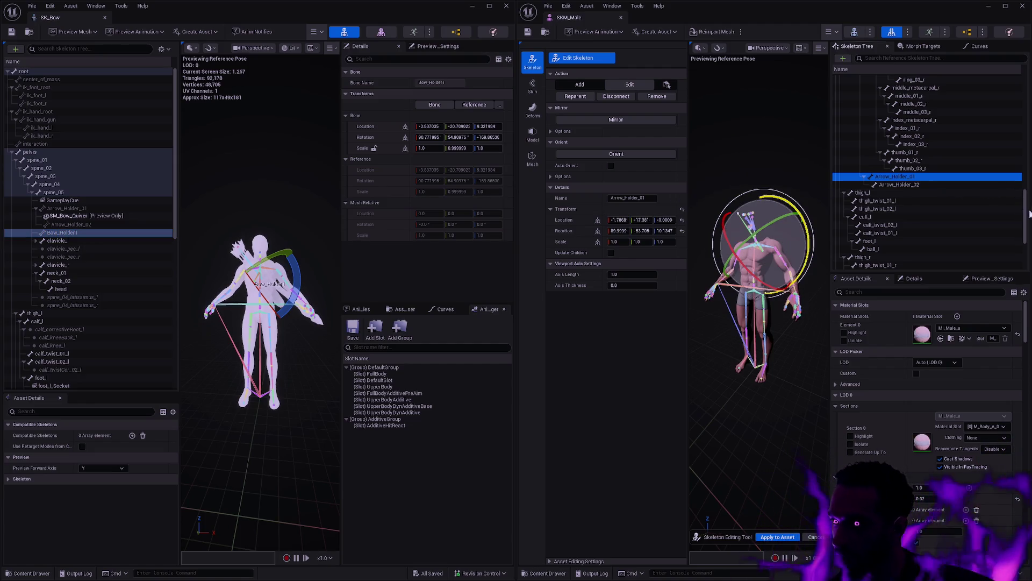
{"action": "left_click_drag", "start_coordinate": [1029, 214], "coordinate": [1028, 120]}
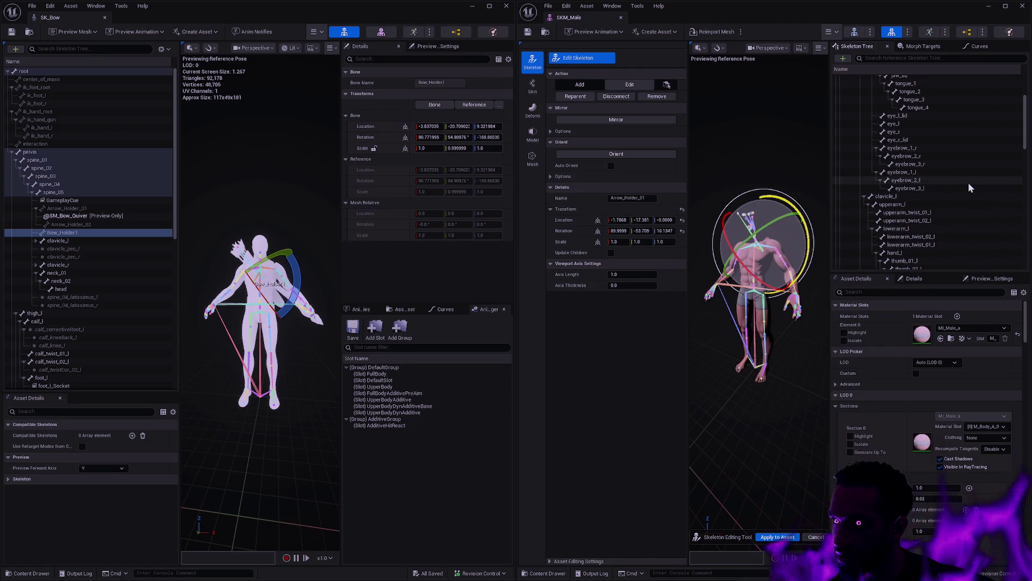
{"action": "scroll", "coordinate": [969, 182], "scroll_direction": "up", "scroll_amount": 3}
{"action": "left_click", "coordinate": [892, 113]}
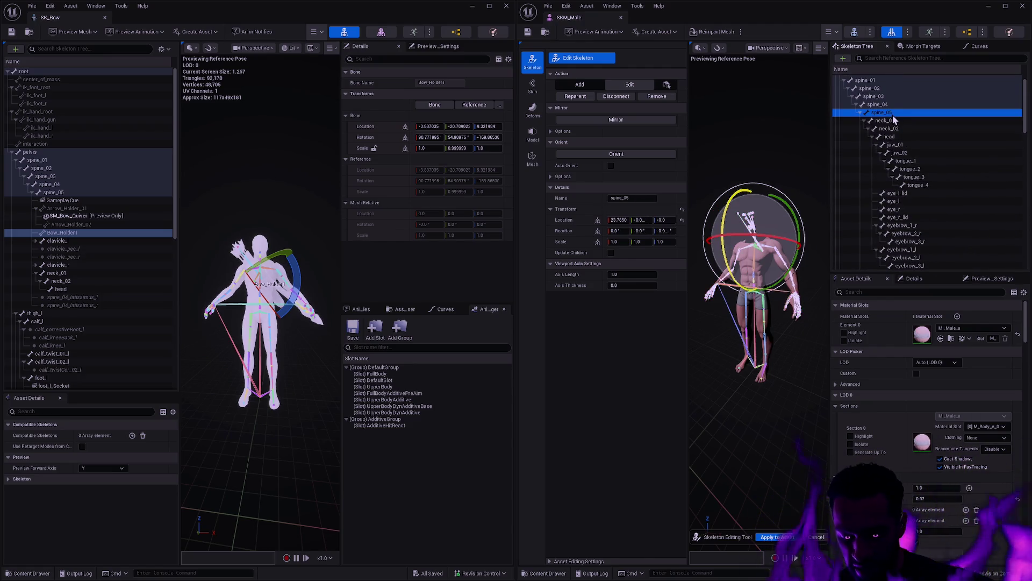
{"action": "key", "text": "ctrl+n"}
{"action": "type", "text": "Bow_Holder1"}
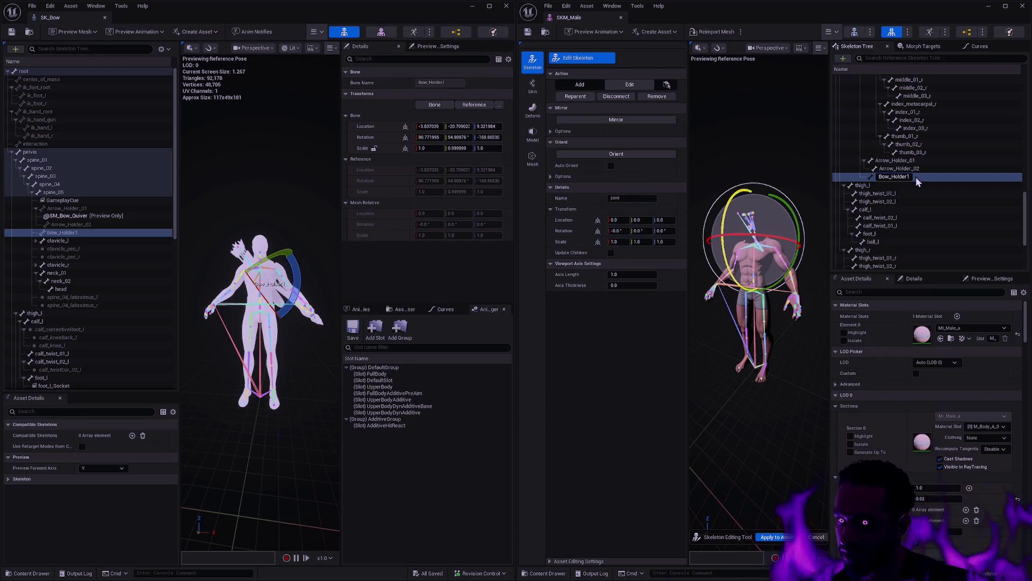
{"action": "key", "text": "Return"}
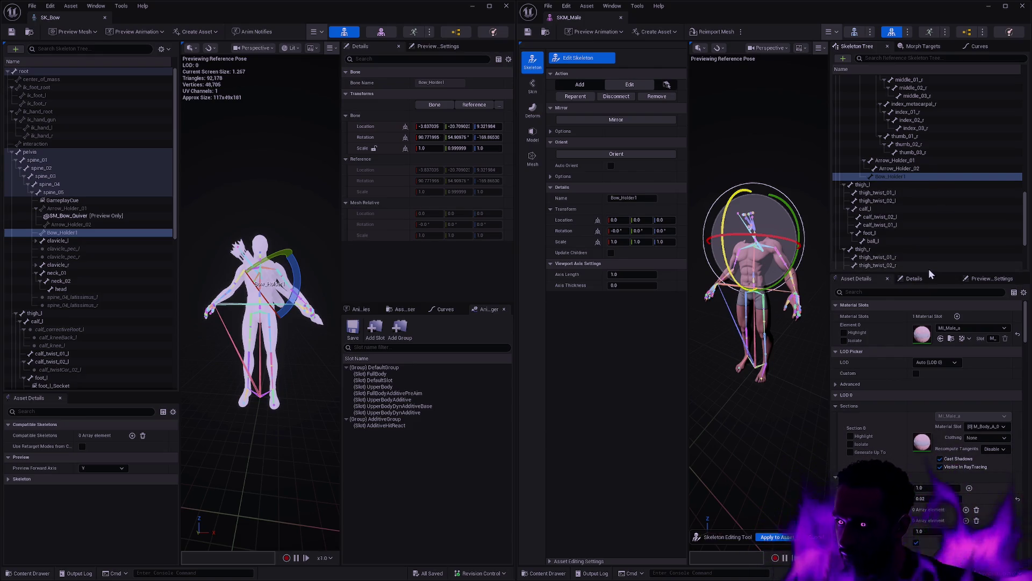
Copy SK_Bow's Bow_Holder1 location and rotation onto the new Bow_Holder1 bone.
{"action": "left_click_drag", "start_coordinate": [936, 272], "coordinate": [942, 365]}
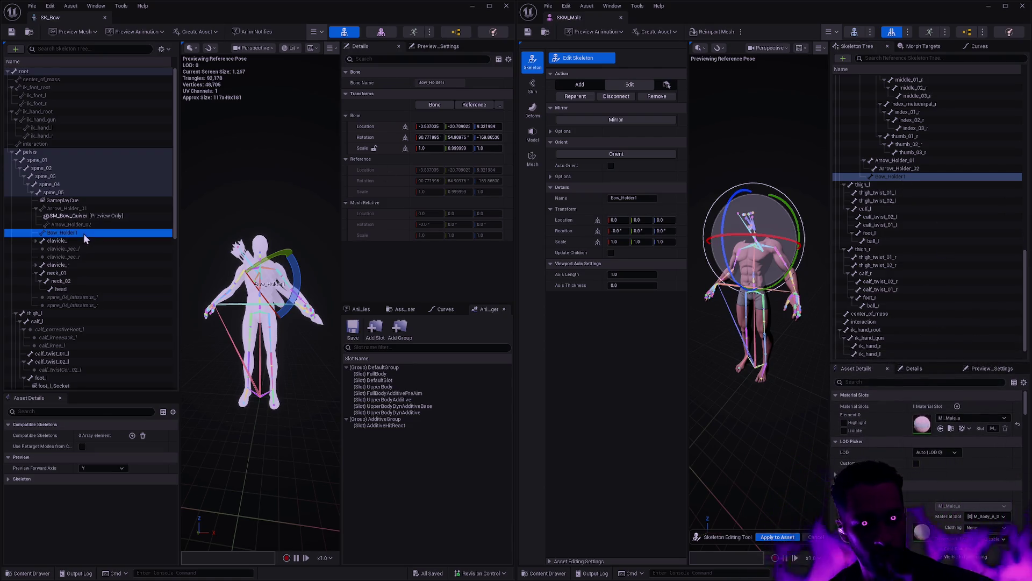
{"action": "right_click", "coordinate": [367, 127], "text": "shift"}
{"action": "left_click", "coordinate": [586, 217], "text": "shift"}
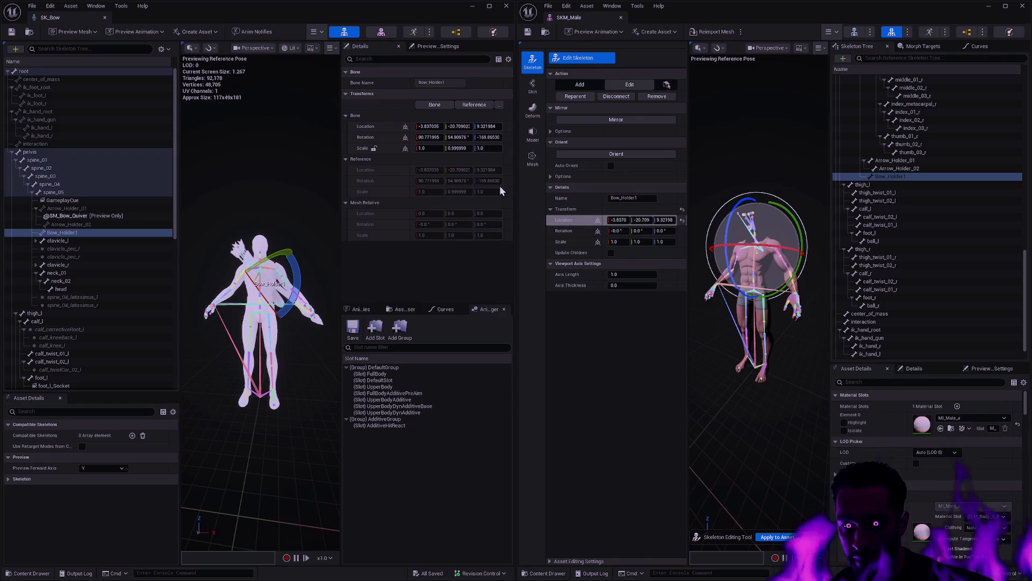
{"action": "right_click", "coordinate": [366, 137], "text": "shift"}
{"action": "left_click", "coordinate": [570, 231], "text": "shift"}
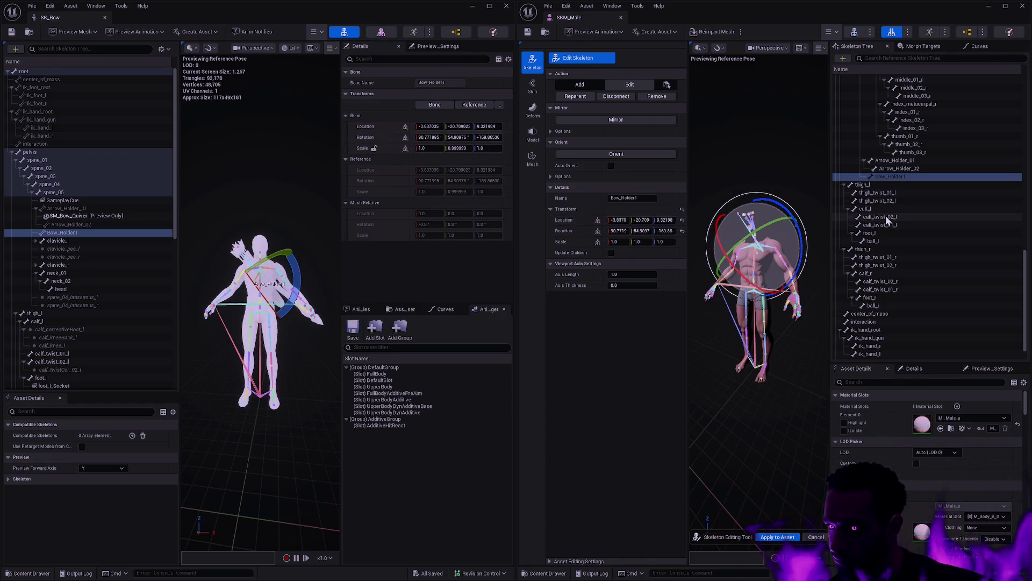
{"action": "left_click", "coordinate": [792, 381]}
{"action": "scroll", "coordinate": [759, 322], "scroll_direction": "up", "scroll_amount": 5}
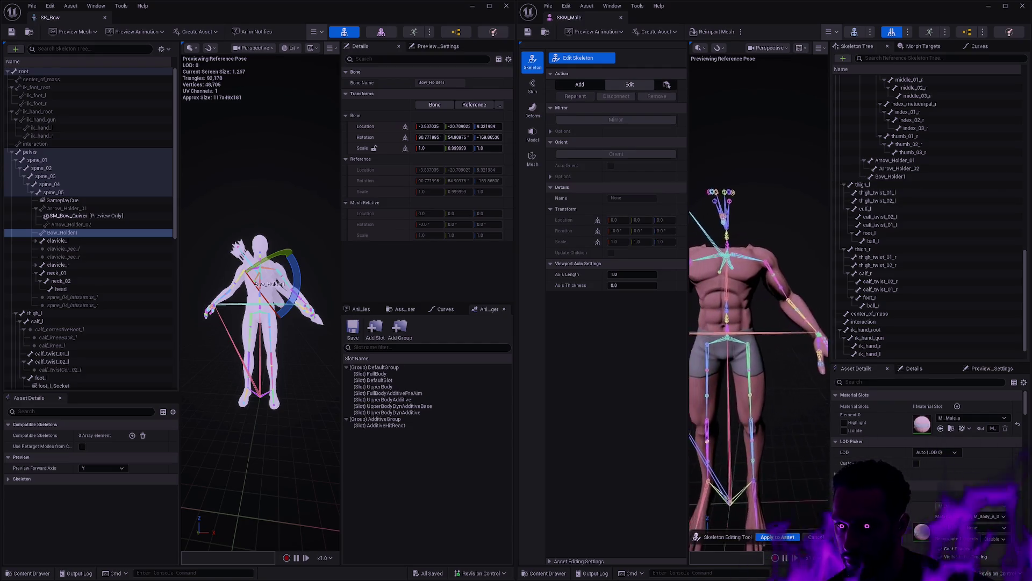
Orbit both models, expand SK_Bow's clavicle_l, and select hand_l in SKM_Male's tree.
{"action": "left_click_drag", "start_coordinate": [759, 323], "coordinate": [780, 312]}
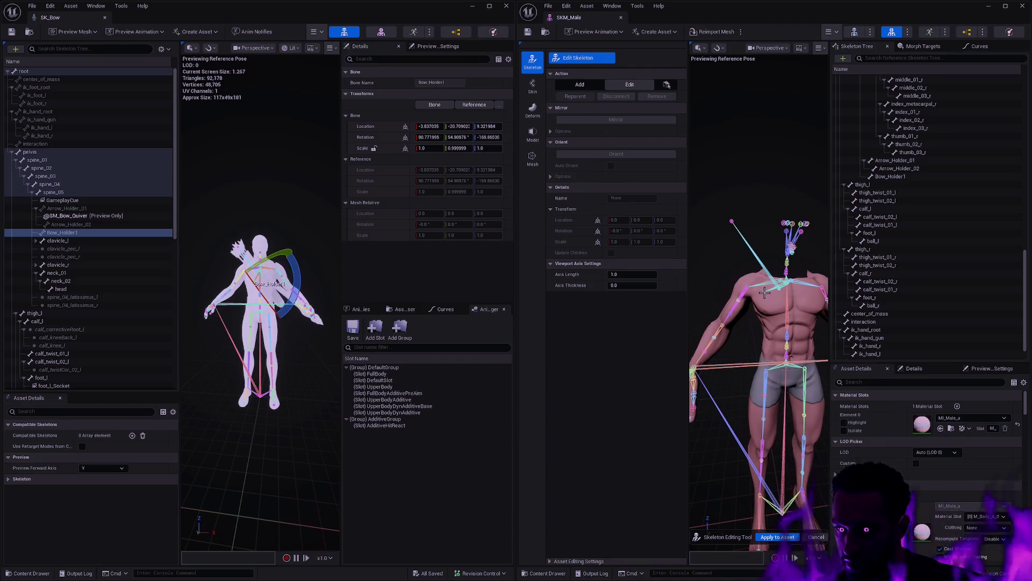
{"action": "mouse_move", "coordinate": [230, 323]}
{"action": "left_mouse_down"}
{"action": "mouse_move", "coordinate": [242, 323]}
{"action": "mouse_move", "coordinate": [215, 312]}
{"action": "mouse_move", "coordinate": [229, 317]}
{"action": "left_mouse_up"}
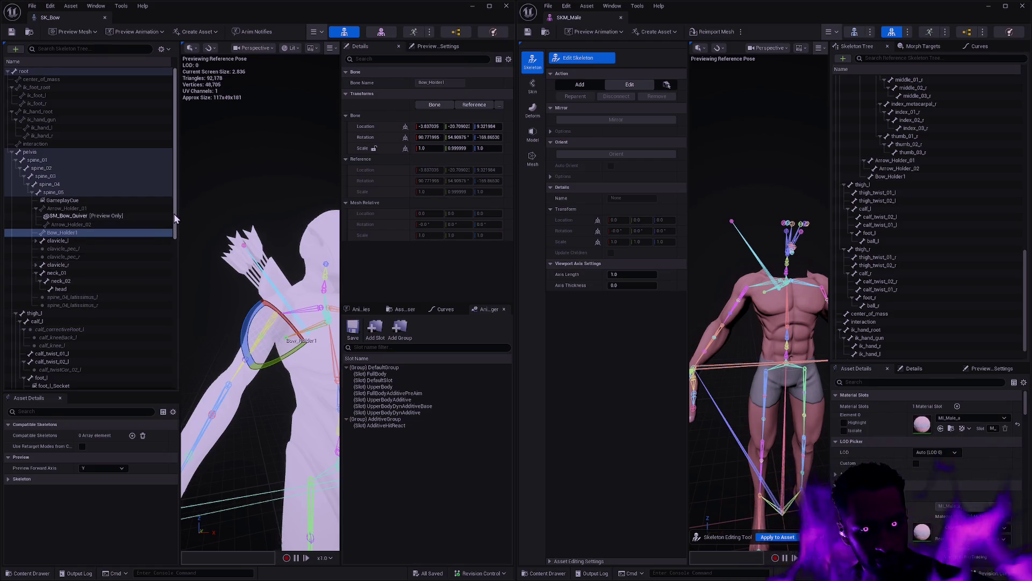
{"action": "mouse_move", "coordinate": [173, 214]}
{"action": "left_mouse_down"}
{"action": "mouse_move", "coordinate": [170, 369]}
{"action": "mouse_move", "coordinate": [179, 201]}
{"action": "left_mouse_up"}
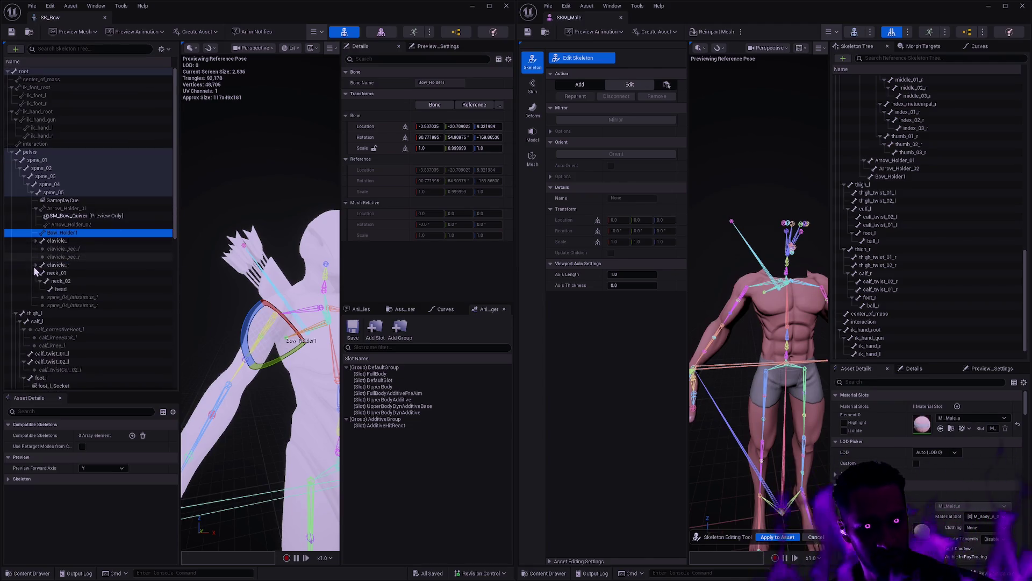
{"action": "left_click", "coordinate": [36, 241]}
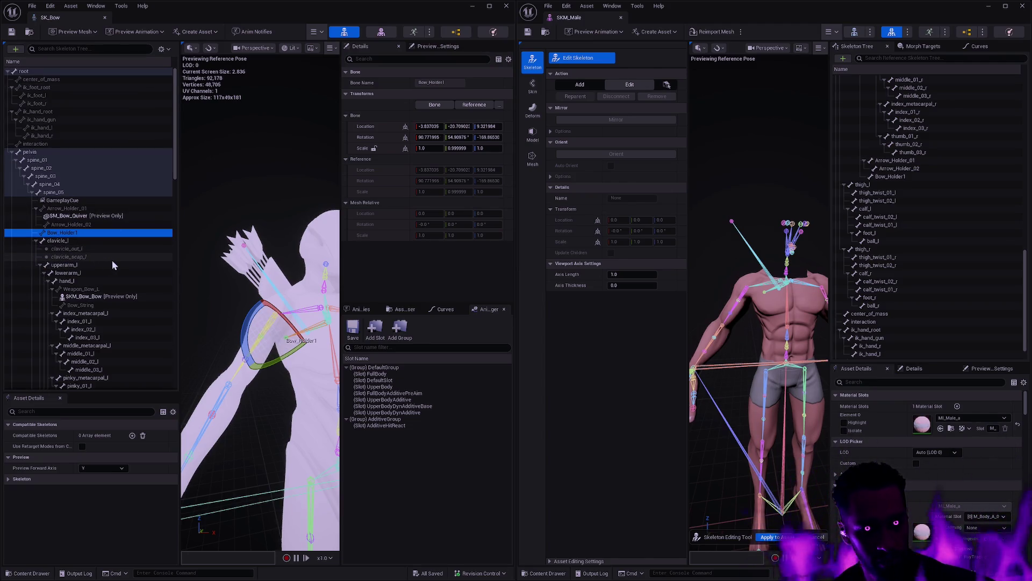
{"action": "scroll", "coordinate": [111, 260], "scroll_direction": "down", "scroll_amount": 2}
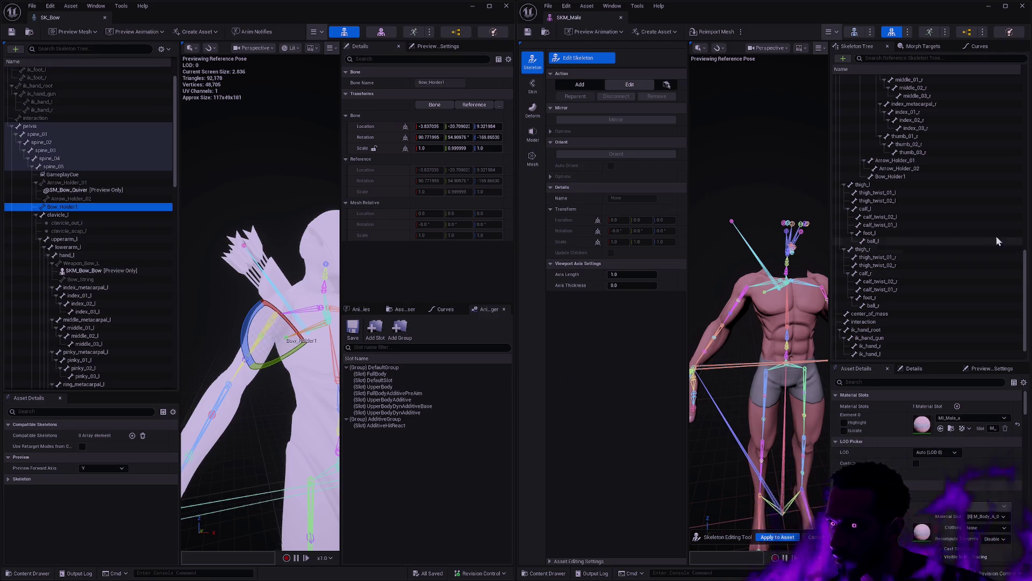
{"action": "mouse_move", "coordinate": [1027, 280]}
{"action": "left_mouse_down"}
{"action": "mouse_move", "coordinate": [1027, 141]}
{"action": "mouse_move", "coordinate": [1023, 163]}
{"action": "left_mouse_up"}
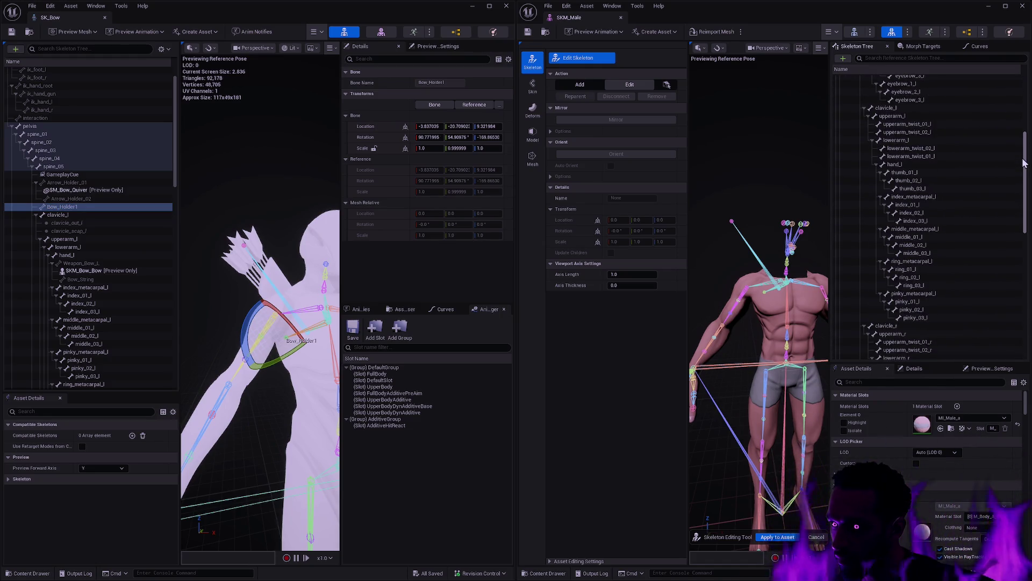
{"action": "left_click", "coordinate": [912, 166]}
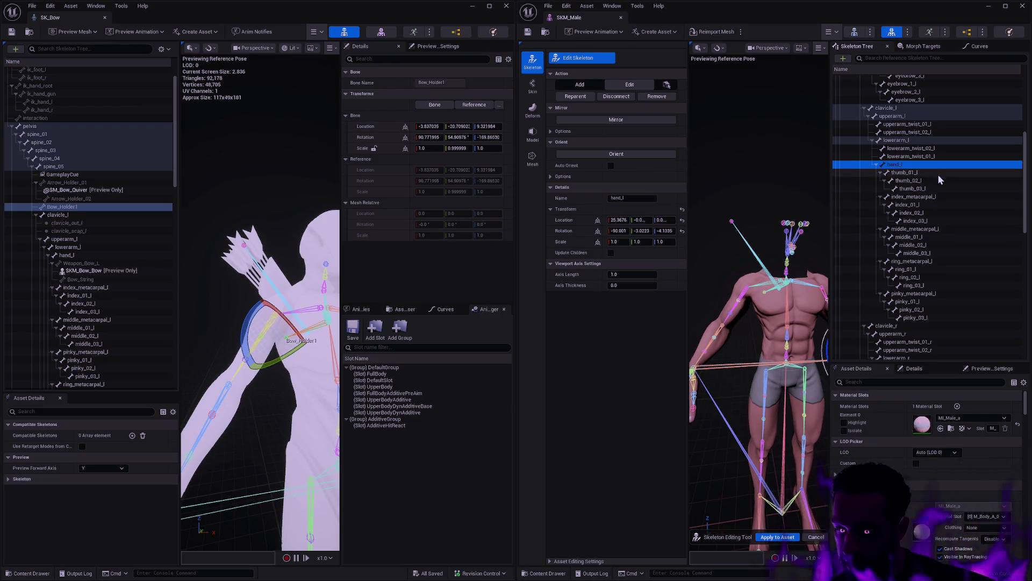
Add a Weapon_Bow_L bone under hand_l with a child bone named Bow_String.
{"action": "key", "text": "ctrl+n"}
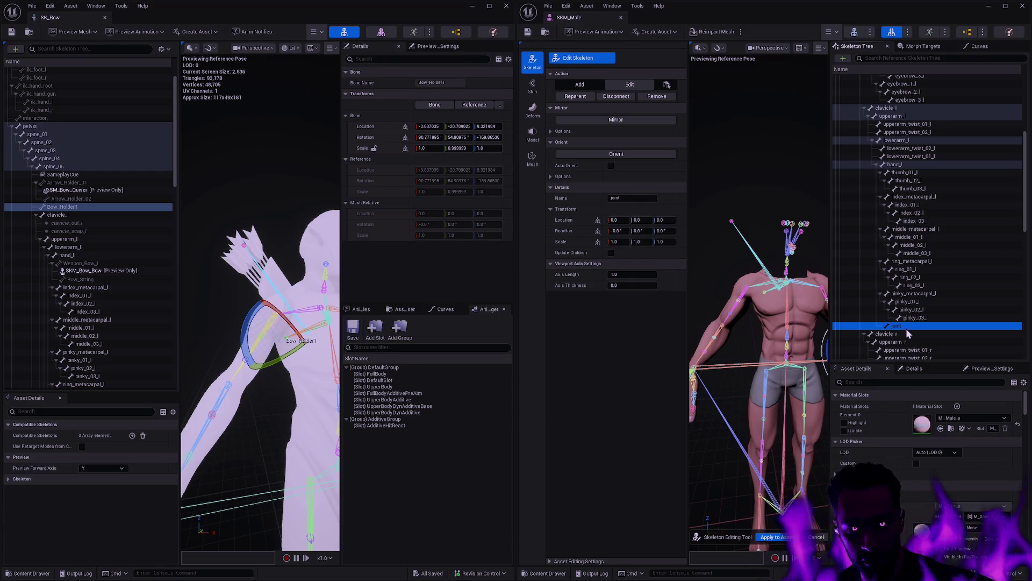
{"action": "key", "text": "ctrl+n"}
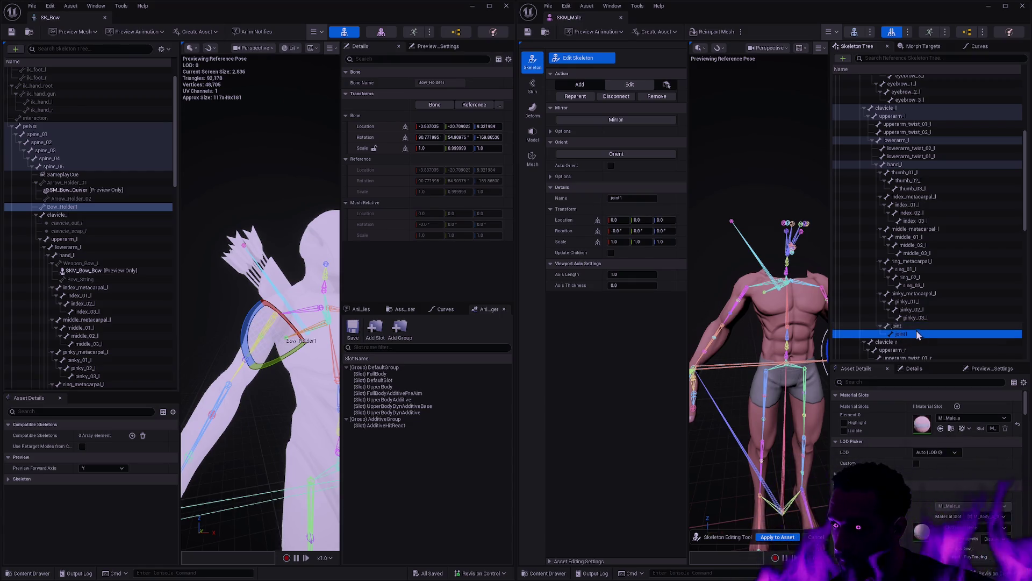
{"action": "double_click", "coordinate": [906, 326]}
{"action": "type", "text": "Weapon_Bow_"}
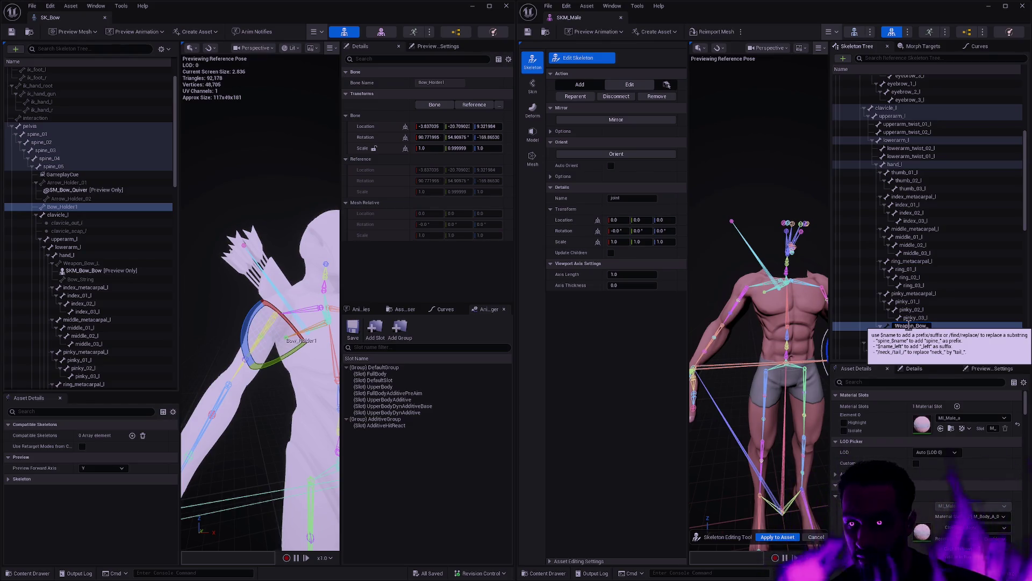
{"action": "type", "text": "L"}
{"action": "key", "text": "Return"}
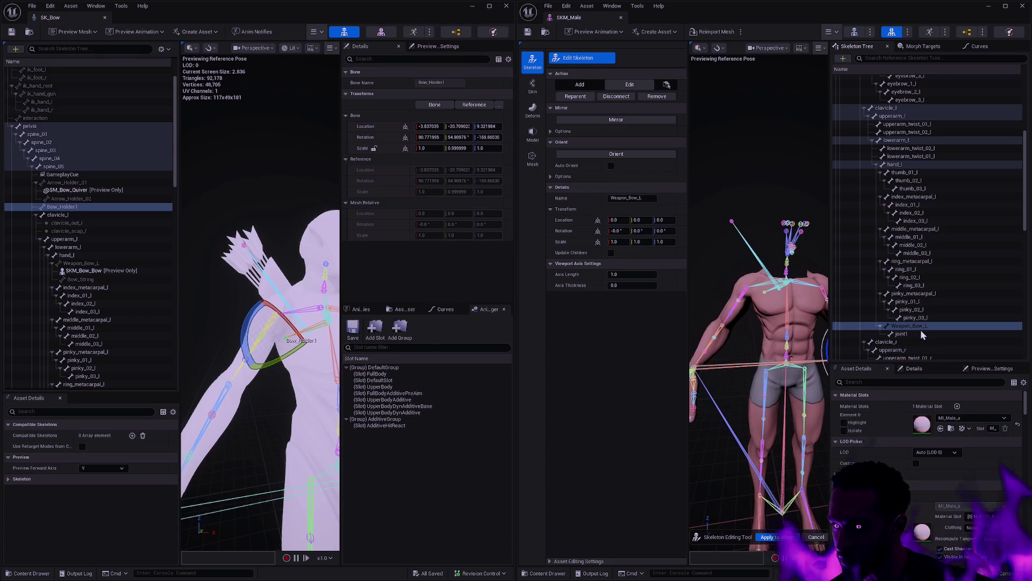
{"action": "left_click", "coordinate": [909, 334]}
{"action": "double_click", "coordinate": [927, 334]}
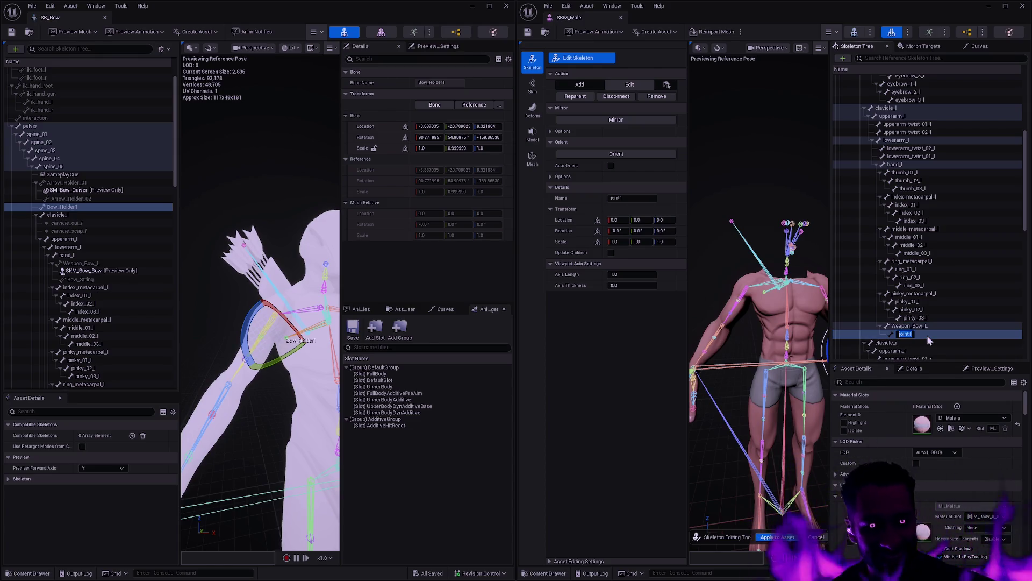
{"action": "type", "text": "Bow_String"}
{"action": "key", "text": "Return"}
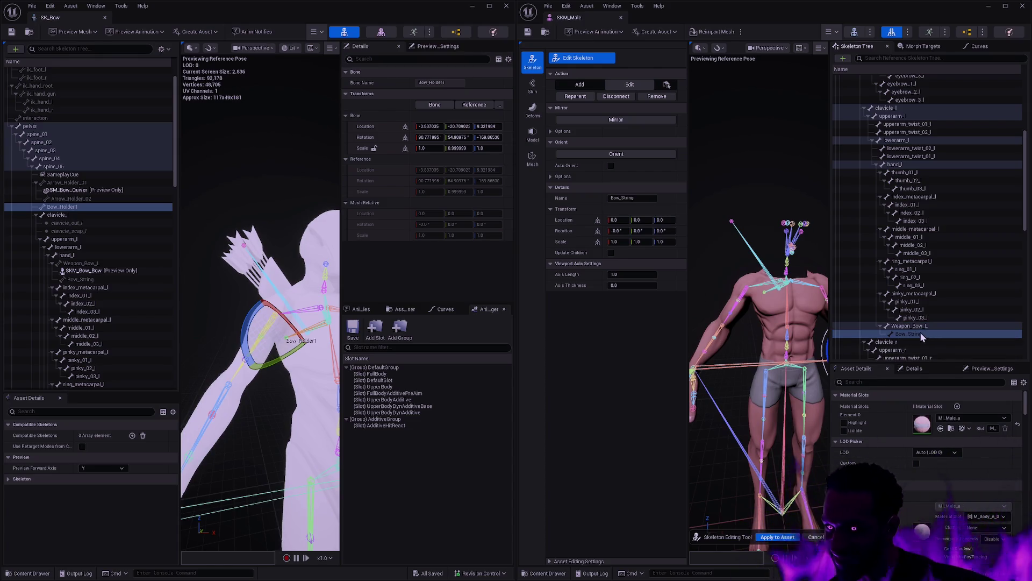
Copy SK_Bow's Weapon_Bow_L location onto SKM_Male's new Weapon_Bow_L bone.
{"action": "left_click", "coordinate": [899, 326]}
{"action": "left_click", "coordinate": [80, 263]}
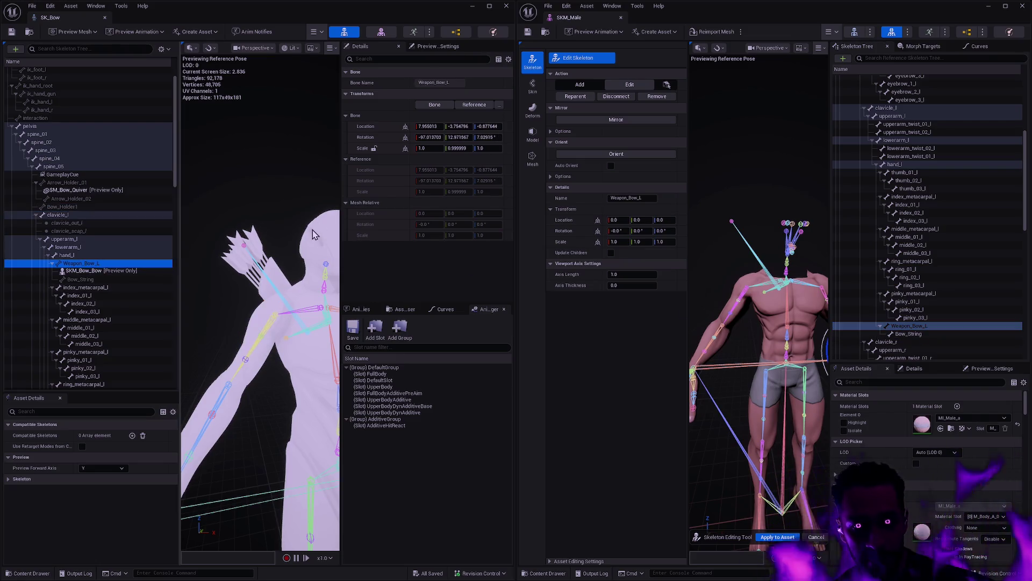
{"action": "left_click", "coordinate": [582, 220], "text": "shift"}
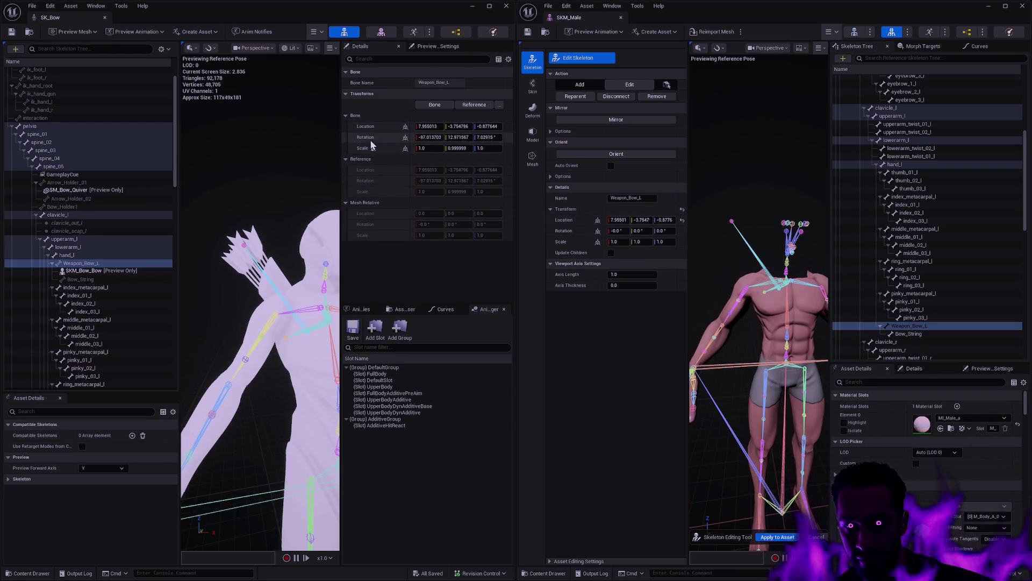
{"action": "right_click", "coordinate": [370, 137], "text": "shift"}
{"action": "left_click", "coordinate": [568, 230], "text": "shift"}
Copy SK_Bow's Bow_String location and rotation onto SKM_Male's Bow_String, about -19.718 in X.
{"action": "left_click", "coordinate": [909, 334]}
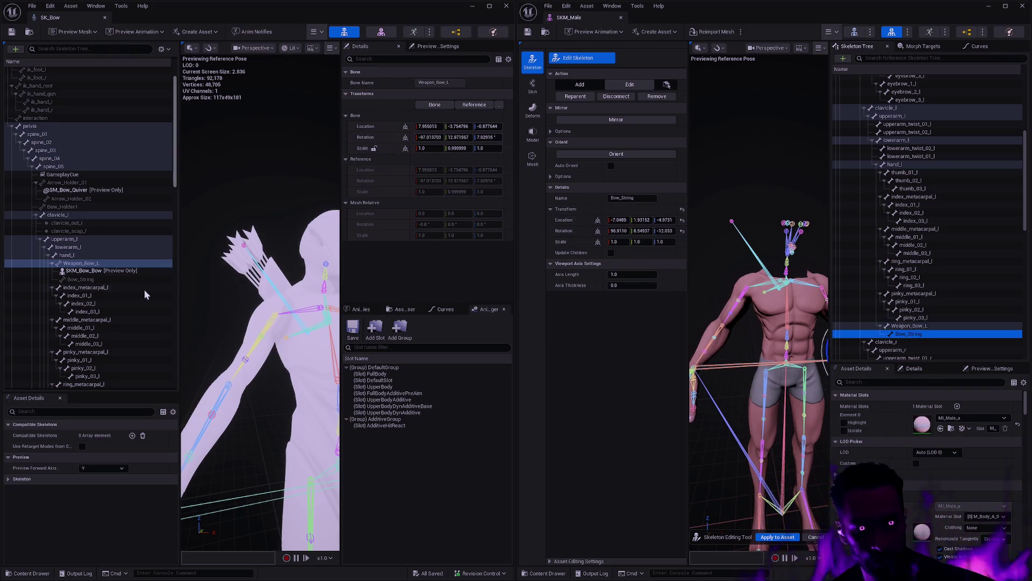
{"action": "left_click", "coordinate": [117, 280]}
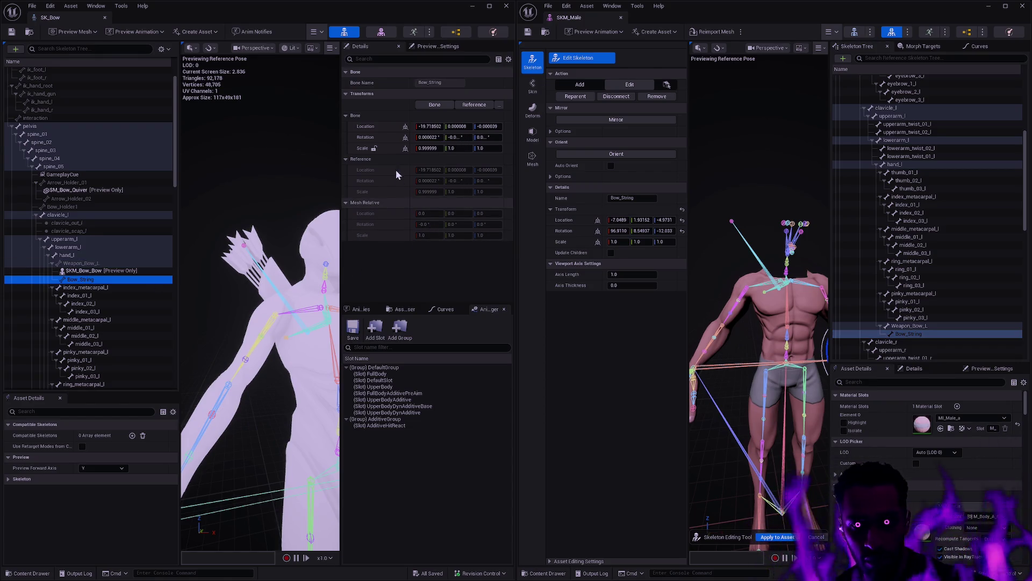
{"action": "right_click", "coordinate": [370, 126], "text": "shift"}
{"action": "left_click", "coordinate": [588, 223], "text": "shift"}
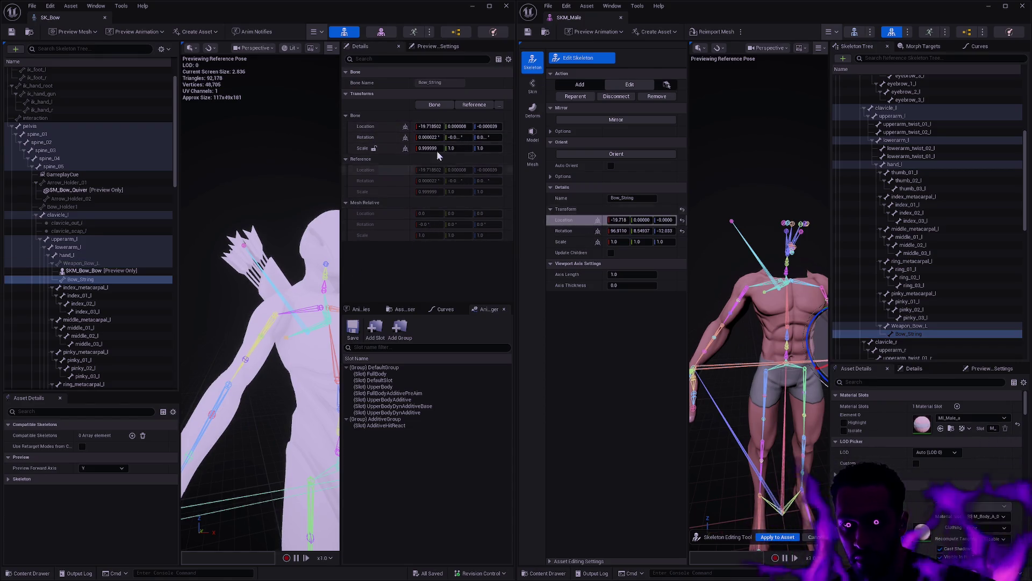
{"action": "right_click", "coordinate": [370, 137], "text": "shift"}
{"action": "left_click", "coordinate": [569, 231], "text": "shift"}
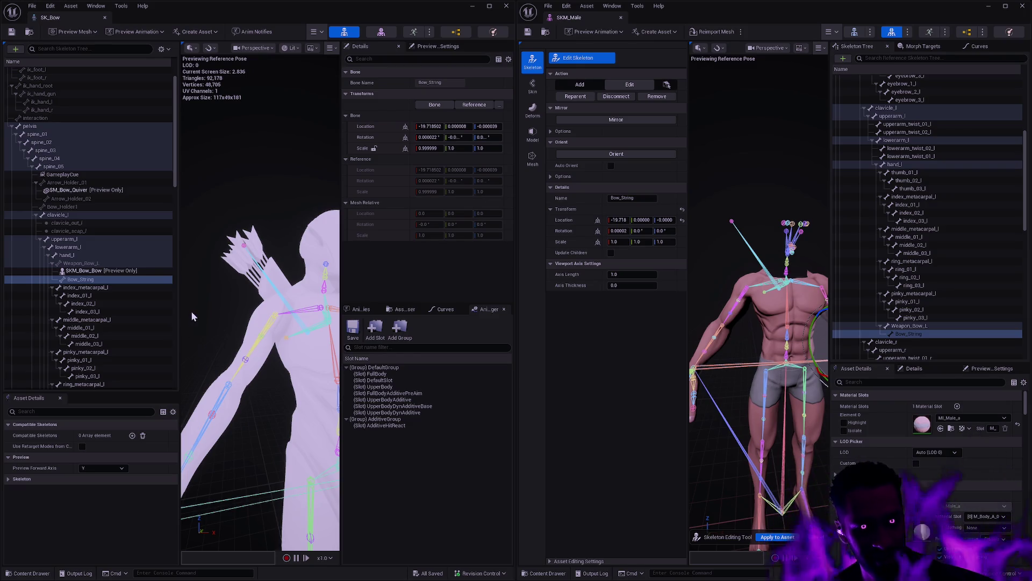
Orbit the SKM_Male viewport and frame the Bow_String bone at the left hand.
{"action": "scroll", "coordinate": [140, 305], "scroll_direction": "down", "scroll_amount": 3}
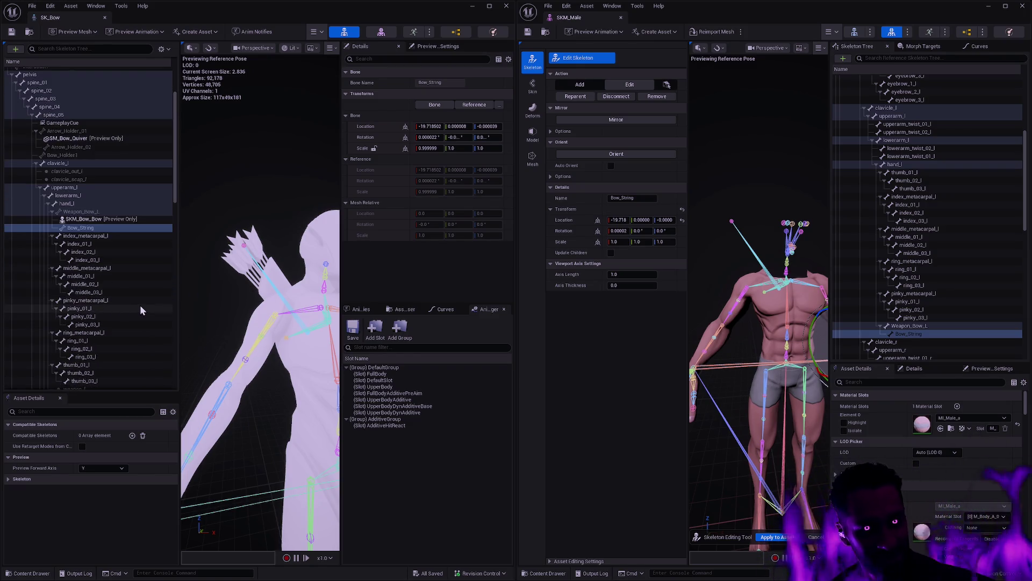
{"action": "scroll", "coordinate": [140, 304], "scroll_direction": "down", "scroll_amount": 12}
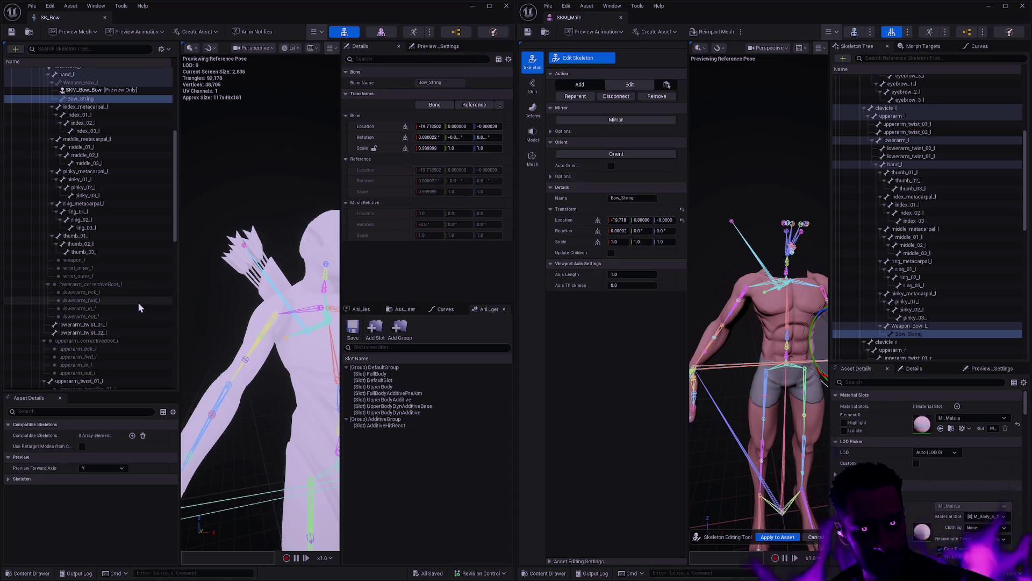
{"action": "scroll", "coordinate": [139, 306], "scroll_direction": "down", "scroll_amount": 4}
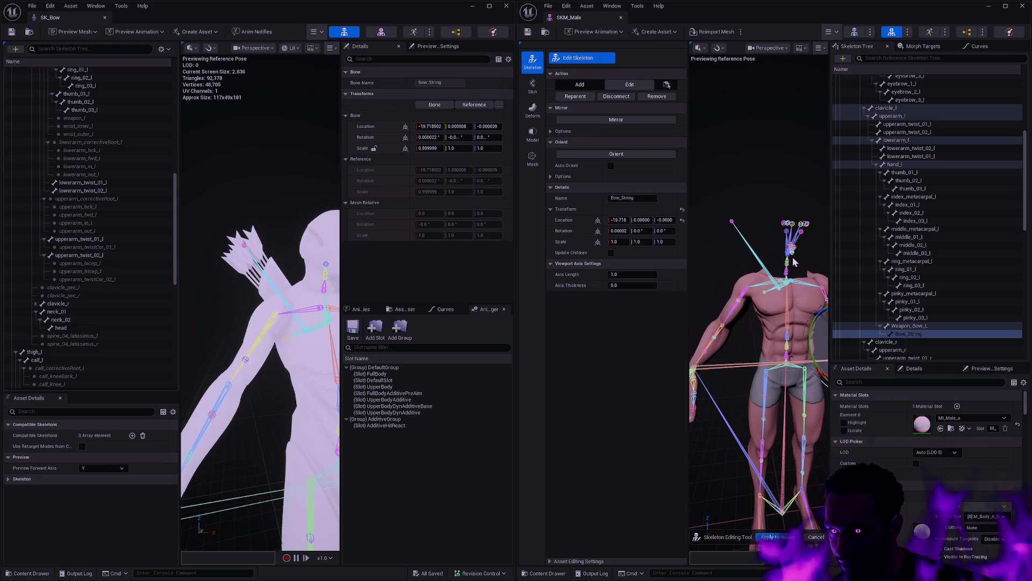
{"action": "mouse_move", "coordinate": [768, 369]}
{"action": "left_mouse_down"}
{"action": "mouse_move", "coordinate": [792, 369]}
{"action": "mouse_move", "coordinate": [786, 239]}
{"action": "left_mouse_up"}
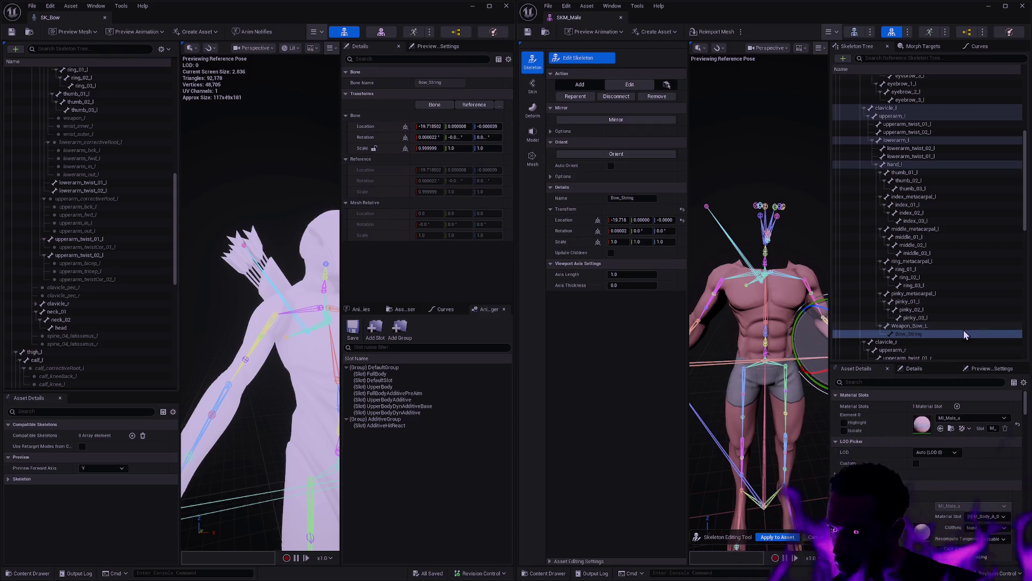
{"action": "key", "text": "f"}
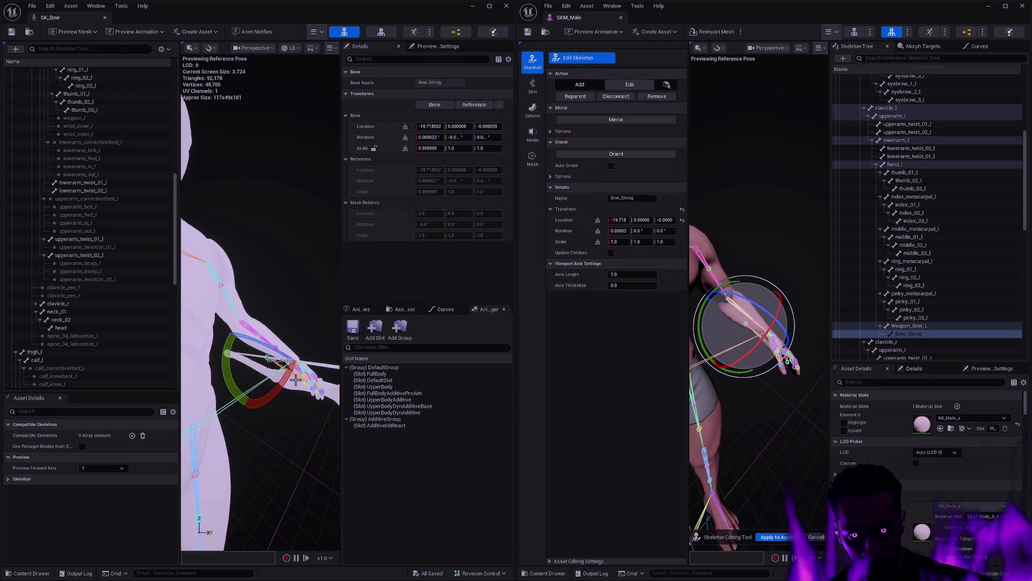
Select Weapon_Bow_L in both the SK_Bow and SKM_Male skeleton trees.
{"action": "left_click", "coordinate": [301, 381]}
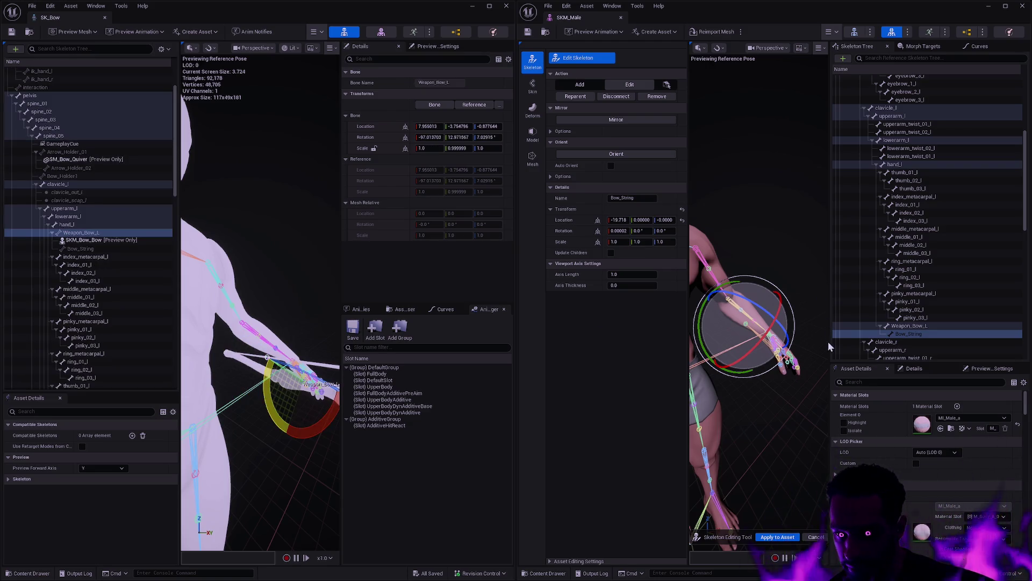
{"action": "left_click", "coordinate": [914, 326]}
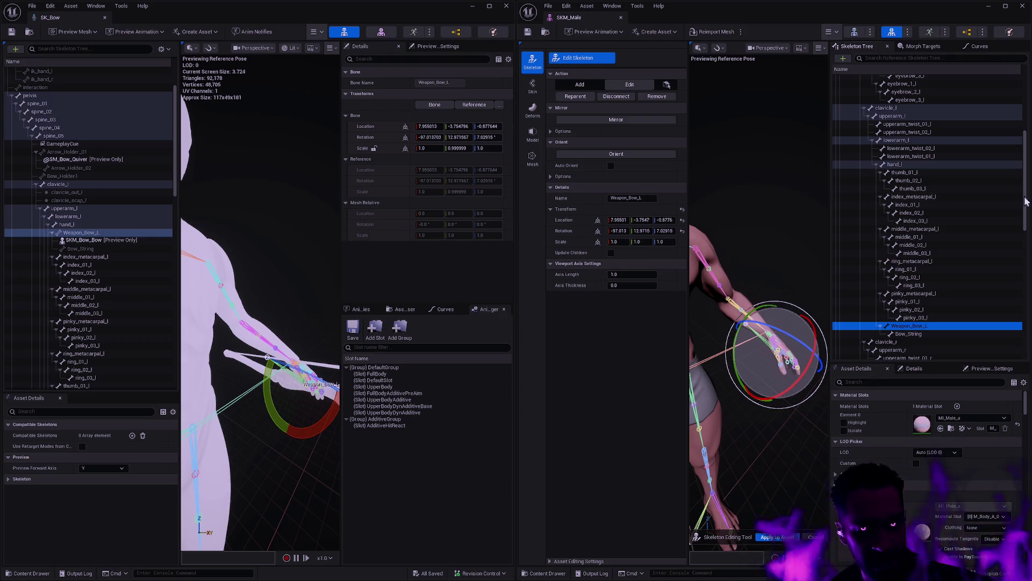
{"action": "scroll", "coordinate": [940, 205], "scroll_direction": "up", "scroll_amount": 5}
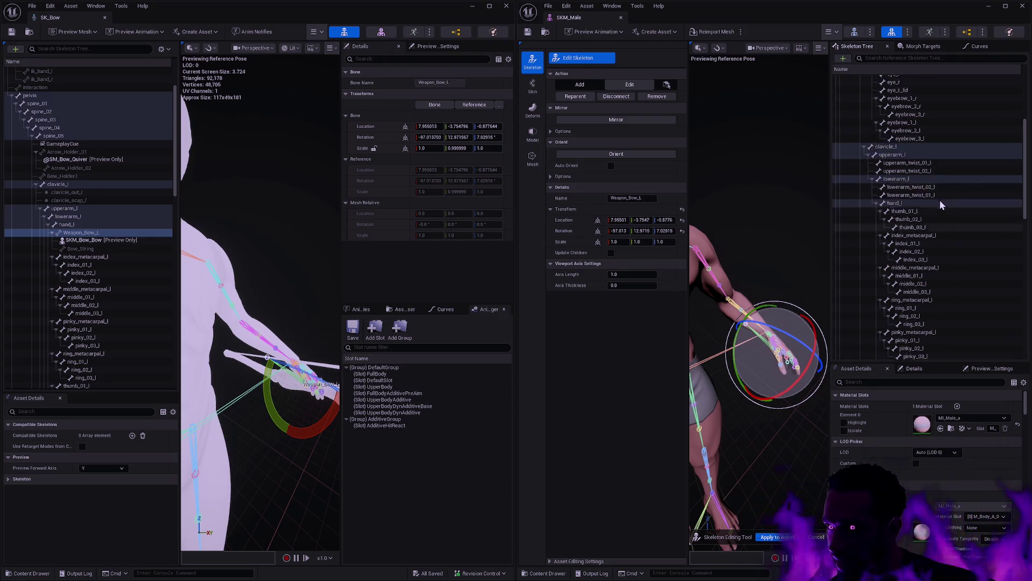
{"action": "scroll", "coordinate": [940, 199], "scroll_direction": "up", "scroll_amount": 3}
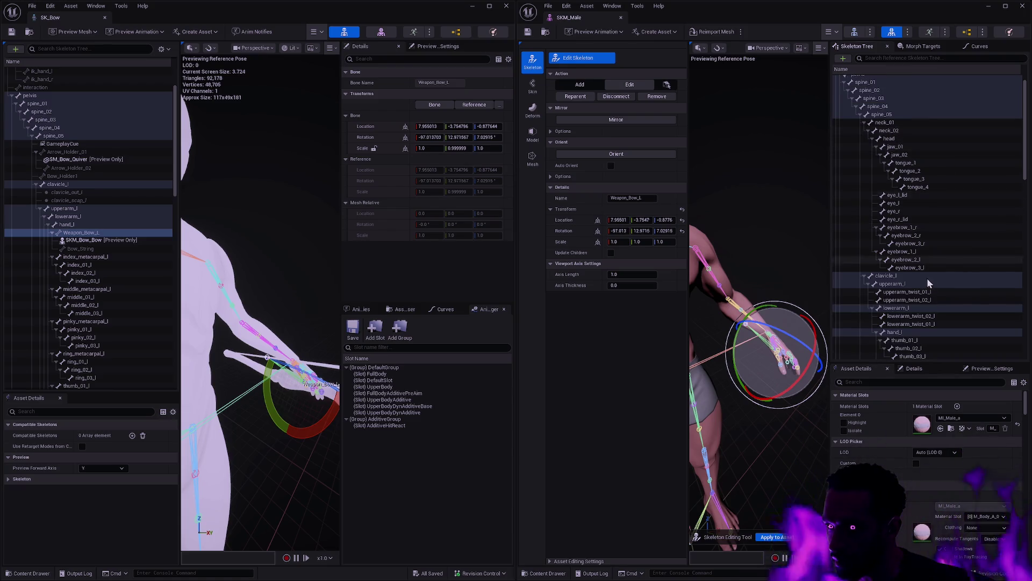
{"action": "scroll", "coordinate": [927, 278], "scroll_direction": "down", "scroll_amount": 8}
{"action": "scroll", "coordinate": [926, 267], "scroll_direction": "down", "scroll_amount": 5}
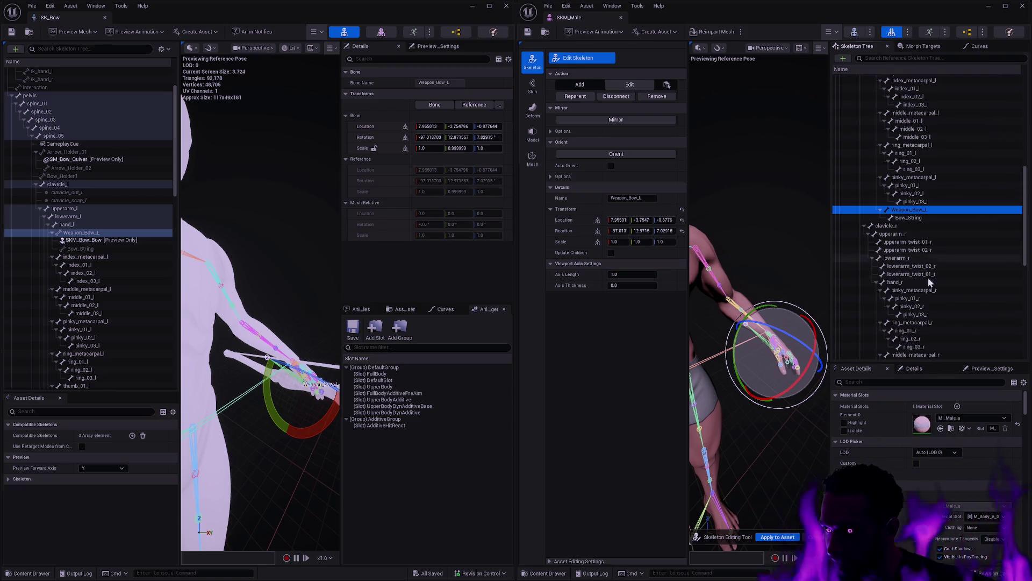
Add a new bone under hand_r and name it Weapon_Bow_R.
{"action": "left_click", "coordinate": [914, 283]}
{"action": "key", "text": "ctrl+n"}
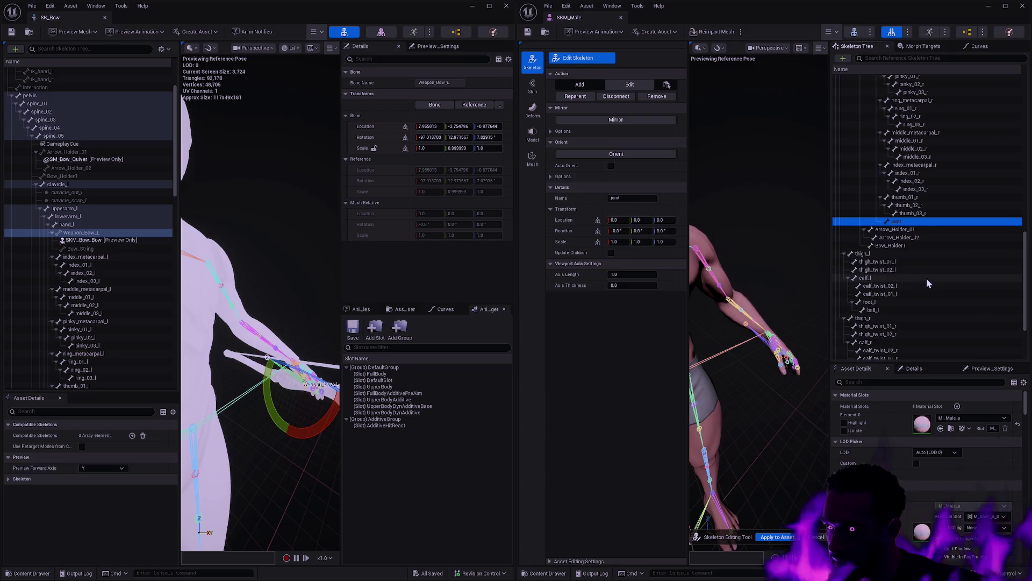
{"action": "double_click", "coordinate": [907, 221]}
{"action": "type", "text": "Weap"}
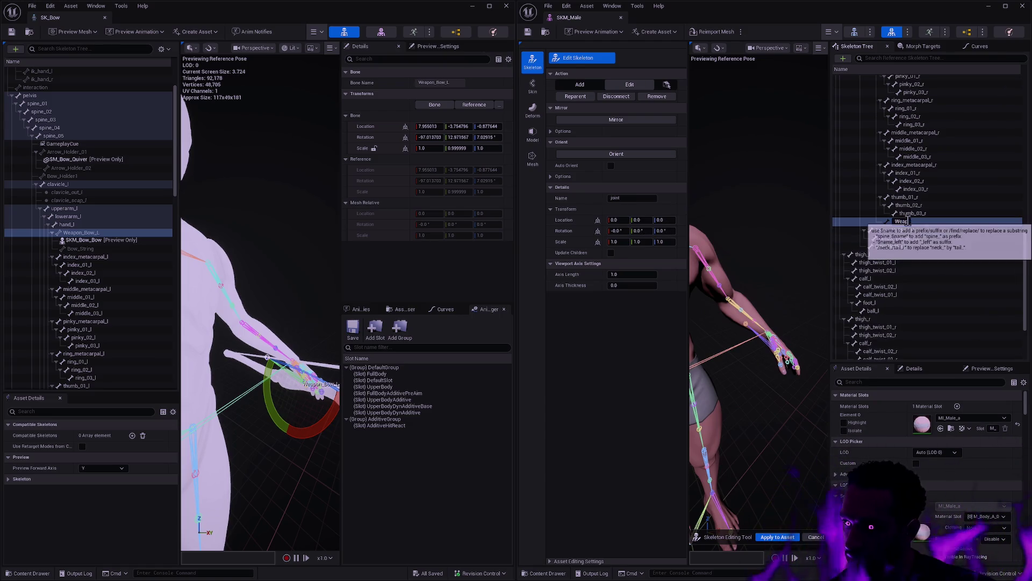
{"action": "type", "text": "on_lBow_R"}
{"action": "key", "text": "Return"}
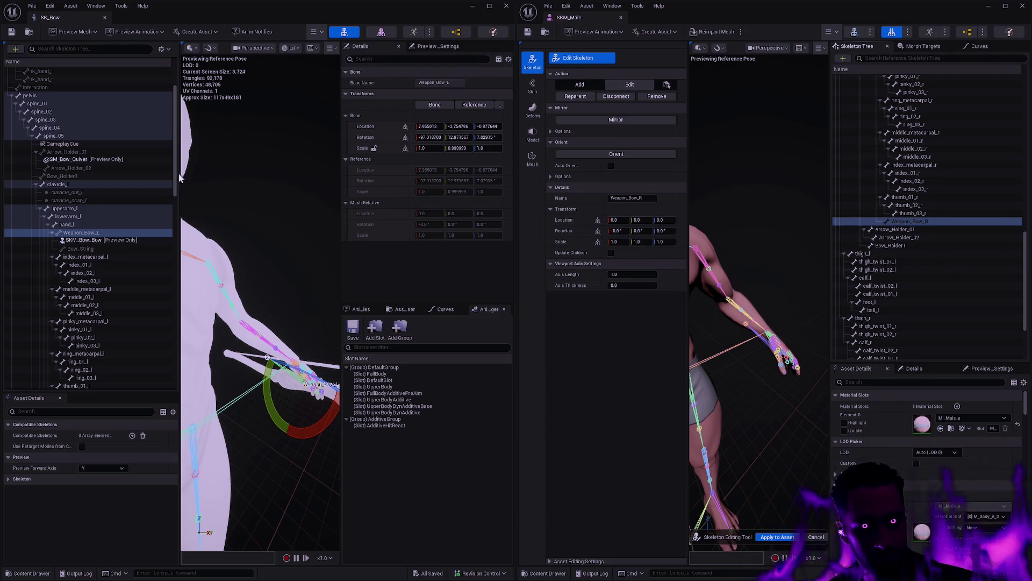
{"action": "mouse_move", "coordinate": [176, 173]}
{"action": "left_mouse_down"}
{"action": "mouse_move", "coordinate": [177, 357]}
{"action": "mouse_move", "coordinate": [180, 303]}
{"action": "left_mouse_up"}
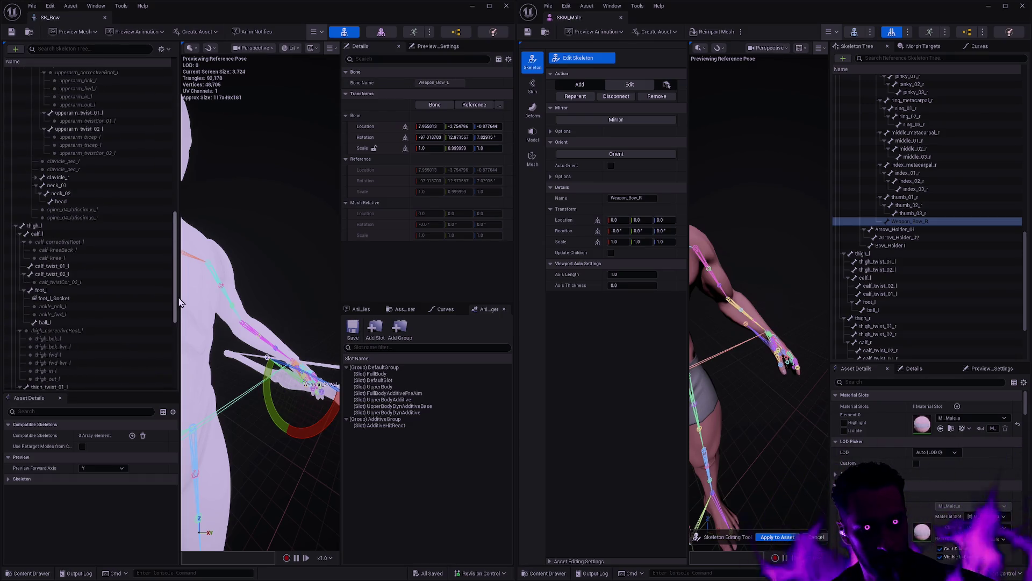
Paste SK_Bow's Weapon_Bow_R location, rotation and -1 scale onto SKM_Male's Weapon_Bow_R.
{"action": "left_click", "coordinate": [35, 177]}
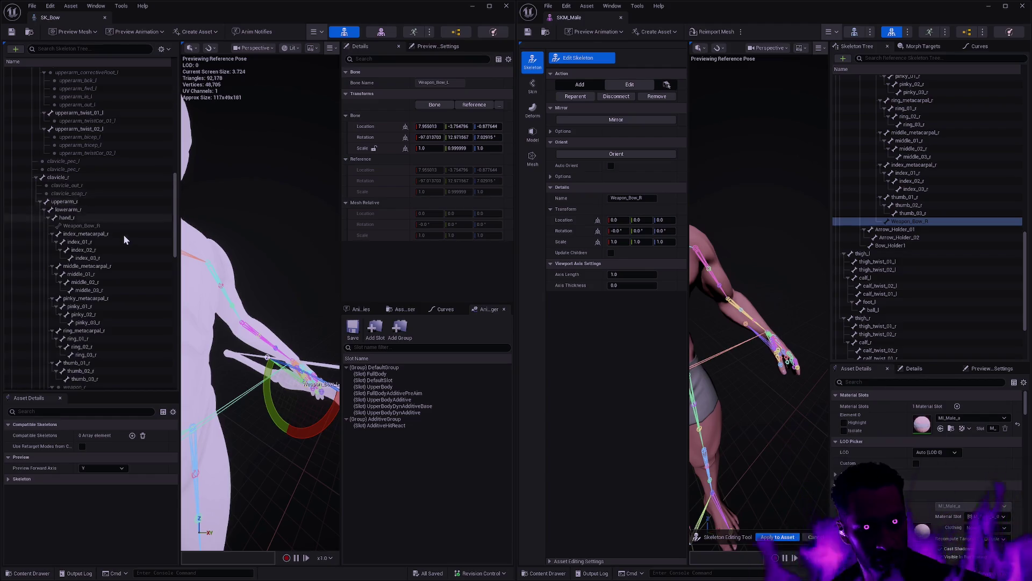
{"action": "left_click", "coordinate": [110, 227]}
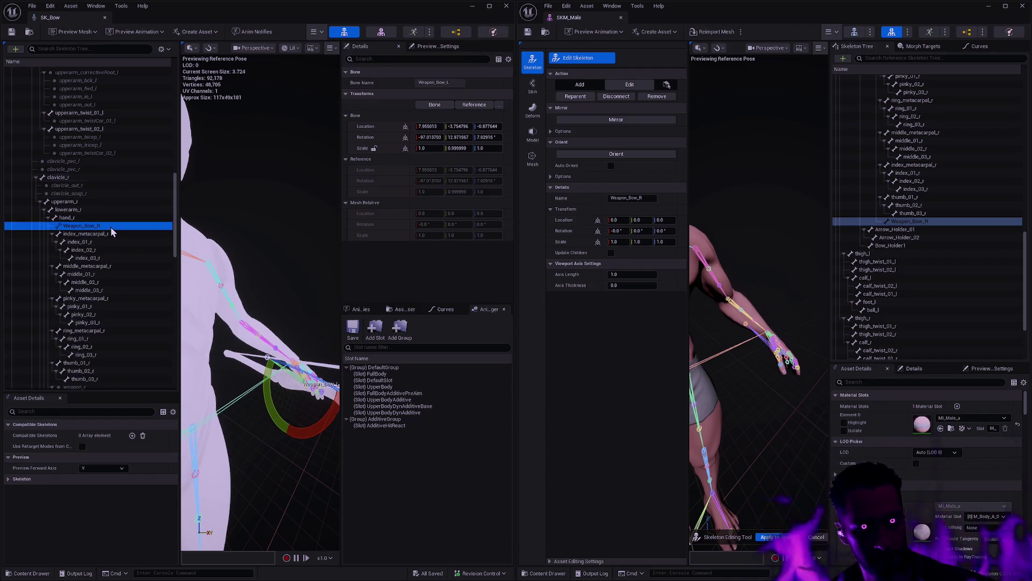
{"action": "left_click", "coordinate": [379, 127]}
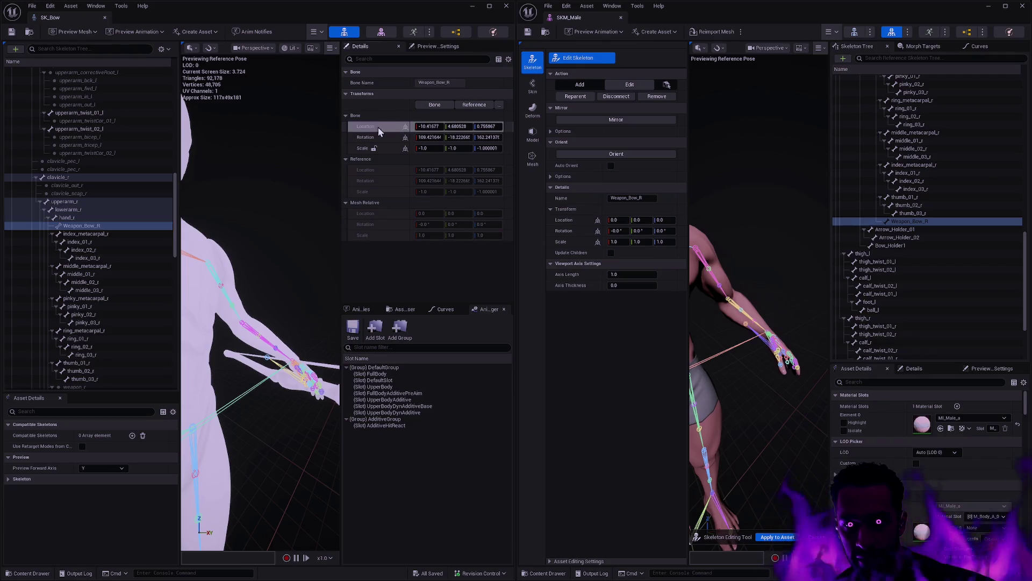
{"action": "left_click", "coordinate": [565, 222], "text": "shift"}
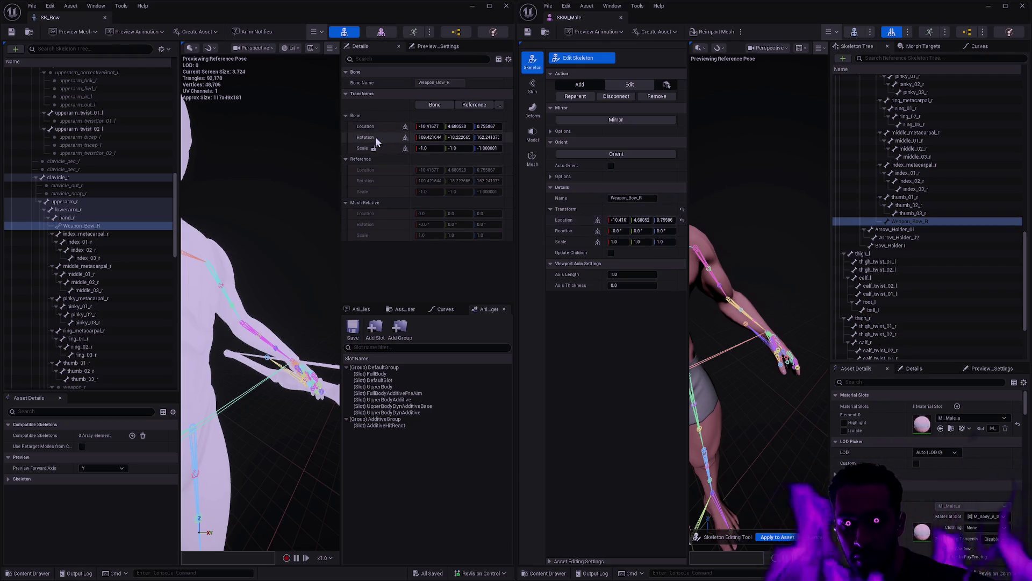
{"action": "right_click", "coordinate": [375, 136], "text": "shift"}
{"action": "left_click", "coordinate": [572, 230], "text": "shift"}
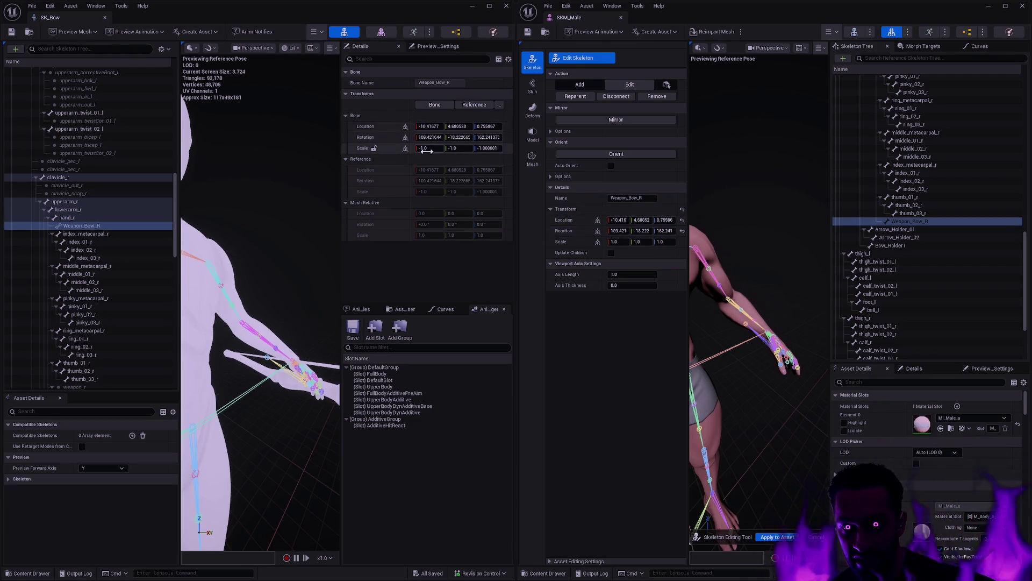
{"action": "right_click", "coordinate": [361, 148], "text": "shift"}
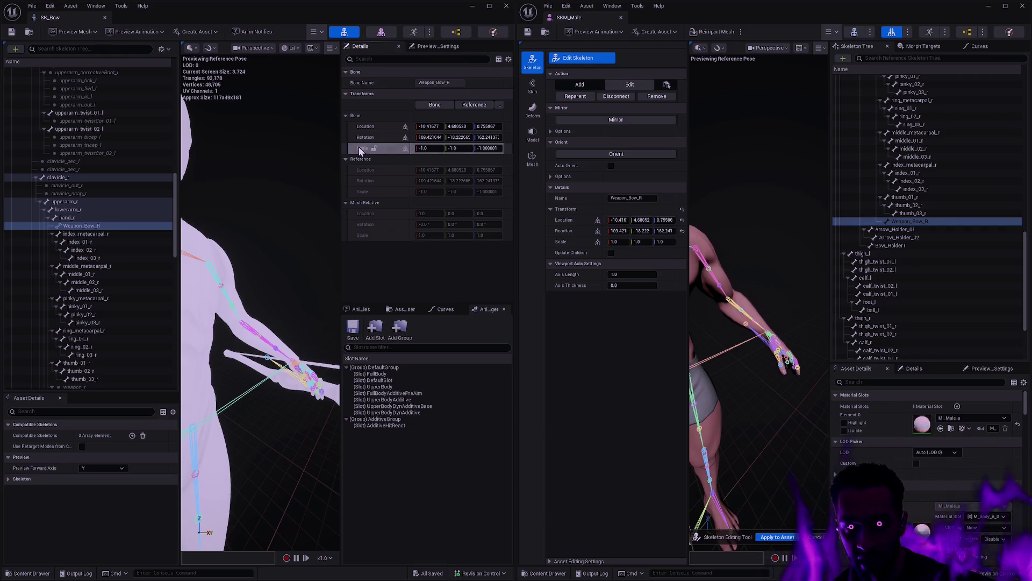
{"action": "left_click", "coordinate": [569, 243], "text": "shift"}
{"action": "left_click", "coordinate": [668, 242]}
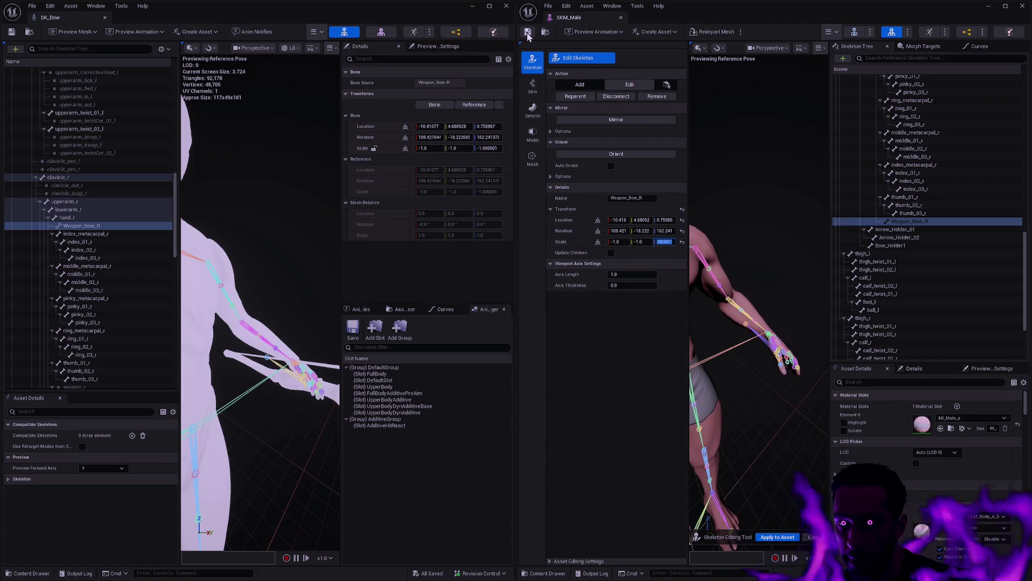
{"action": "mouse_move", "coordinate": [174, 231]}
{"action": "left_mouse_down"}
{"action": "mouse_move", "coordinate": [171, 368]}
{"action": "mouse_move", "coordinate": [170, 122]}
{"action": "left_mouse_up"}
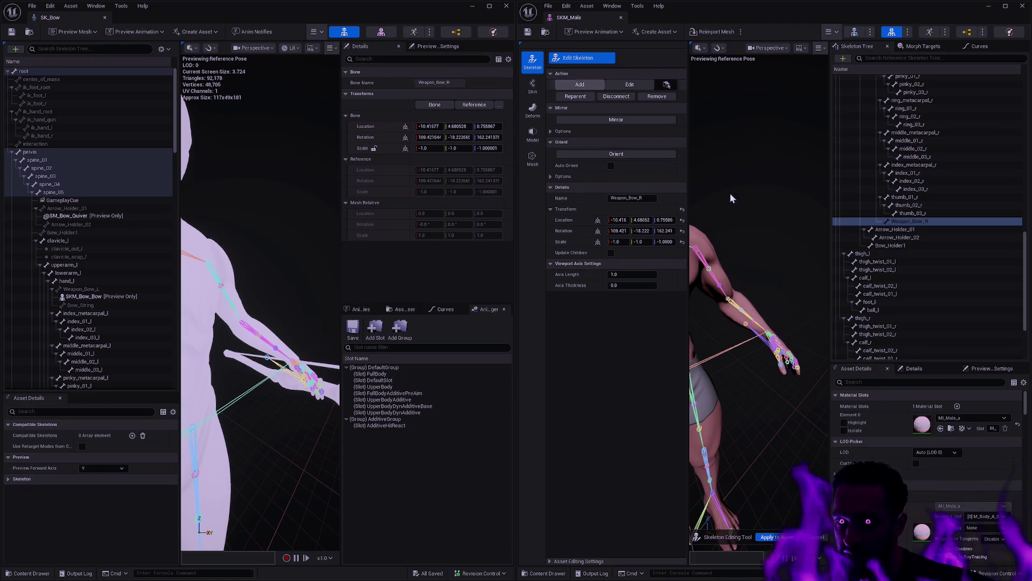
Apply the bone edits to the SKM_Male asset and scroll the tree to check them.
{"action": "left_click", "coordinate": [777, 537]}
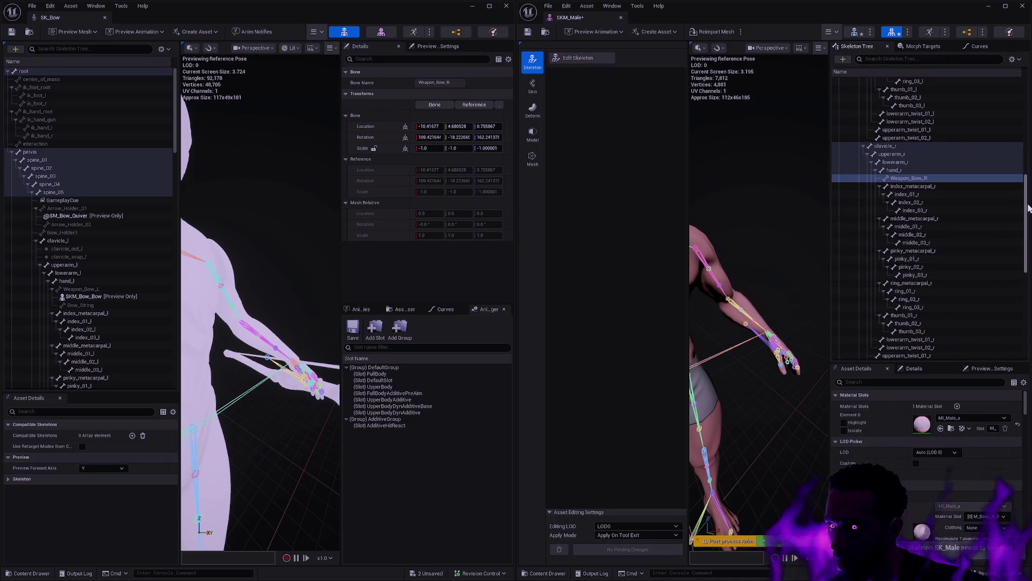
{"action": "mouse_move", "coordinate": [1027, 209]}
{"action": "left_mouse_down"}
{"action": "mouse_move", "coordinate": [1028, 235]}
{"action": "mouse_move", "coordinate": [1030, 138]}
{"action": "mouse_move", "coordinate": [1030, 150]}
{"action": "left_mouse_up"}
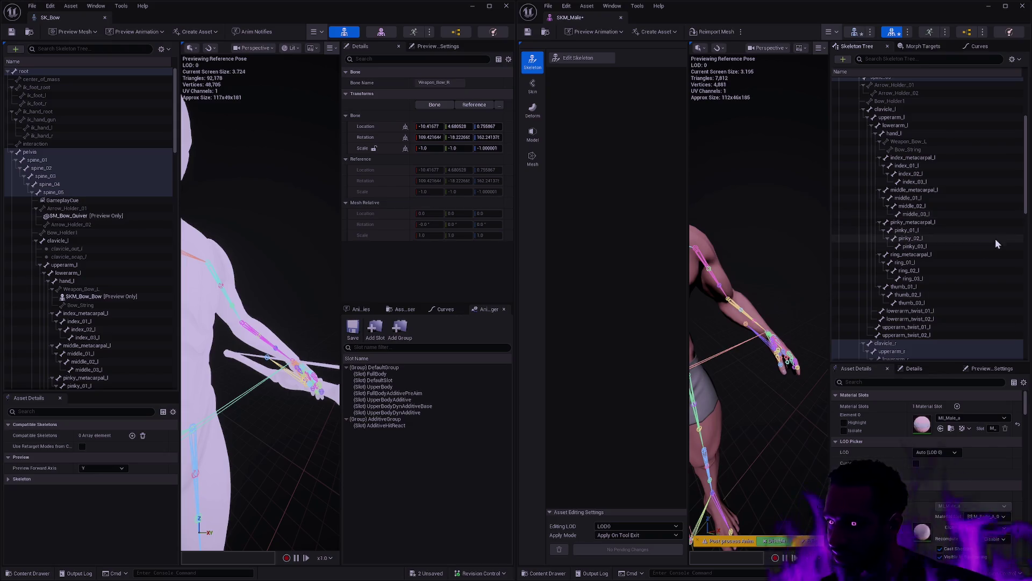
Check Weapon_Bow_R under hand_r, then scroll down both skeleton trees.
{"action": "scroll", "coordinate": [972, 267], "scroll_direction": "down", "scroll_amount": 3}
{"action": "left_click", "coordinate": [962, 259]}
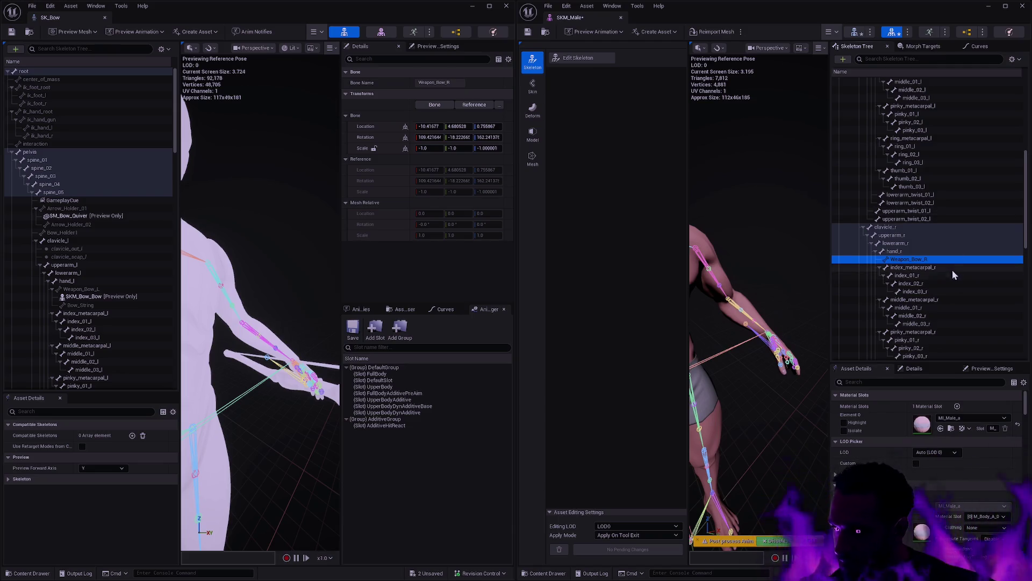
{"action": "scroll", "coordinate": [966, 189], "scroll_direction": "up", "scroll_amount": 10}
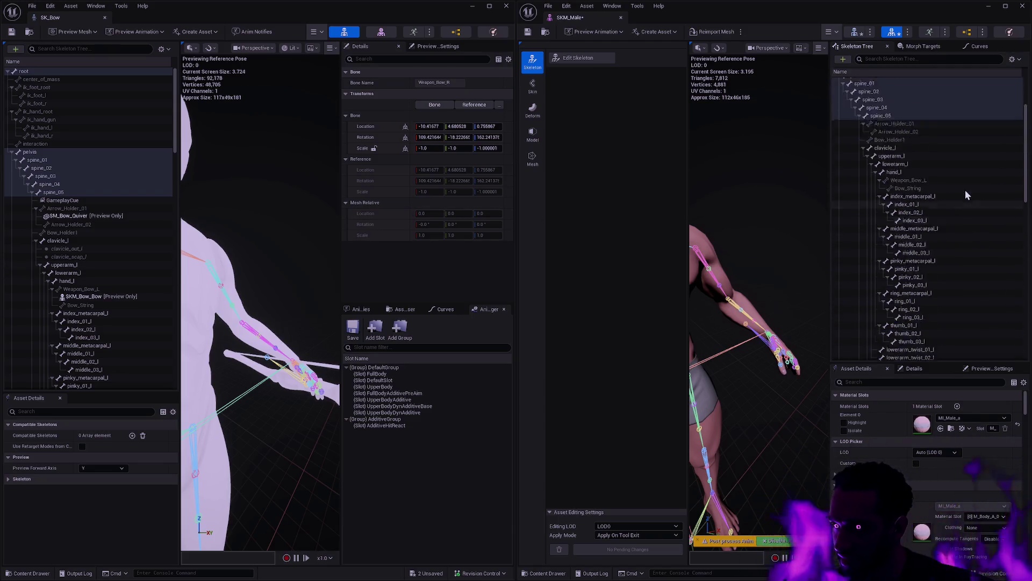
{"action": "scroll", "coordinate": [963, 189], "scroll_direction": "down", "scroll_amount": 2}
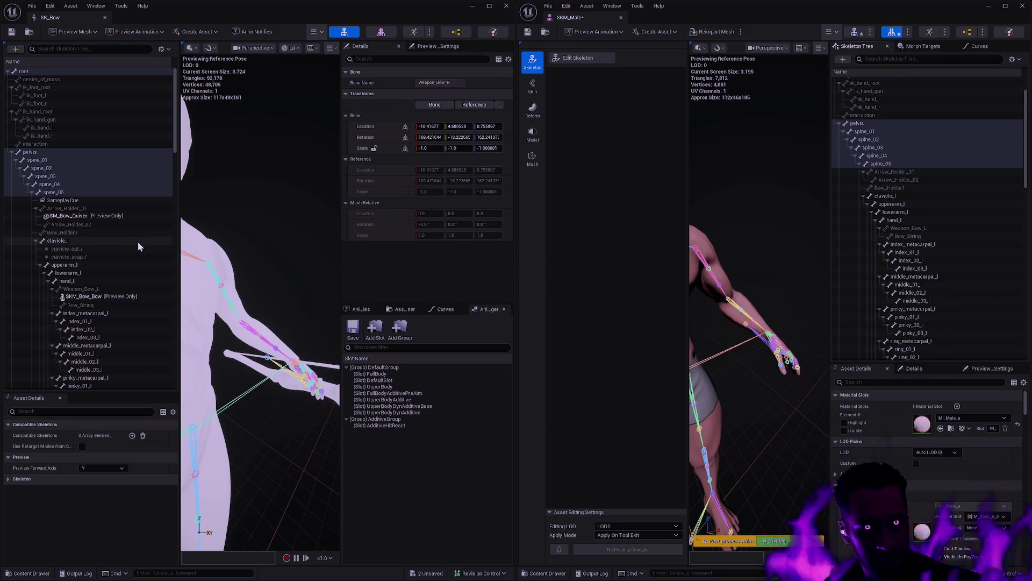
{"action": "scroll", "coordinate": [135, 235], "scroll_direction": "down", "scroll_amount": 1}
{"action": "scroll", "coordinate": [948, 237], "scroll_direction": "down", "scroll_amount": 5}
{"action": "scroll", "coordinate": [947, 237], "scroll_direction": "down", "scroll_amount": 15}
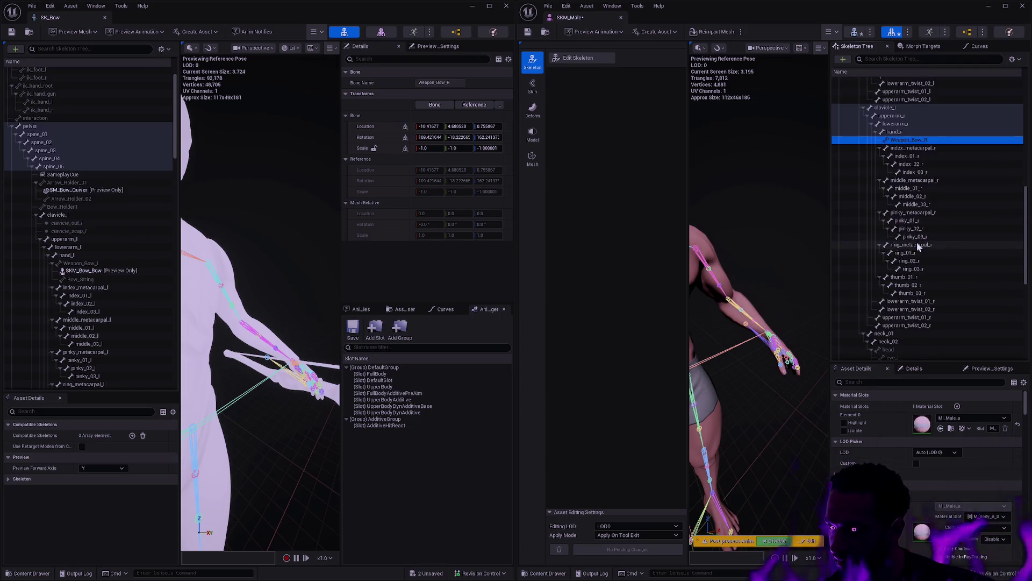
{"action": "scroll", "coordinate": [946, 243], "scroll_direction": "down", "scroll_amount": 2}
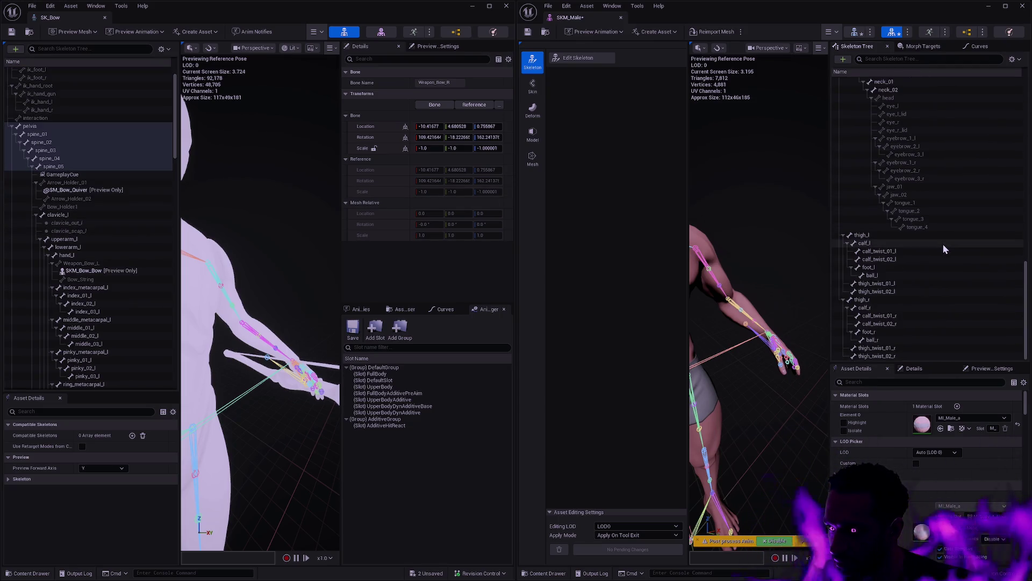
Select SKM_Male's foot_l bone and scroll SK_Bow's tree to foot_l_Socket.
{"action": "left_click", "coordinate": [890, 268]}
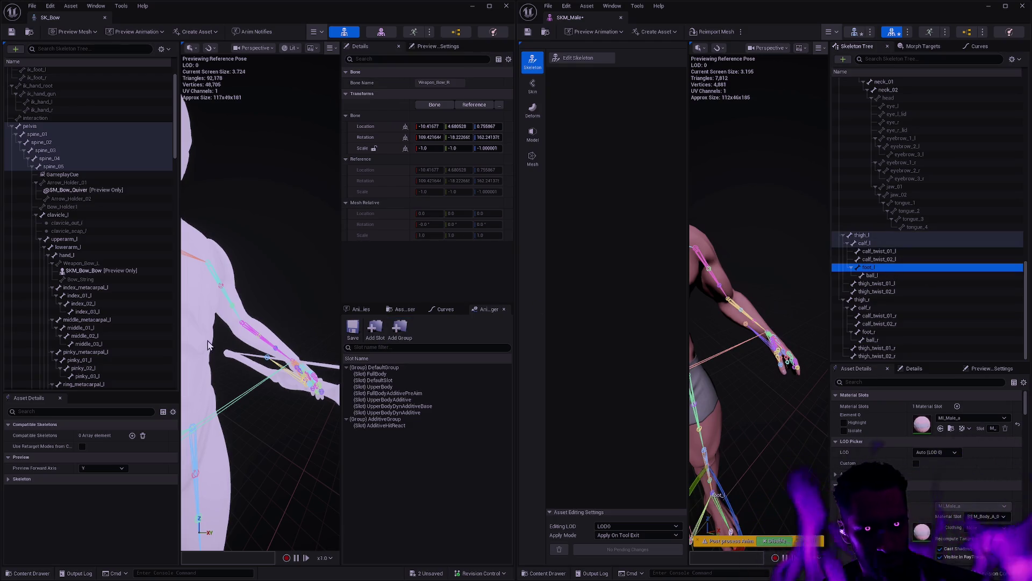
{"action": "scroll", "coordinate": [122, 300], "scroll_direction": "down", "scroll_amount": 15}
{"action": "scroll", "coordinate": [115, 285], "scroll_direction": "down", "scroll_amount": 15}
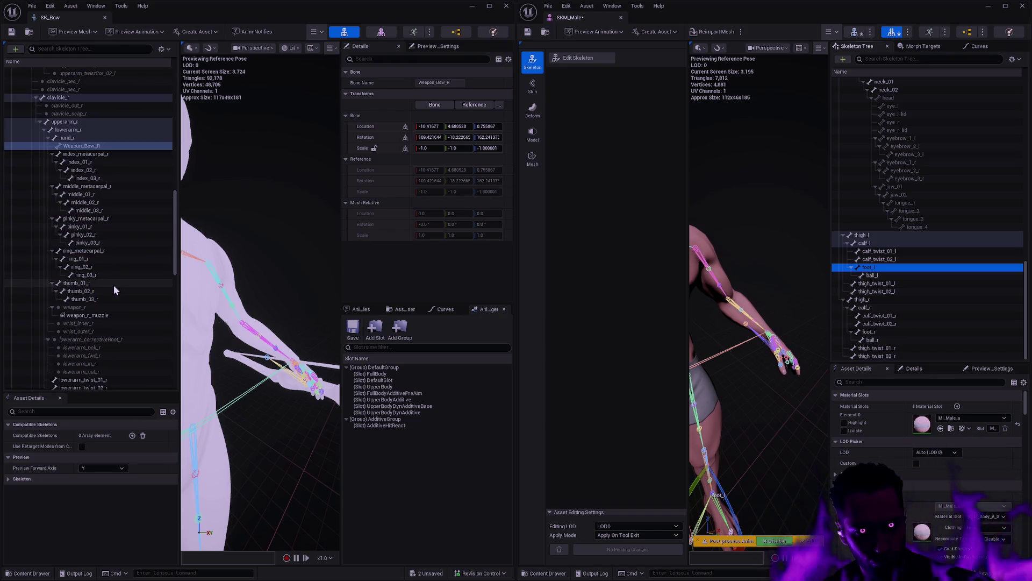
{"action": "scroll", "coordinate": [120, 288], "scroll_direction": "down", "scroll_amount": 10}
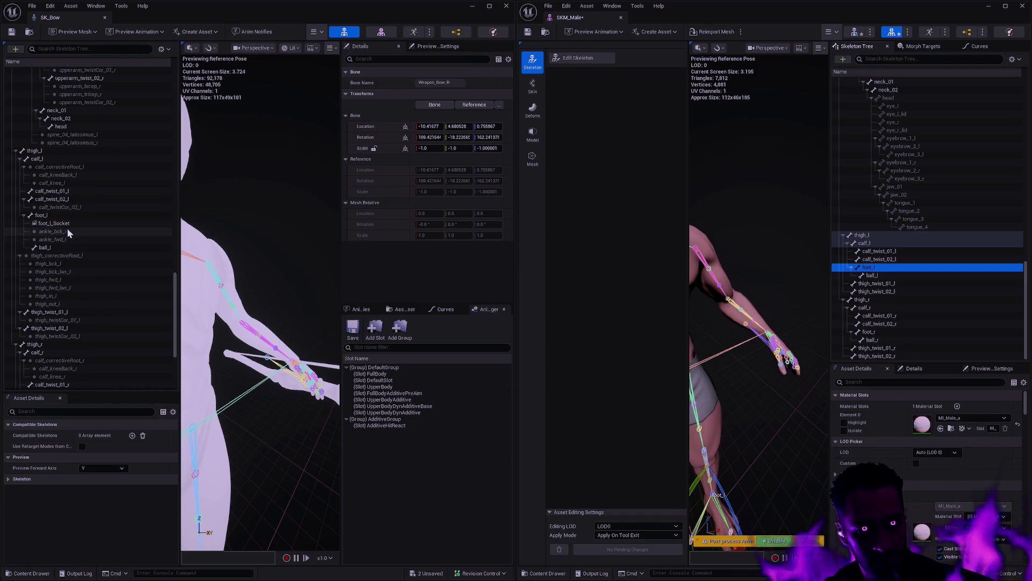
Paste SK_Bow's foot_l_Socket under SKM_Male's foot_l bone and start renaming it.
{"action": "left_click", "coordinate": [74, 225]}
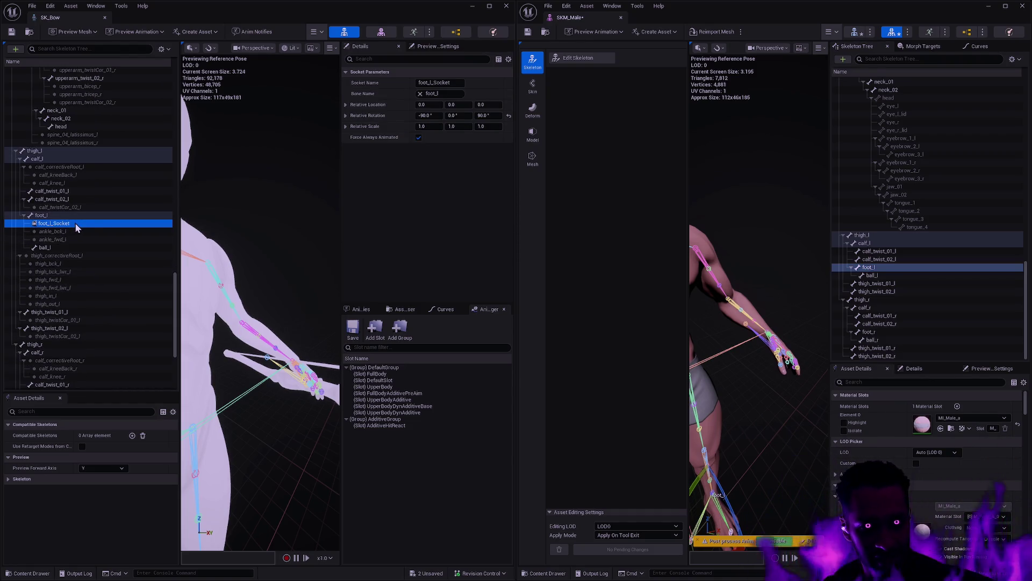
{"action": "left_click", "coordinate": [895, 265]}
{"action": "right_click", "coordinate": [895, 266]}
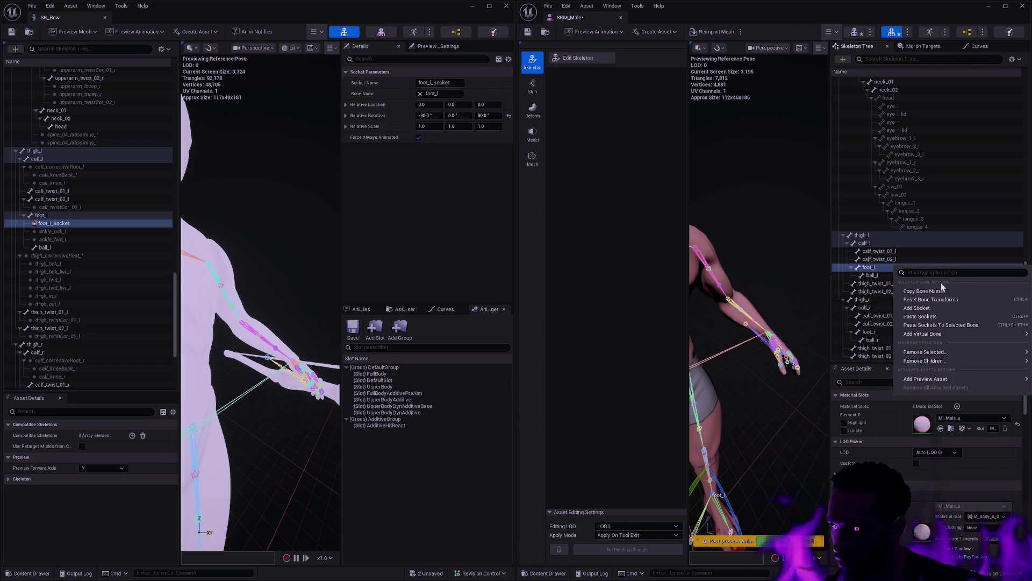
{"action": "left_click", "coordinate": [921, 316]}
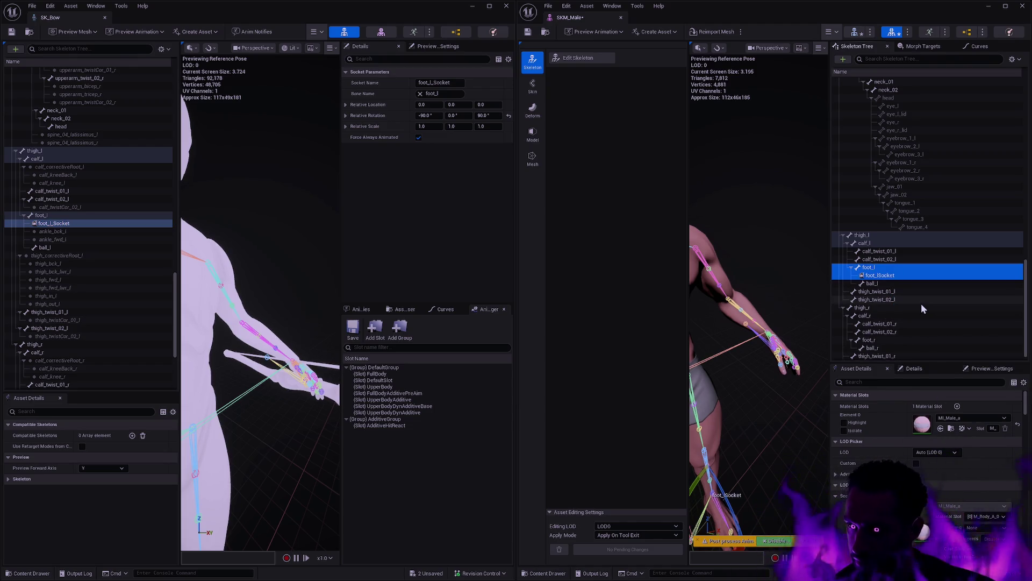
{"action": "double_click", "coordinate": [912, 272]}
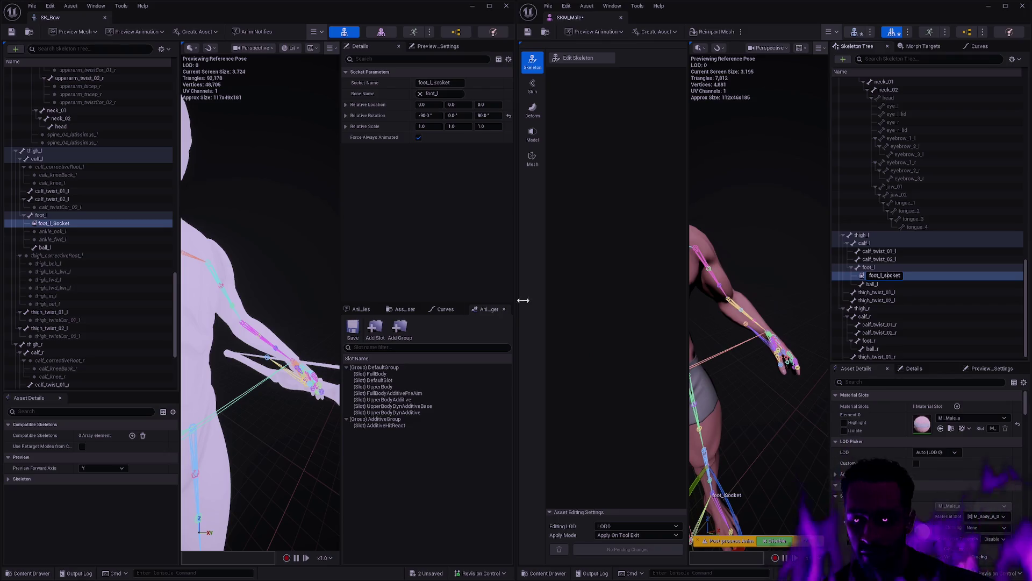
Confirm the foot_l_socket name, then paste a socket under foot_r named foot_r_socket.
{"action": "key", "text": "Return"}
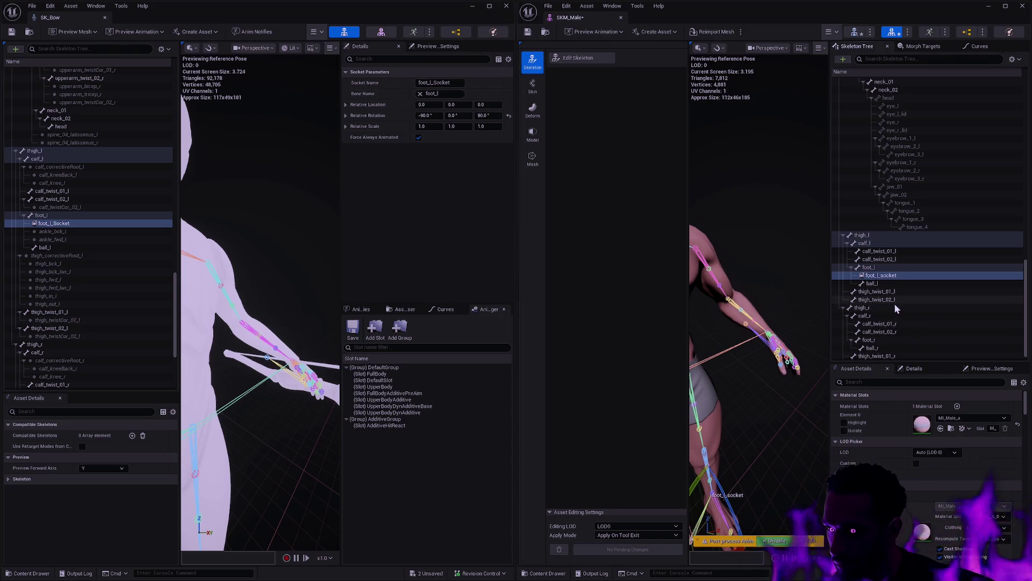
{"action": "scroll", "coordinate": [894, 303], "scroll_direction": "down", "scroll_amount": 1}
{"action": "left_click", "coordinate": [885, 332]}
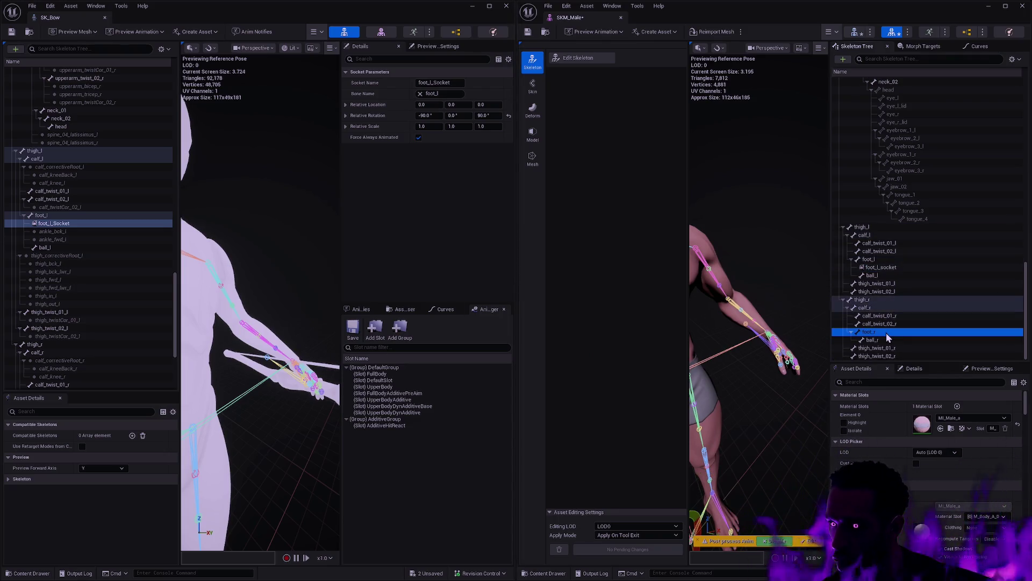
{"action": "right_click", "coordinate": [886, 333]}
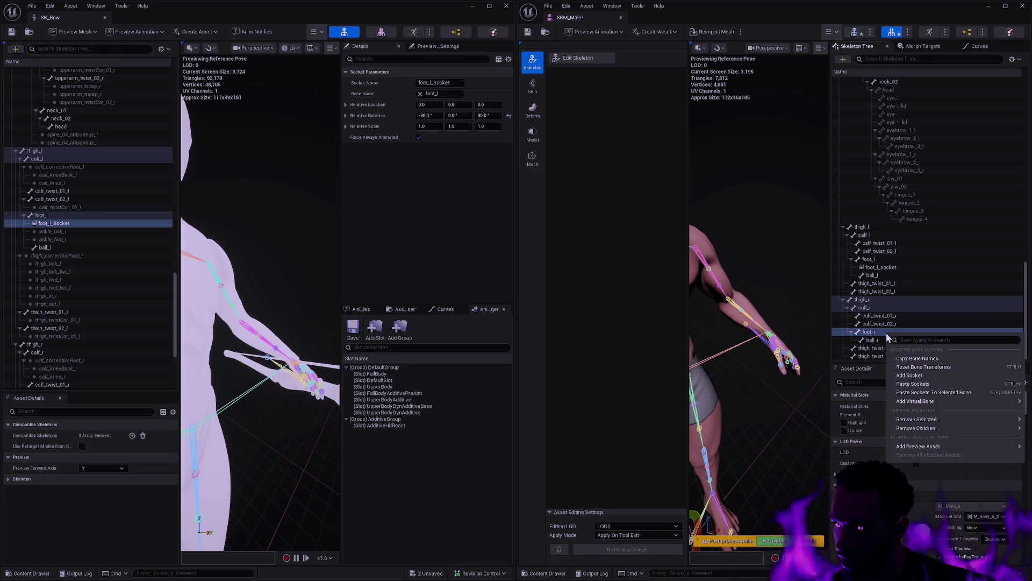
{"action": "left_click", "coordinate": [933, 376]}
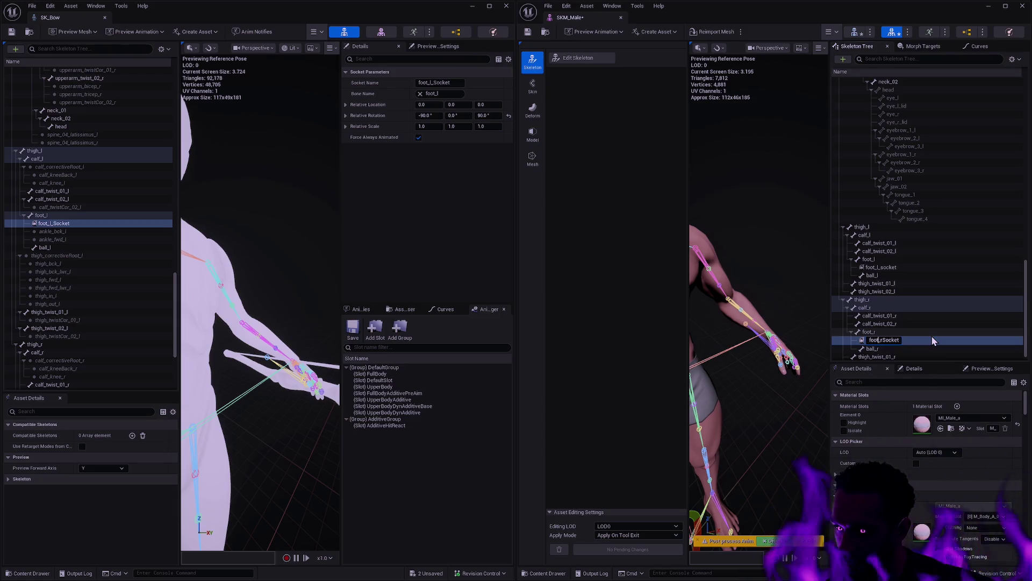
{"action": "type", "text": "_"}
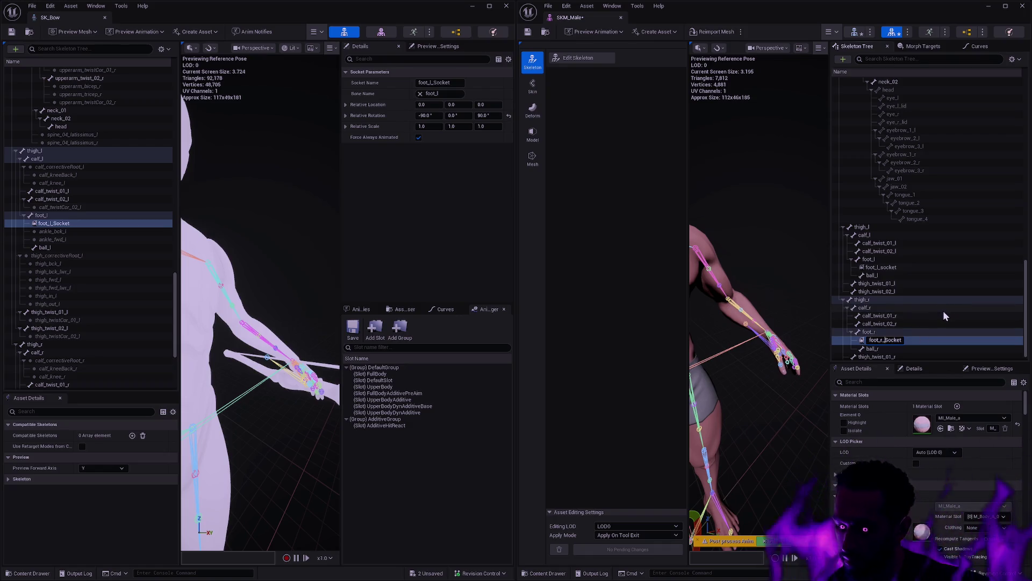
{"action": "key", "text": "Delete"}
{"action": "type", "text": "s"}
{"action": "key", "text": "Return"}
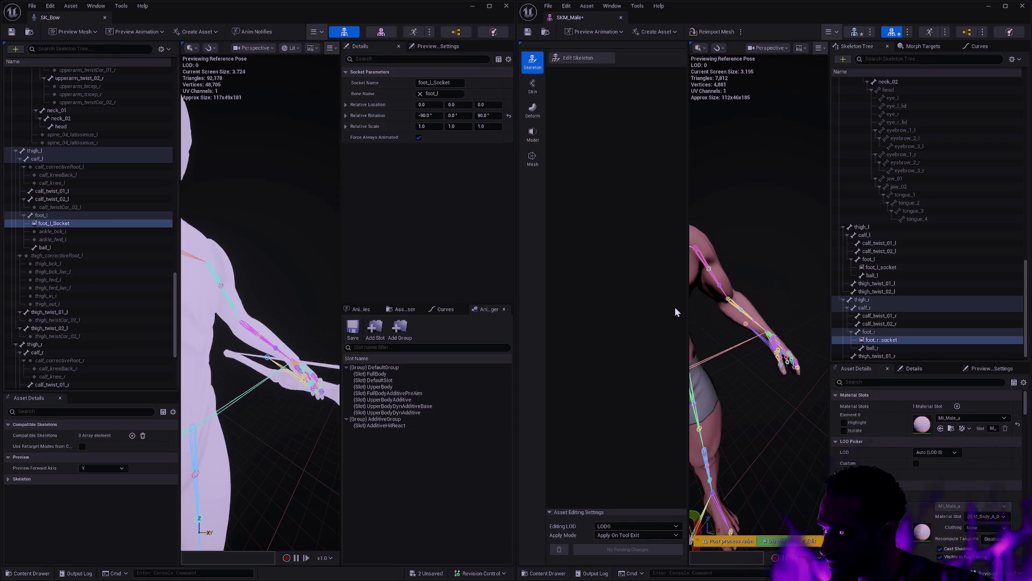
{"action": "left_click_drag", "start_coordinate": [708, 329], "coordinate": [750, 343]}
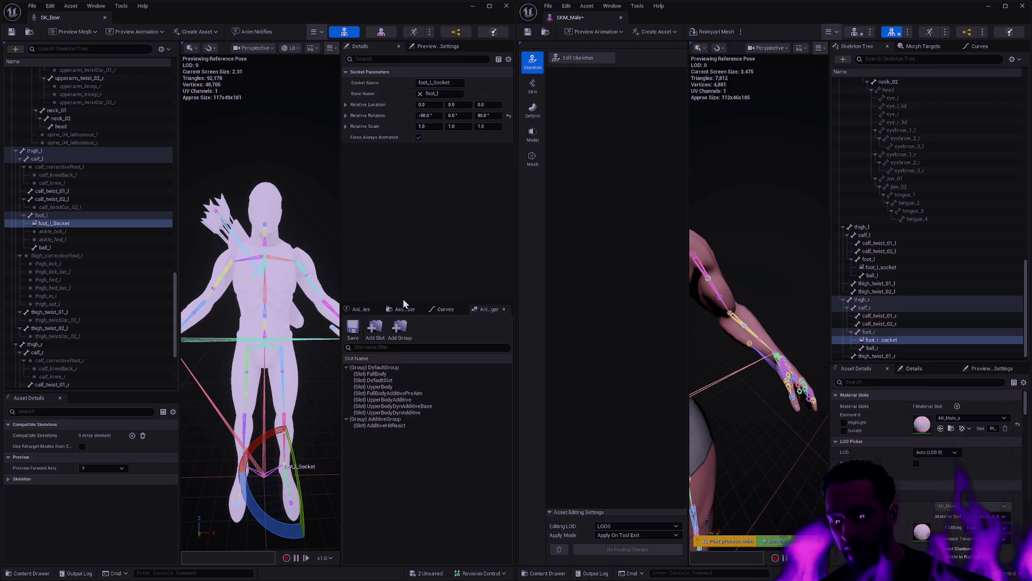
{"action": "key", "text": "f"}
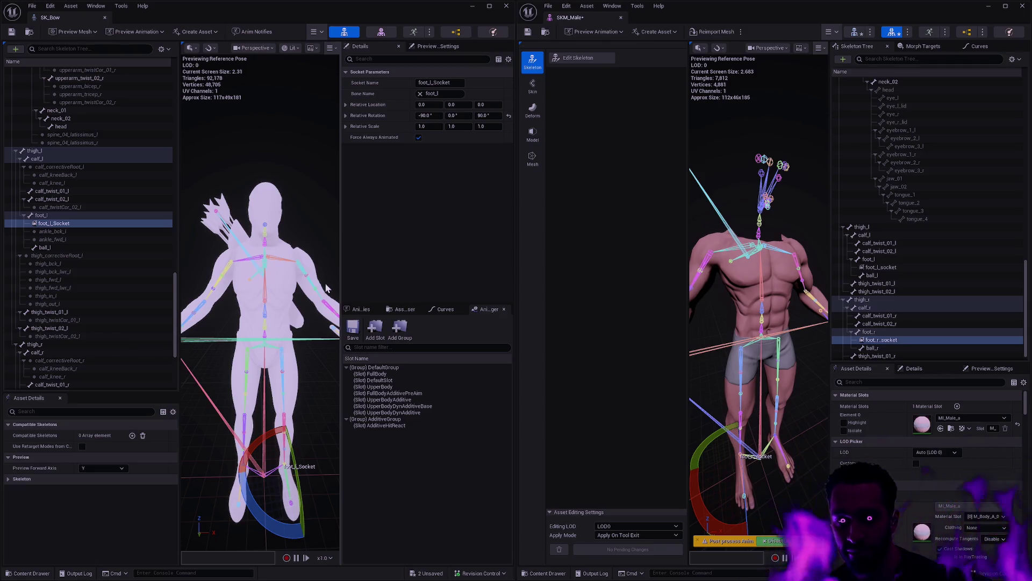
{"action": "mouse_move", "coordinate": [264, 305]}
{"action": "left_mouse_down"}
{"action": "mouse_move", "coordinate": [257, 263]}
{"action": "mouse_move", "coordinate": [274, 232]}
{"action": "left_mouse_up"}
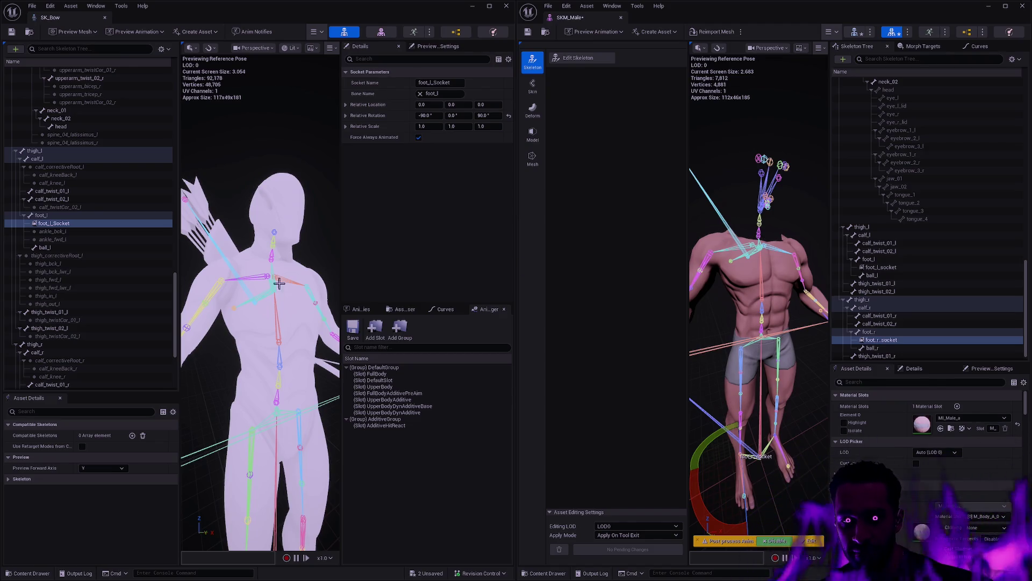
{"action": "key", "text": "f"}
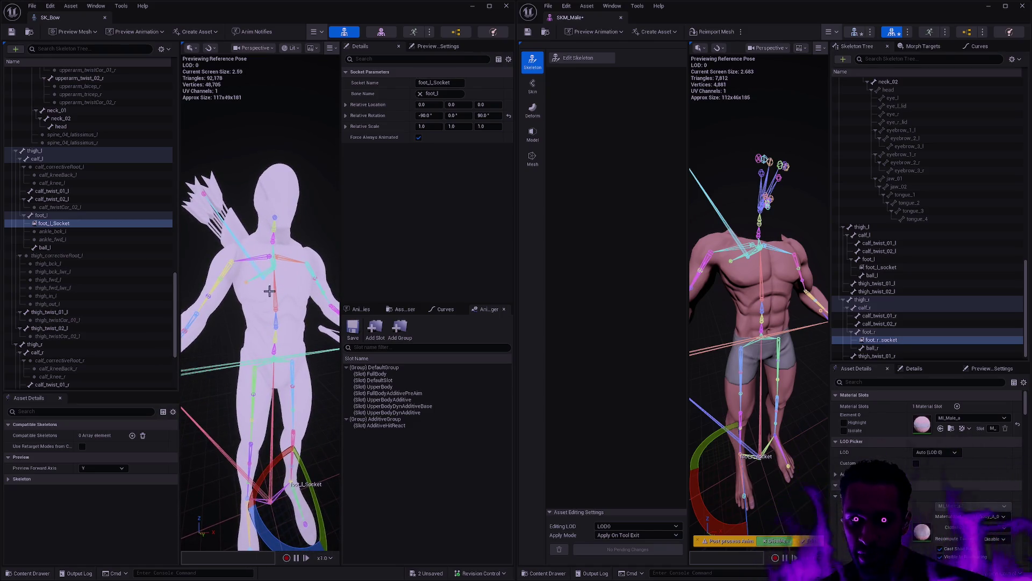
{"action": "mouse_move", "coordinate": [269, 291]}
{"action": "left_mouse_down"}
{"action": "mouse_move", "coordinate": [317, 350]}
{"action": "mouse_move", "coordinate": [308, 346]}
{"action": "left_mouse_up"}
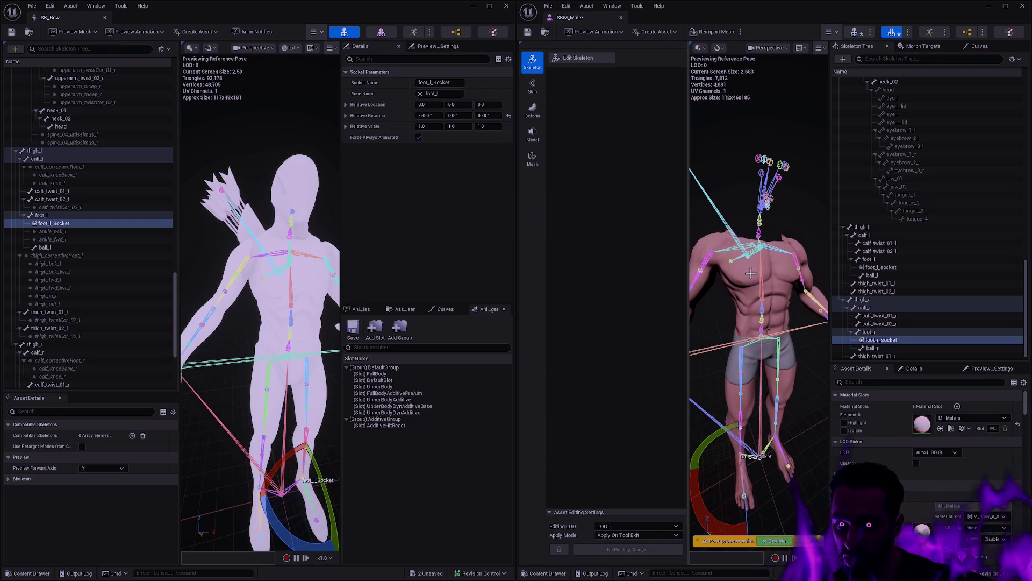
{"action": "scroll", "coordinate": [776, 307], "scroll_direction": "up", "scroll_amount": 3}
{"action": "scroll", "coordinate": [776, 307], "scroll_direction": "up", "scroll_amount": 1}
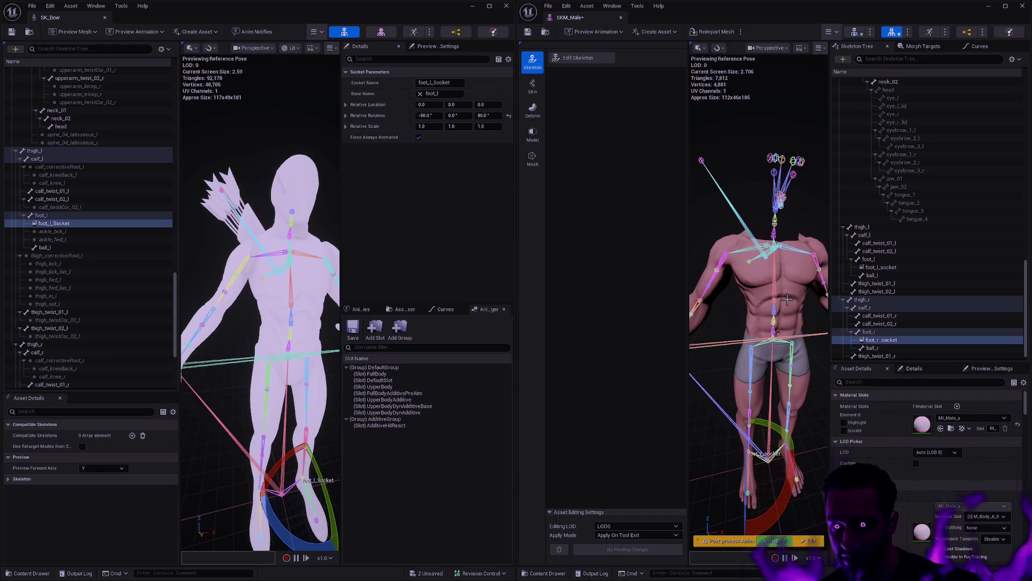
{"action": "mouse_move", "coordinate": [764, 323]}
{"action": "left_mouse_down"}
{"action": "mouse_move", "coordinate": [828, 315]}
{"action": "mouse_move", "coordinate": [774, 323]}
{"action": "left_mouse_up"}
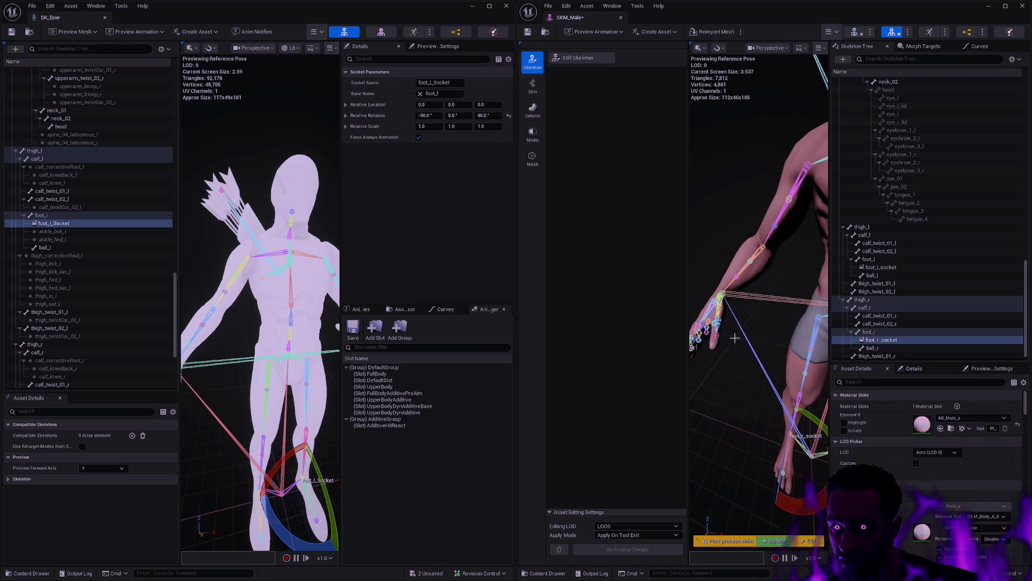
{"action": "key", "text": "f"}
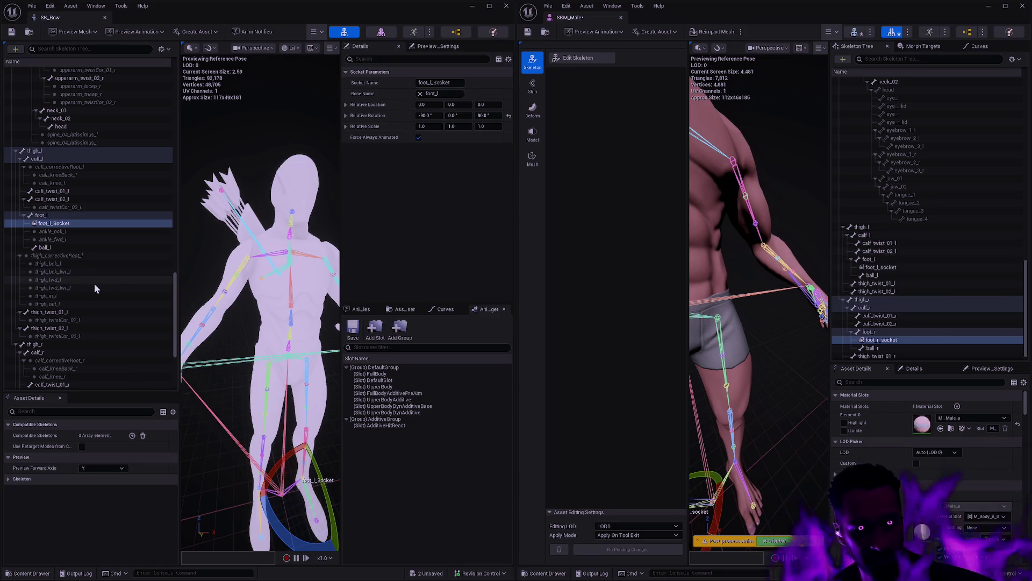
Add a socket named GameplayCue to SKM_Male's spine_05 bone.
{"action": "scroll", "coordinate": [95, 283], "scroll_direction": "down", "scroll_amount": 5}
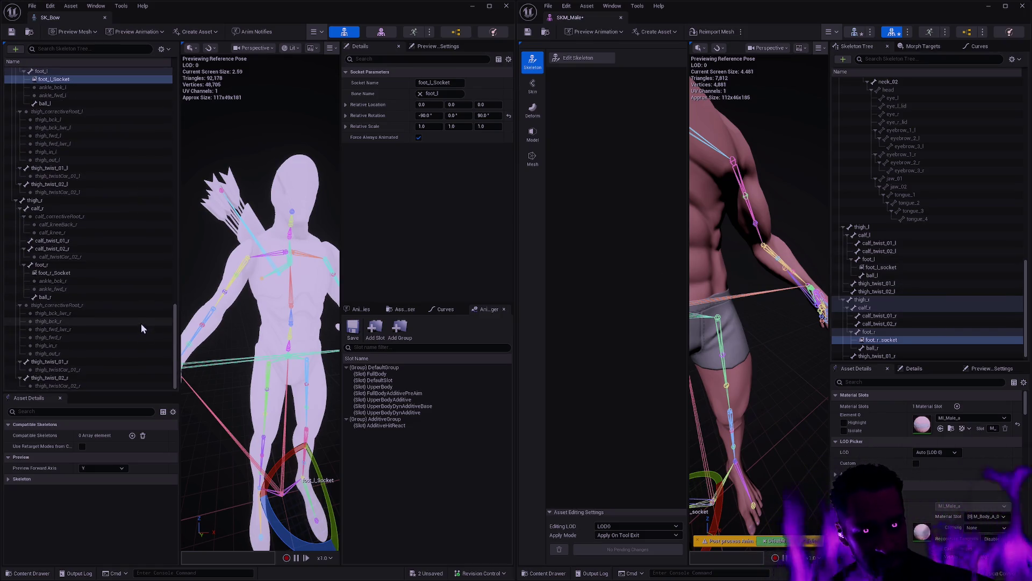
{"action": "scroll", "coordinate": [141, 323], "scroll_direction": "up", "scroll_amount": 4}
{"action": "scroll", "coordinate": [977, 192], "scroll_direction": "up", "scroll_amount": 3}
{"action": "scroll", "coordinate": [963, 183], "scroll_direction": "up", "scroll_amount": 15}
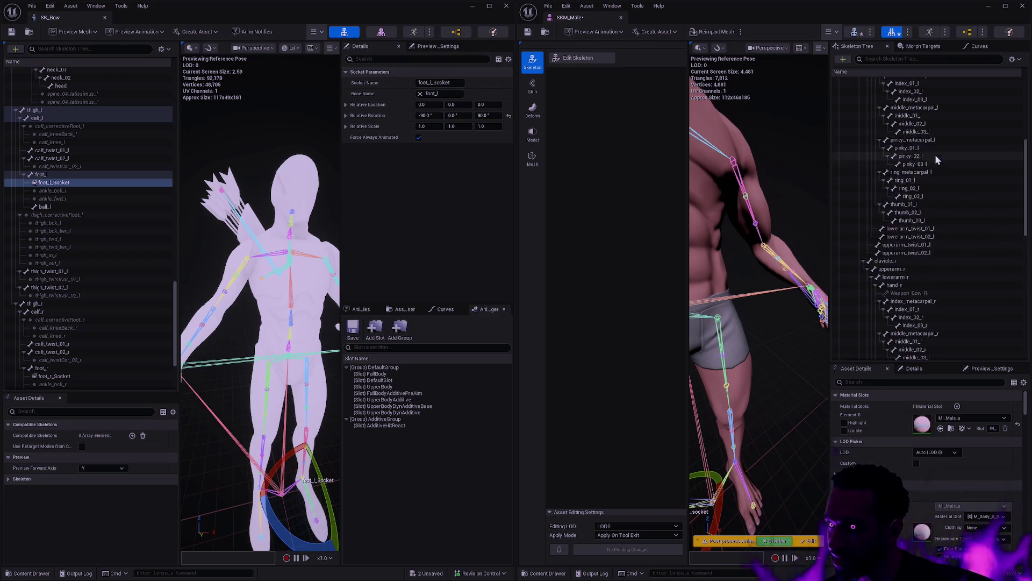
{"action": "left_click", "coordinate": [903, 202]}
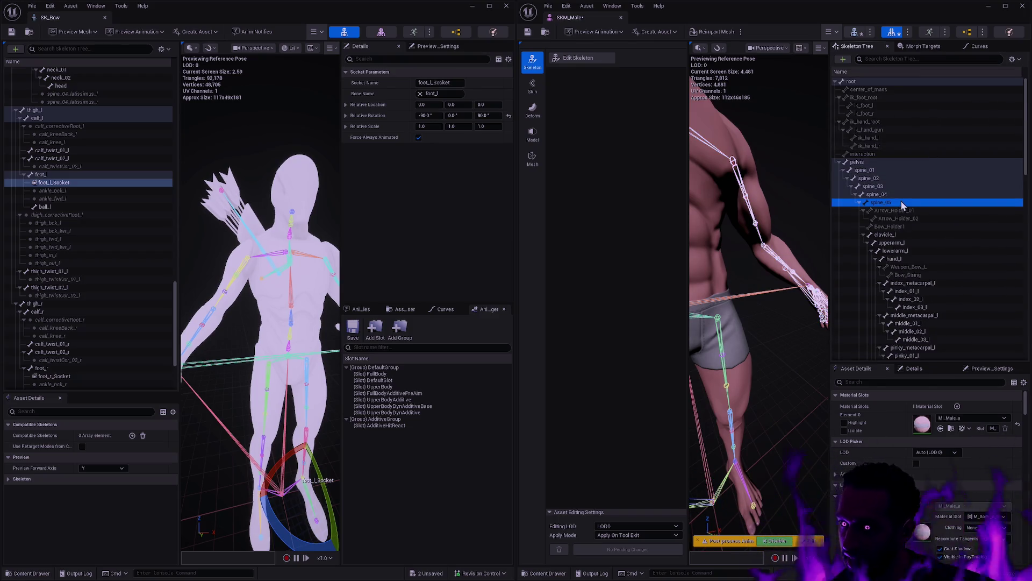
{"action": "right_click", "coordinate": [895, 202]}
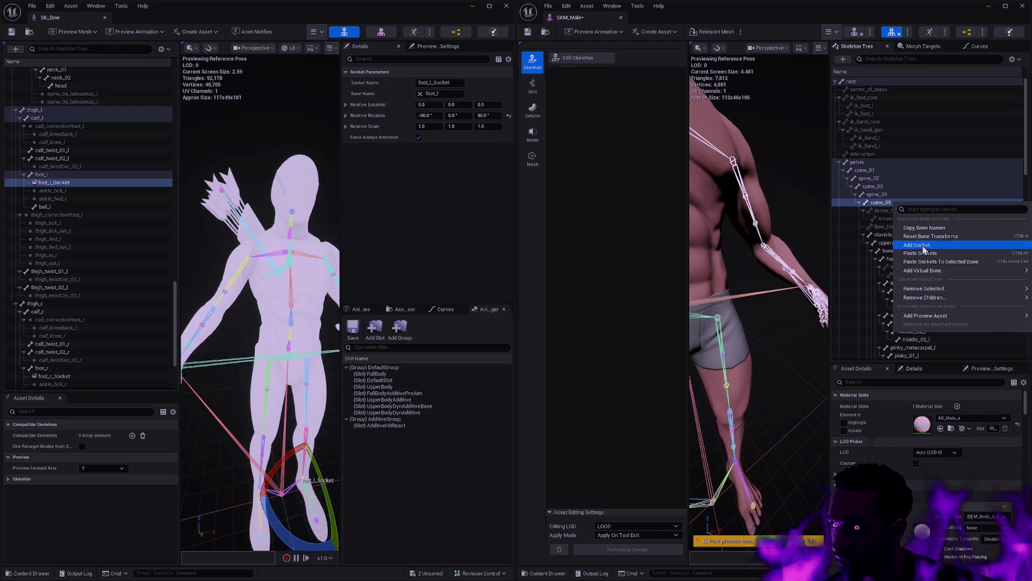
{"action": "left_click", "coordinate": [923, 247]}
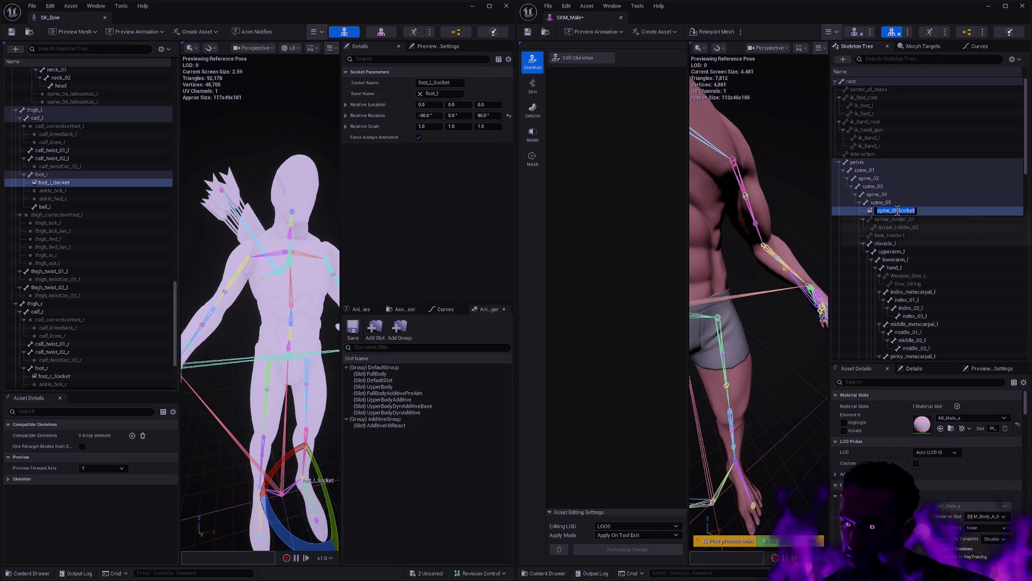
{"action": "type", "text": "GameplayCue"}
{"action": "key", "text": "Return"}
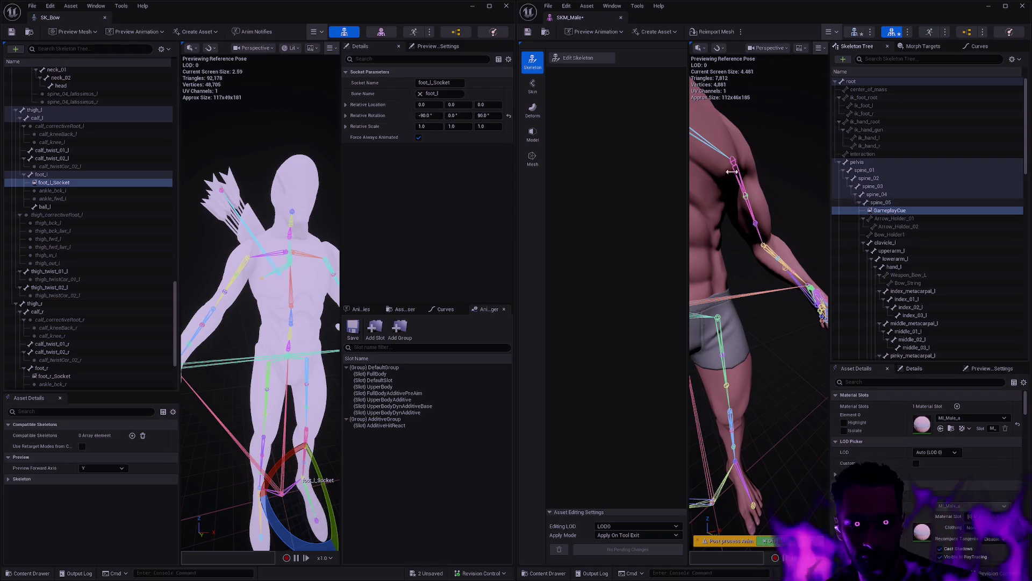
{"action": "mouse_move", "coordinate": [175, 322]}
{"action": "left_mouse_down"}
{"action": "mouse_move", "coordinate": [195, 114]}
{"action": "mouse_move", "coordinate": [173, 124]}
{"action": "left_mouse_up"}
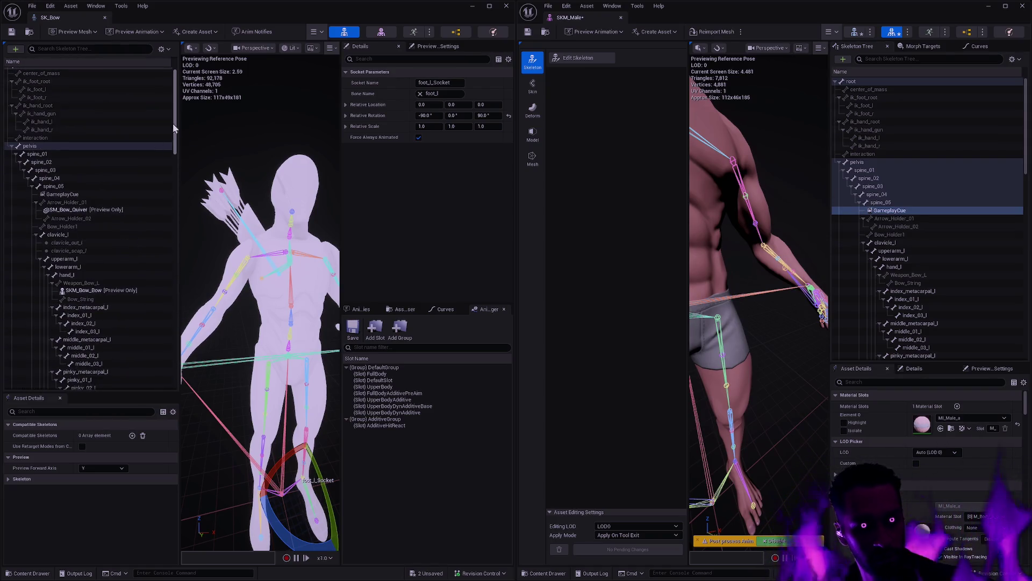
Inspect the parameters of SK_Bow's GameplayCue socket.
{"action": "left_click", "coordinate": [92, 194]}
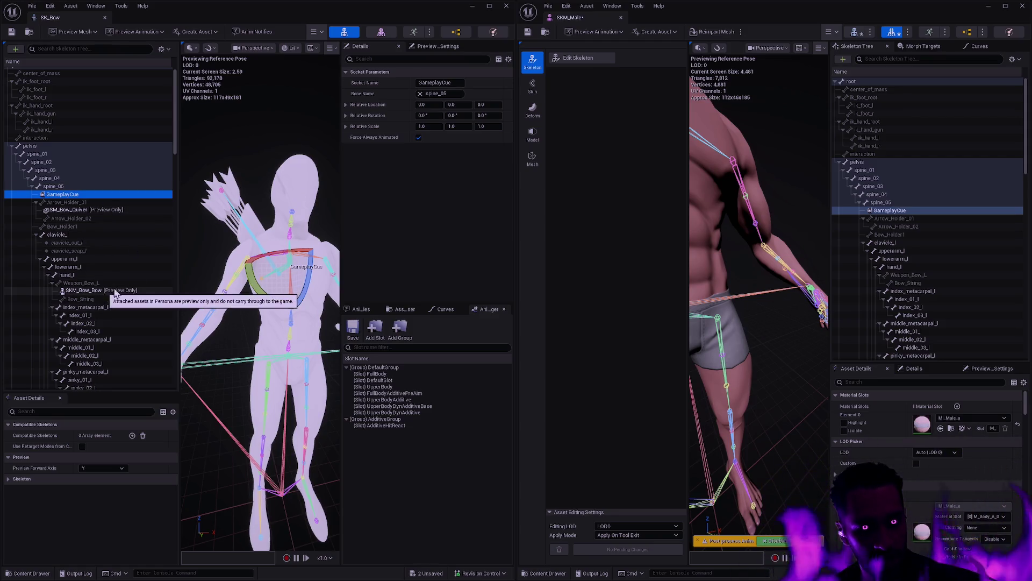
{"action": "scroll", "coordinate": [129, 276], "scroll_direction": "down", "scroll_amount": 9}
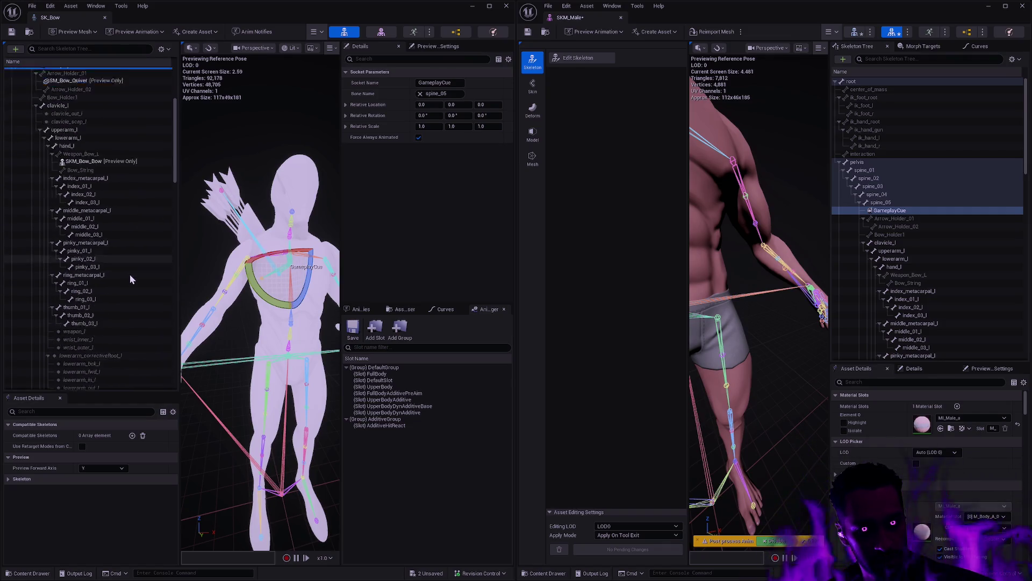
{"action": "scroll", "coordinate": [131, 276], "scroll_direction": "down", "scroll_amount": 6}
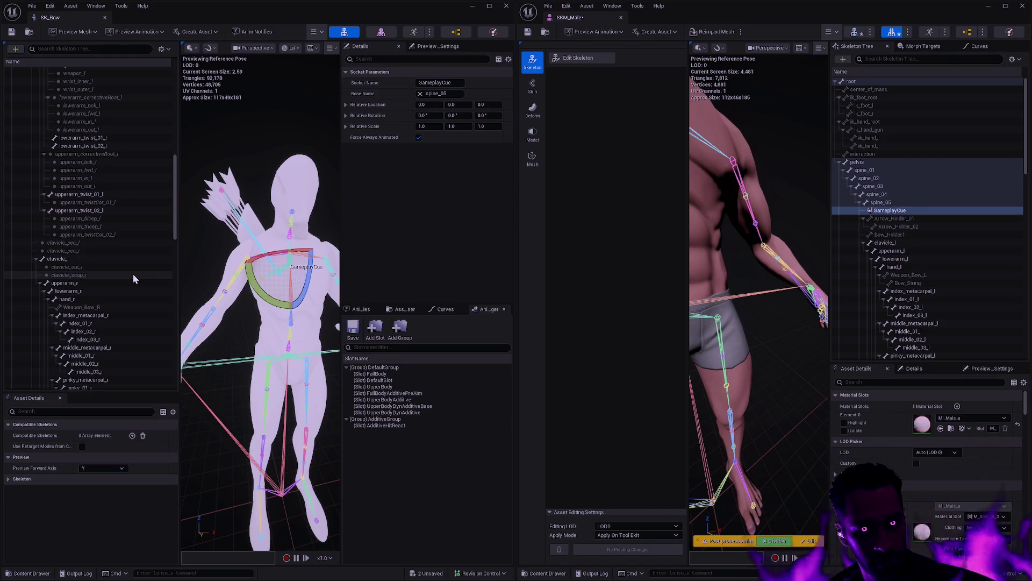
{"action": "scroll", "coordinate": [134, 276], "scroll_direction": "down", "scroll_amount": 9}
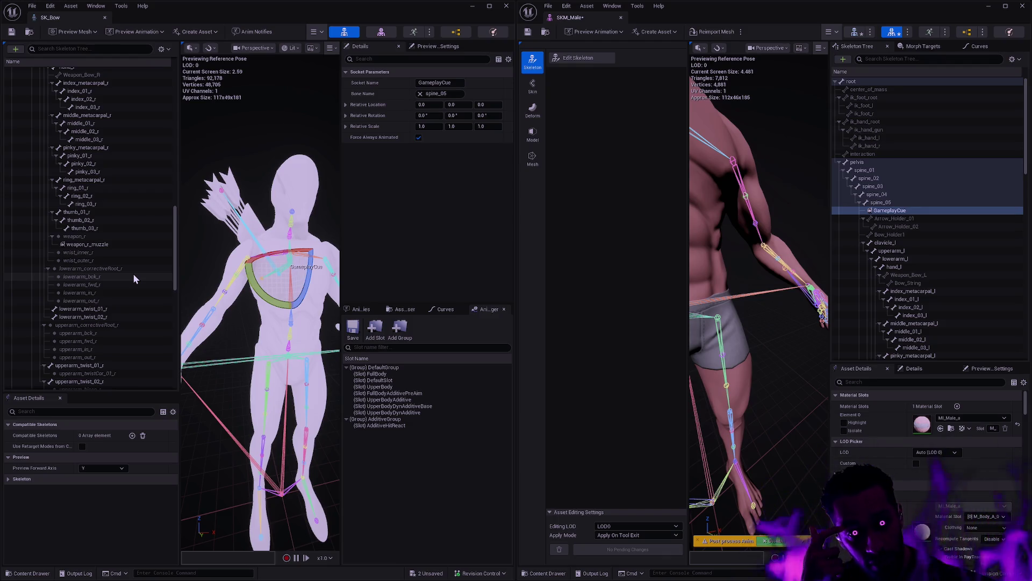
Review the weapon_r bone and weapon_r_muzzle socket, then save SK_Bow.
{"action": "left_click", "coordinate": [107, 236]}
{"action": "key", "text": "f"}
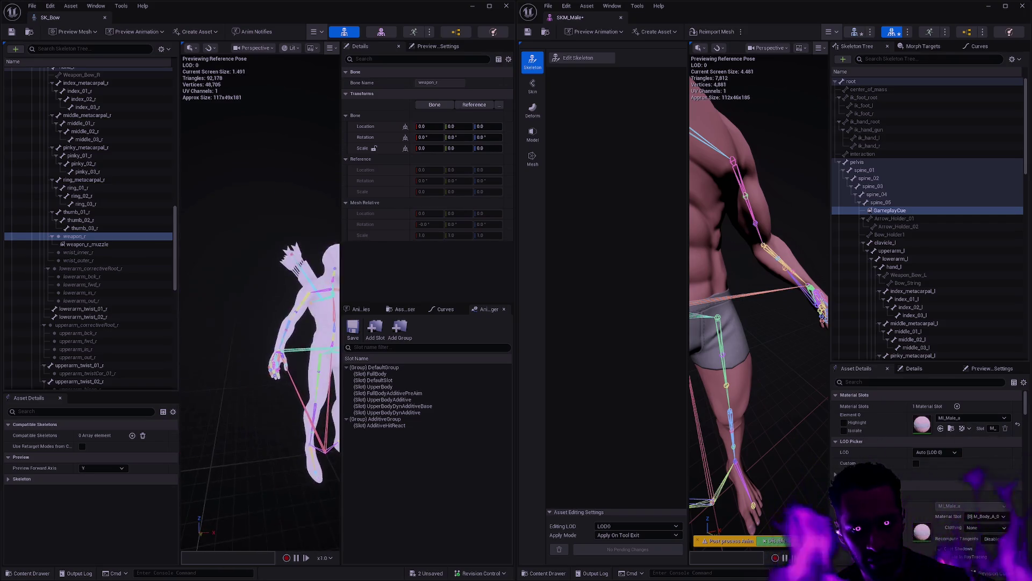
{"action": "left_click", "coordinate": [99, 245]}
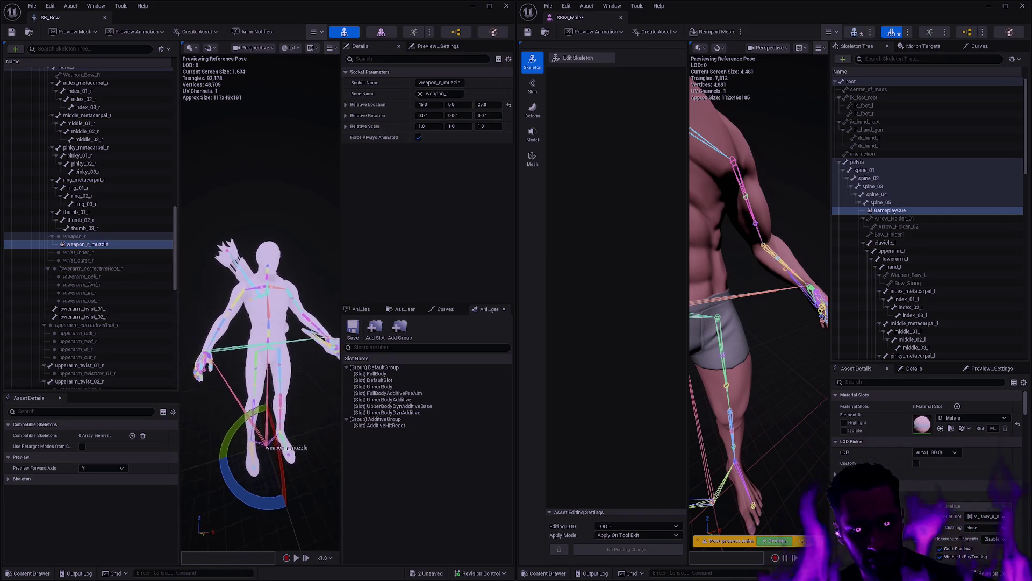
{"action": "scroll", "coordinate": [261, 306], "scroll_direction": "up", "scroll_amount": 3}
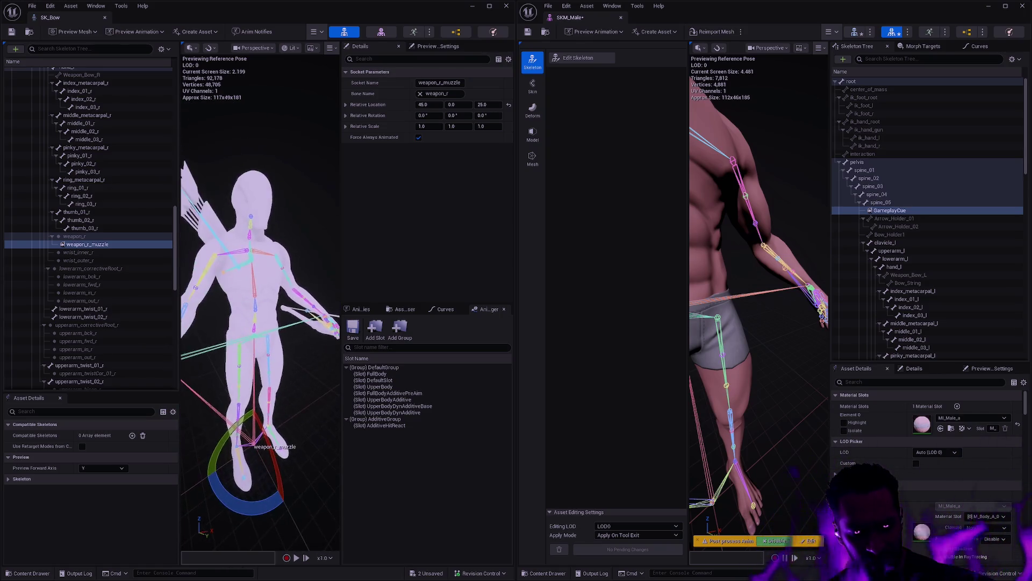
{"action": "scroll", "coordinate": [113, 246], "scroll_direction": "up", "scroll_amount": 3}
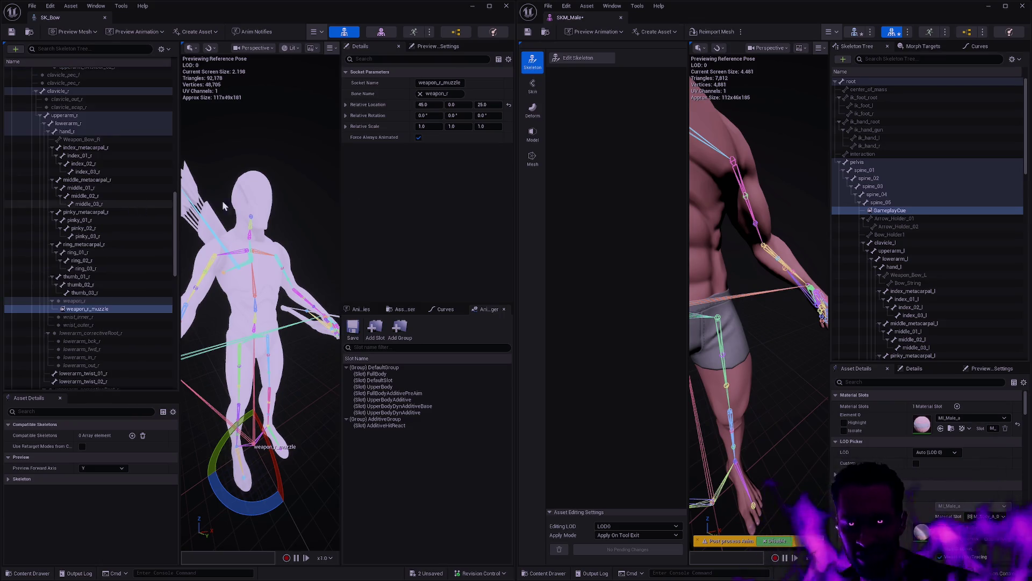
{"action": "left_click", "coordinate": [11, 31]}
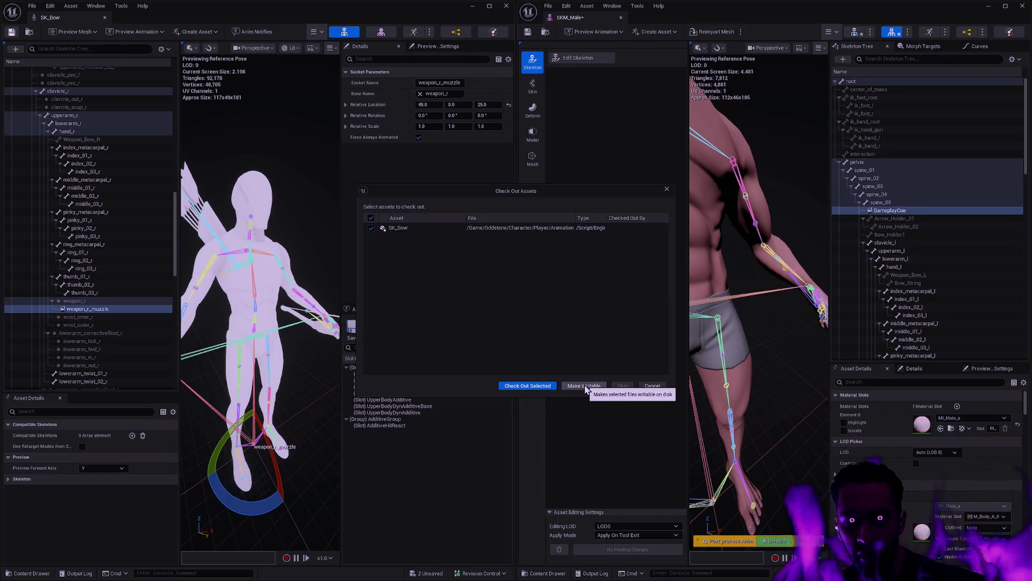
Make SK_Bow writable, close its editor, and save the checked-out SKM_Male mesh.
{"action": "left_click", "coordinate": [652, 386]}
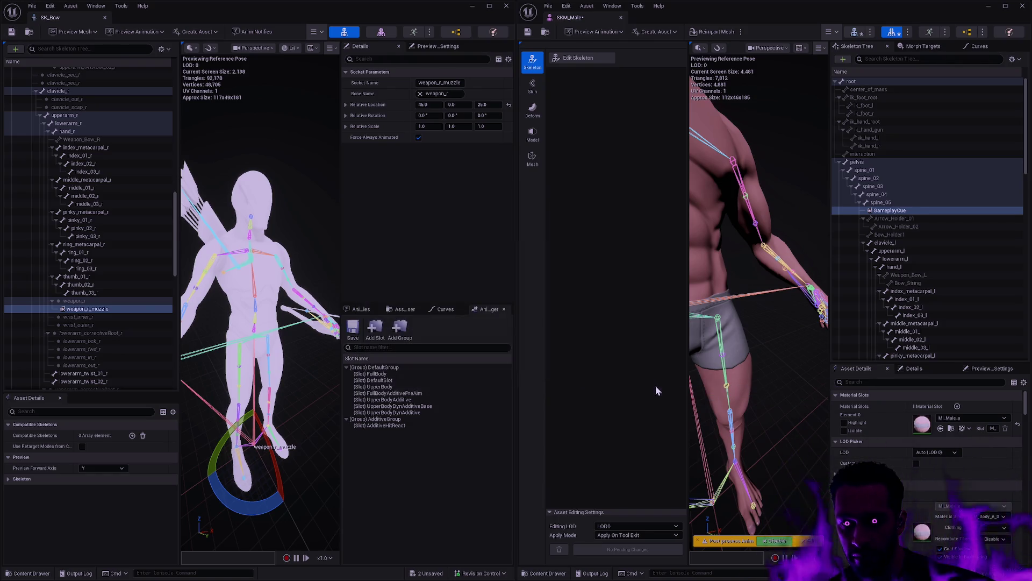
{"action": "left_click", "coordinate": [105, 17]}
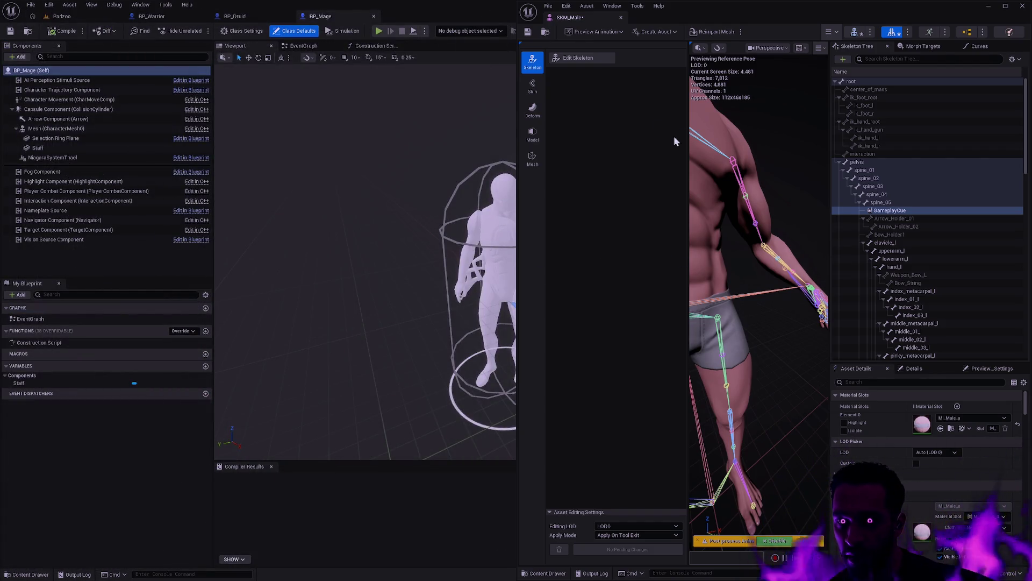
{"action": "left_click", "coordinate": [527, 31]}
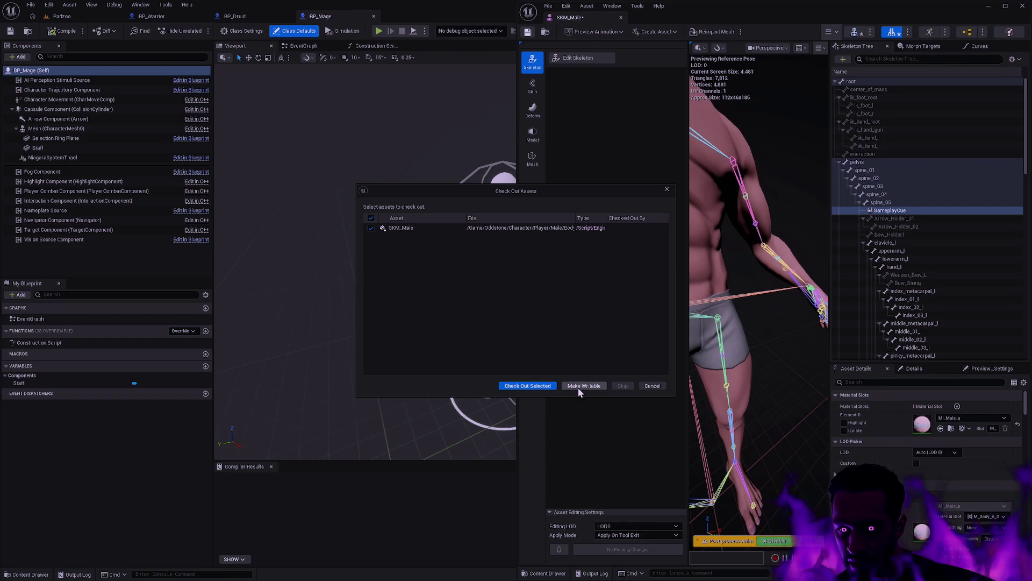
{"action": "left_click", "coordinate": [540, 386]}
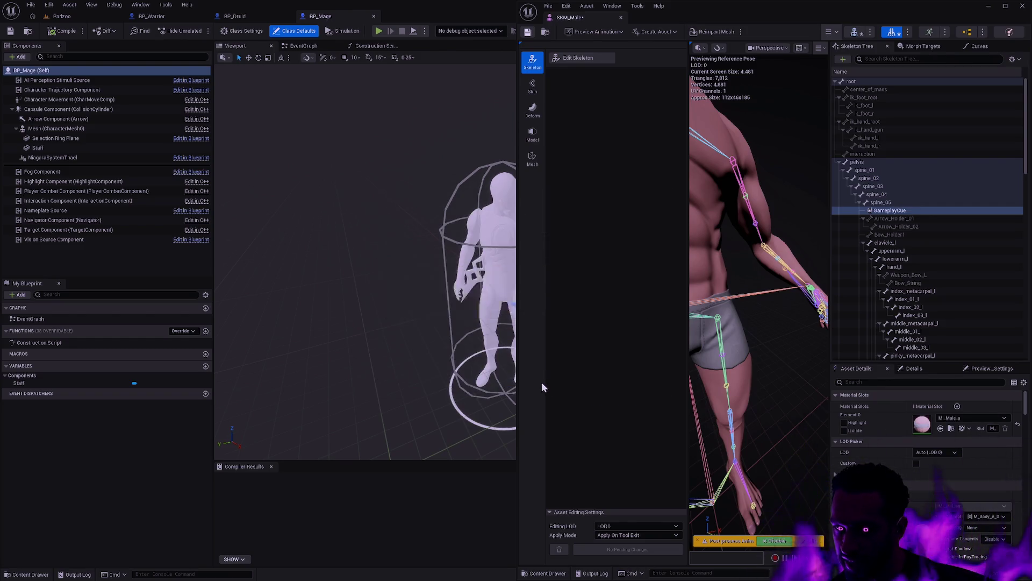
{"action": "left_click", "coordinate": [911, 234]}
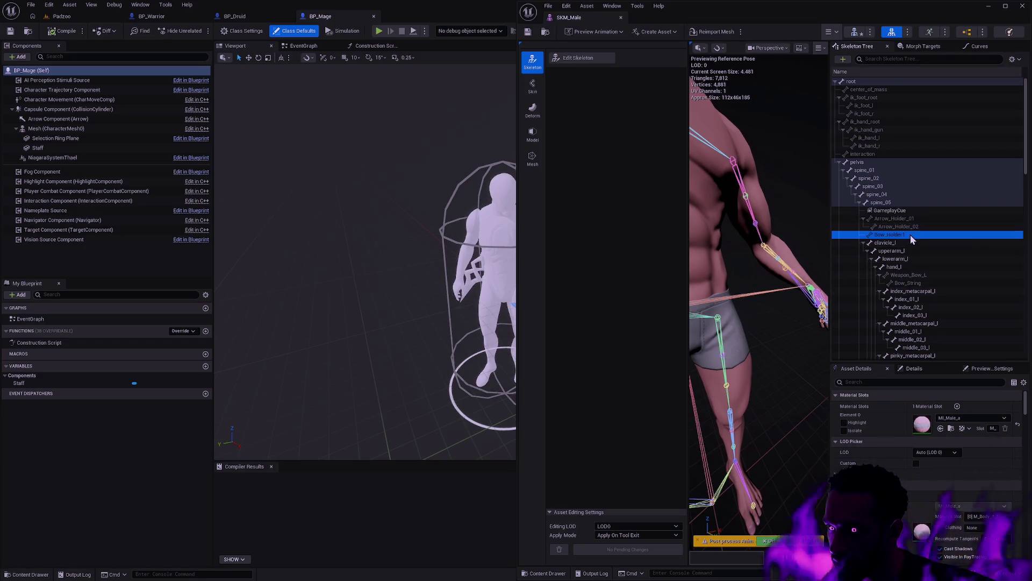
{"action": "left_click_drag", "start_coordinate": [749, 357], "coordinate": [780, 352]}
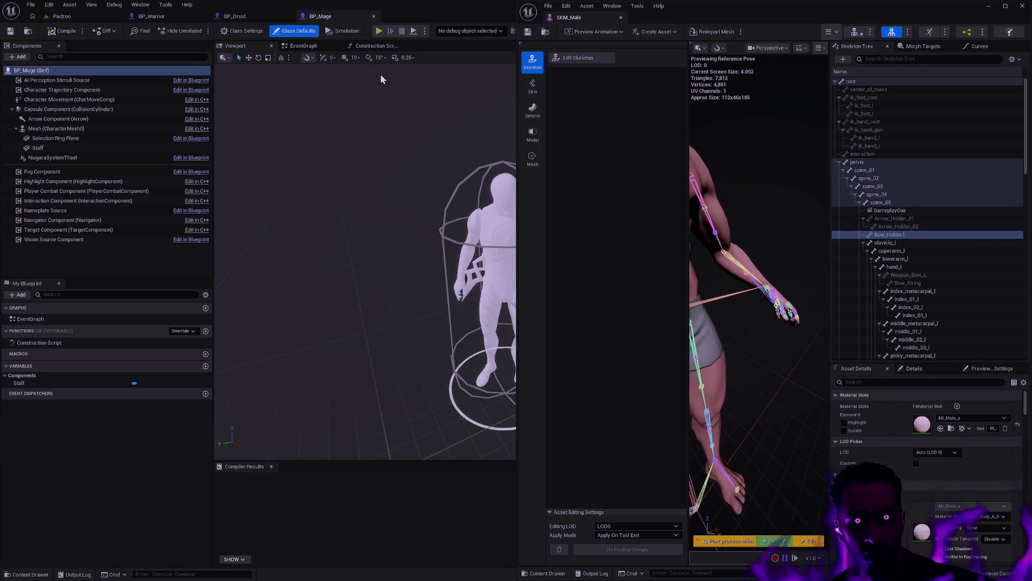
Open the SK_Staff skeleton via Ctrl+P and dock its editor on the left screen half.
{"action": "key", "text": "ctrl+p"}
{"action": "type", "text": "SK_Staff"}
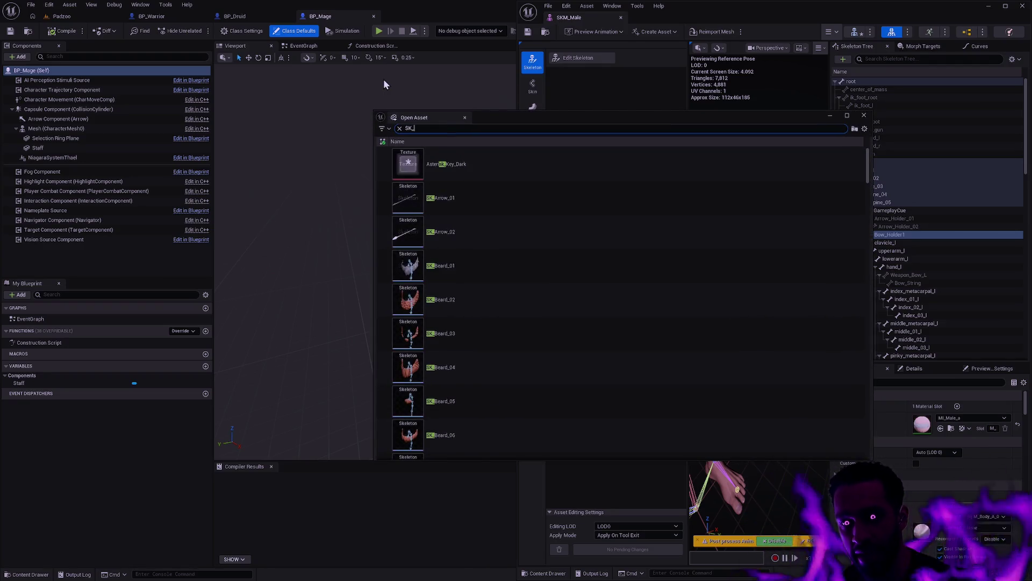
{"action": "left_click", "coordinate": [459, 168]}
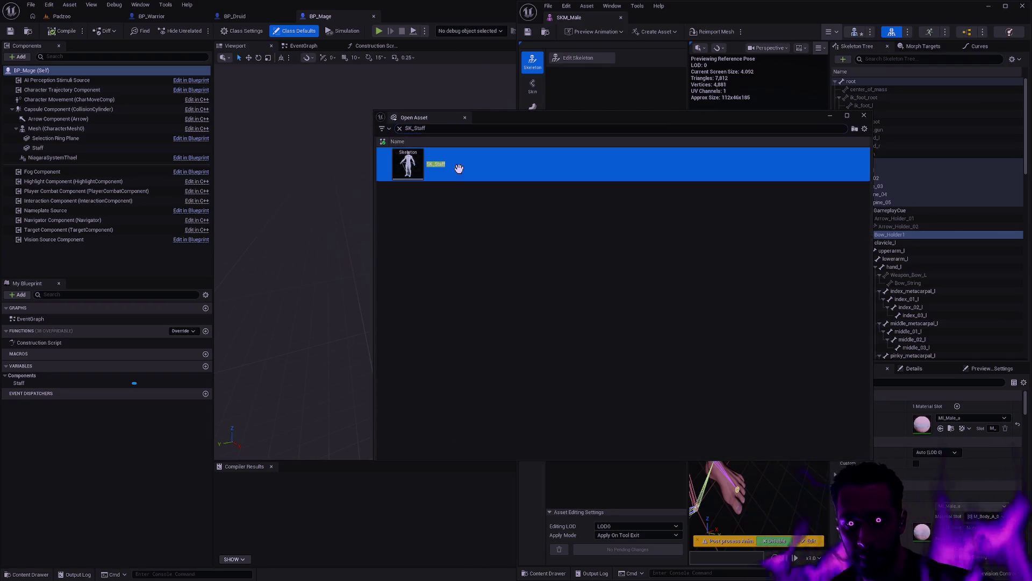
{"action": "double_click", "coordinate": [460, 170]}
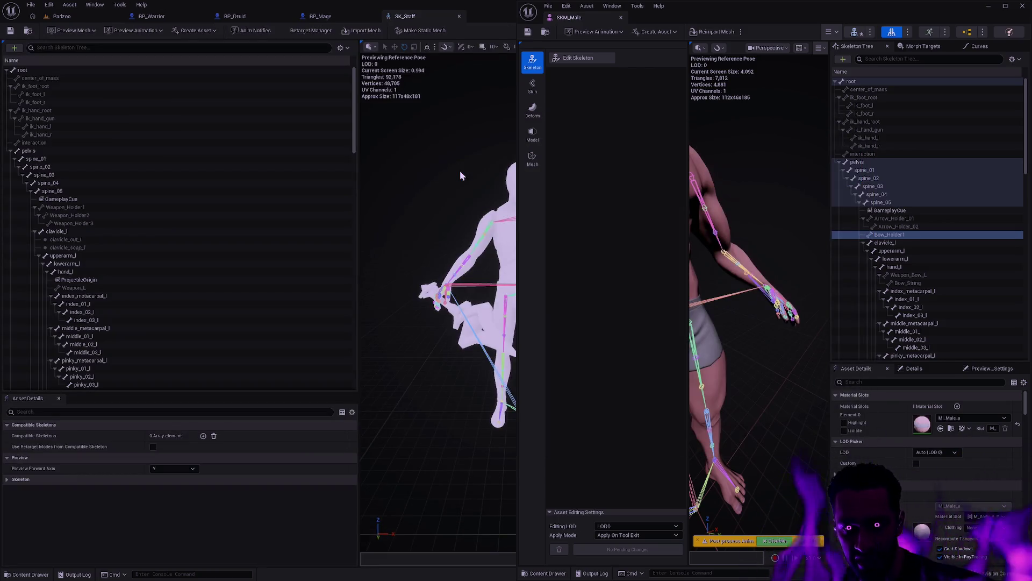
{"action": "mouse_move", "coordinate": [433, 17]}
{"action": "left_mouse_down"}
{"action": "mouse_move", "coordinate": [373, 107]}
{"action": "mouse_move", "coordinate": [352, 105]}
{"action": "mouse_move", "coordinate": [34, 215]}
{"action": "left_mouse_up"}
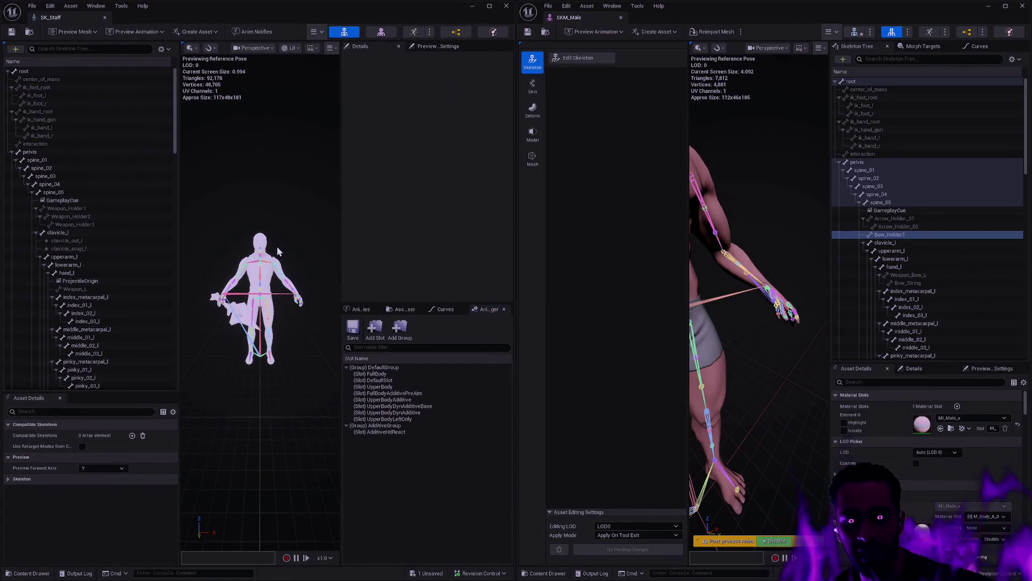
{"action": "scroll", "coordinate": [277, 246], "scroll_direction": "up", "scroll_amount": 5}
{"action": "scroll", "coordinate": [276, 247], "scroll_direction": "up", "scroll_amount": 2}
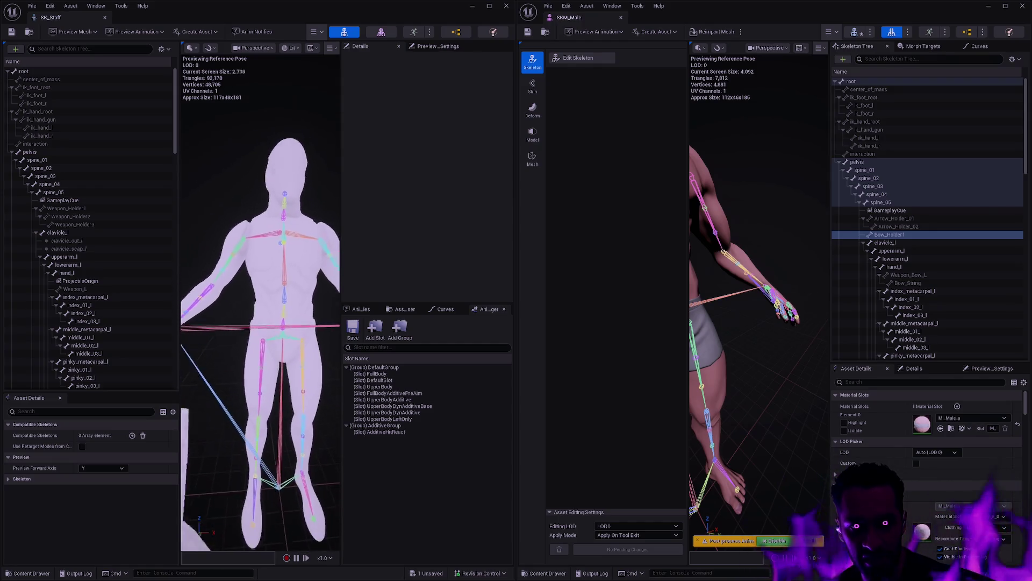
{"action": "mouse_move", "coordinate": [276, 247]}
{"action": "left_mouse_down"}
{"action": "mouse_move", "coordinate": [237, 251]}
{"action": "mouse_move", "coordinate": [285, 267]}
{"action": "mouse_move", "coordinate": [204, 275]}
{"action": "mouse_move", "coordinate": [269, 266]}
{"action": "mouse_move", "coordinate": [231, 274]}
{"action": "mouse_move", "coordinate": [259, 269]}
{"action": "left_mouse_up"}
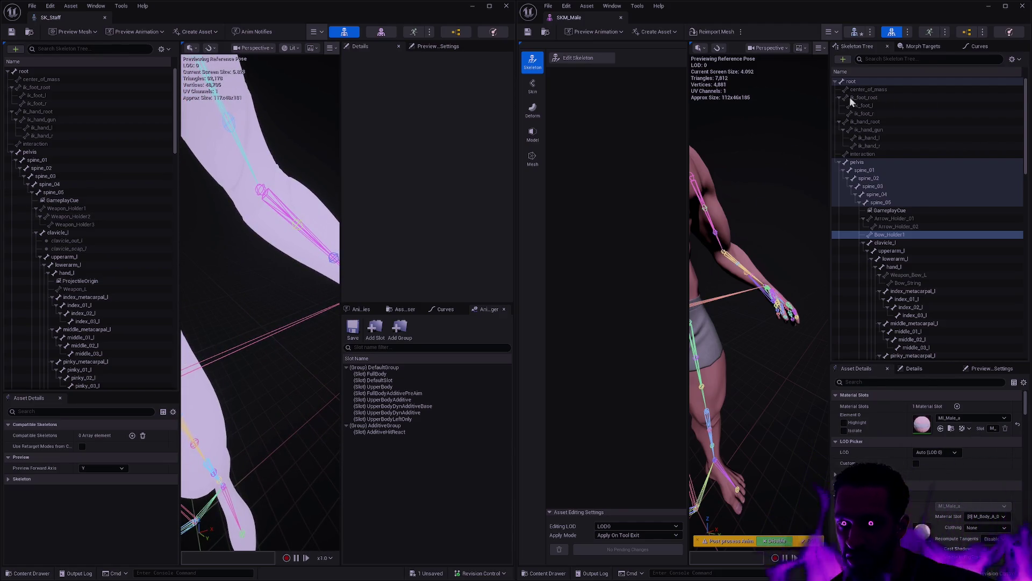
Enter Edit Skeleton on SKM_Male, collapse neck_01 and both clavicles, and select spine_05.
{"action": "left_click", "coordinate": [583, 59]}
{"action": "scroll", "coordinate": [962, 242], "scroll_direction": "down", "scroll_amount": 5}
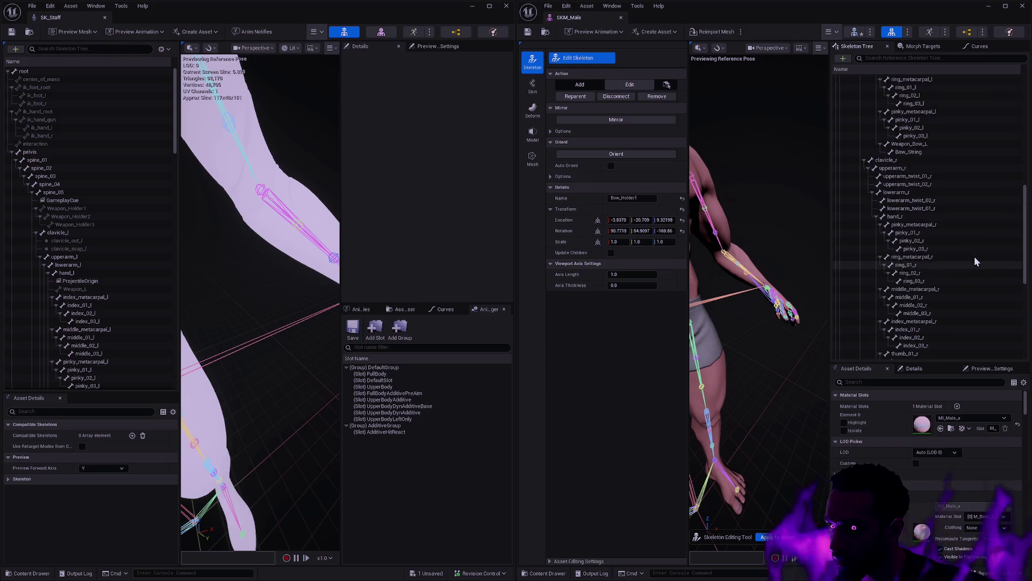
{"action": "scroll", "coordinate": [968, 252], "scroll_direction": "up", "scroll_amount": 15}
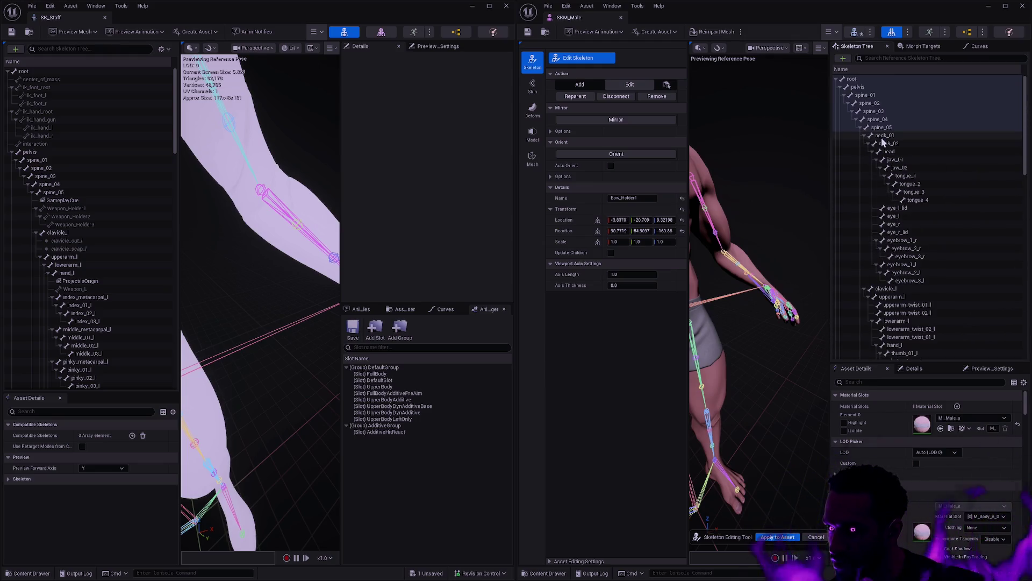
{"action": "left_click", "coordinate": [865, 135]}
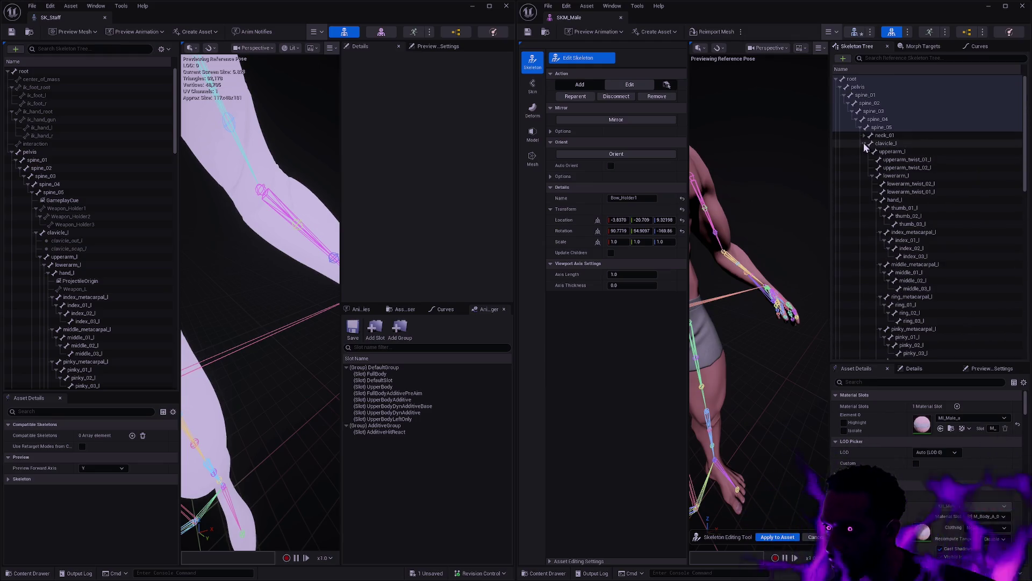
{"action": "left_click", "coordinate": [866, 144]}
{"action": "left_click", "coordinate": [865, 151]}
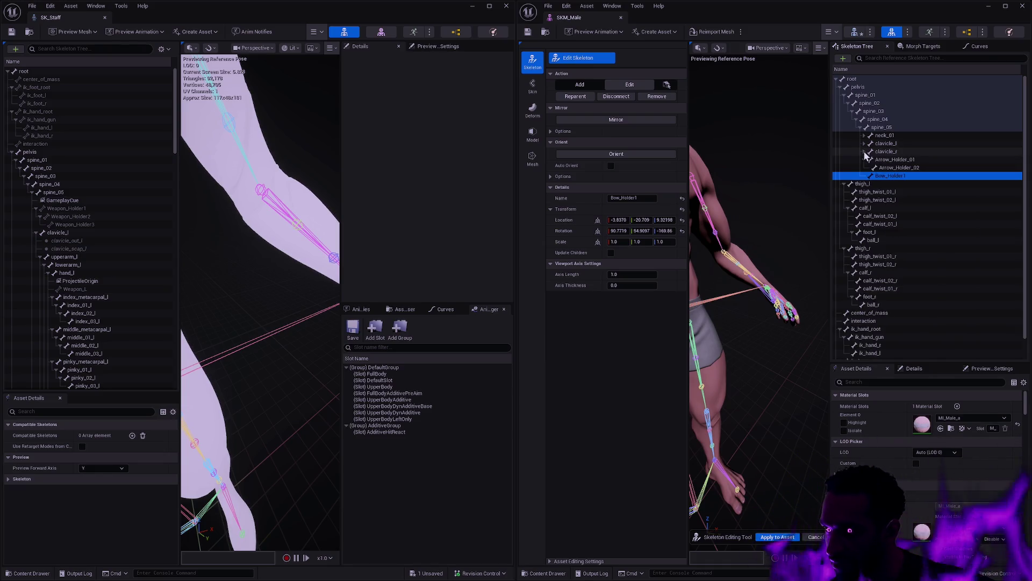
{"action": "left_click", "coordinate": [894, 127]}
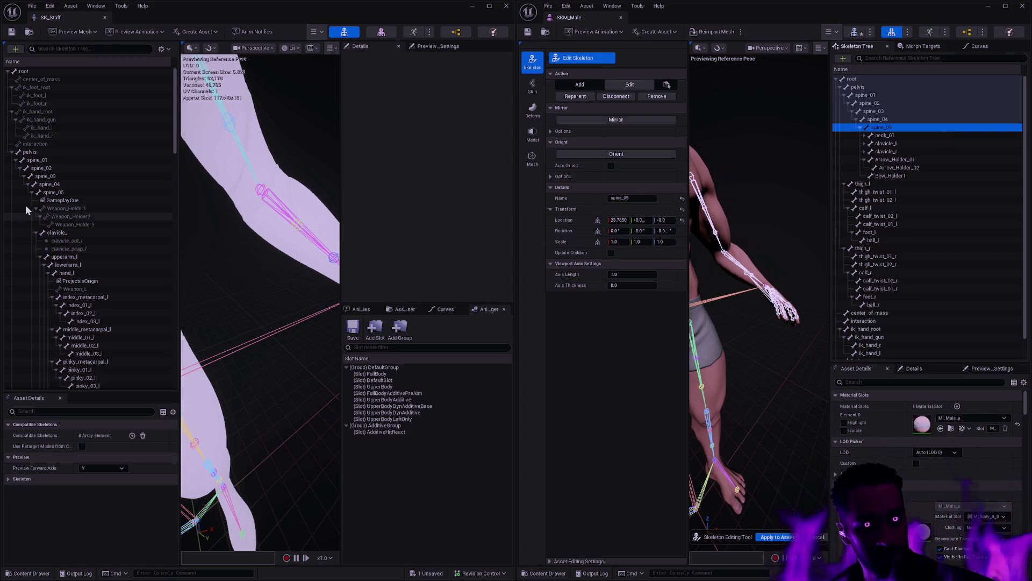
Collapse SK_Staff's clavicle_l, clavicle_r and neck_01, then add a new bone under SKM_Male's spine_05.
{"action": "left_click", "coordinate": [36, 233]}
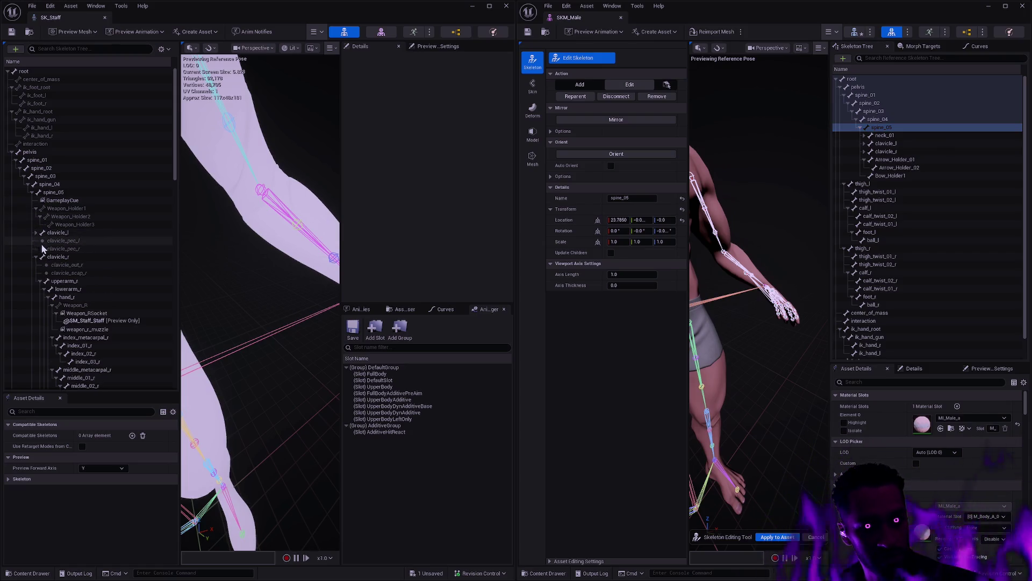
{"action": "left_click", "coordinate": [35, 257]}
{"action": "left_click", "coordinate": [35, 264]}
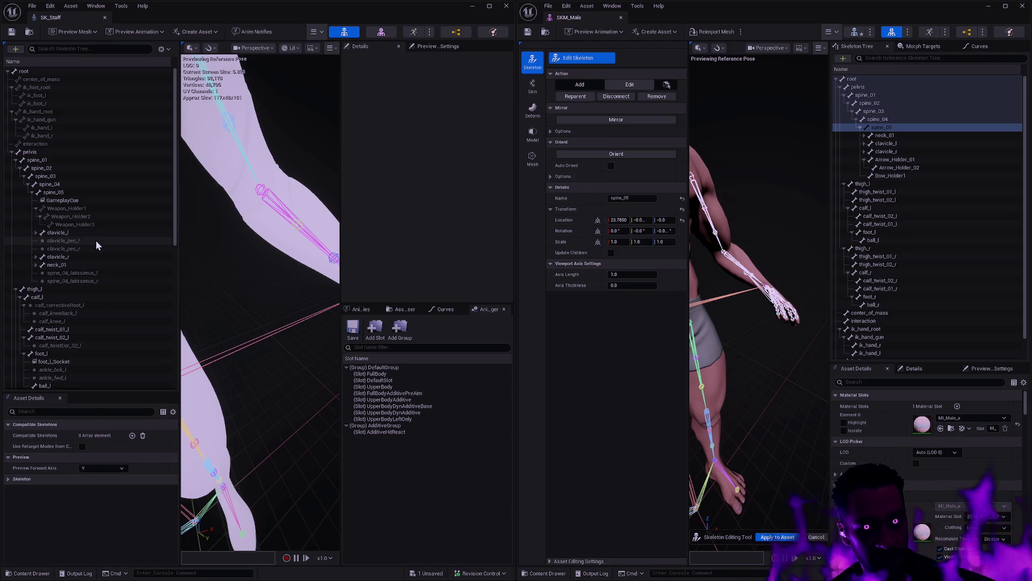
{"action": "left_click_drag", "start_coordinate": [893, 134], "coordinate": [904, 126]}
{"action": "left_click", "coordinate": [904, 128]}
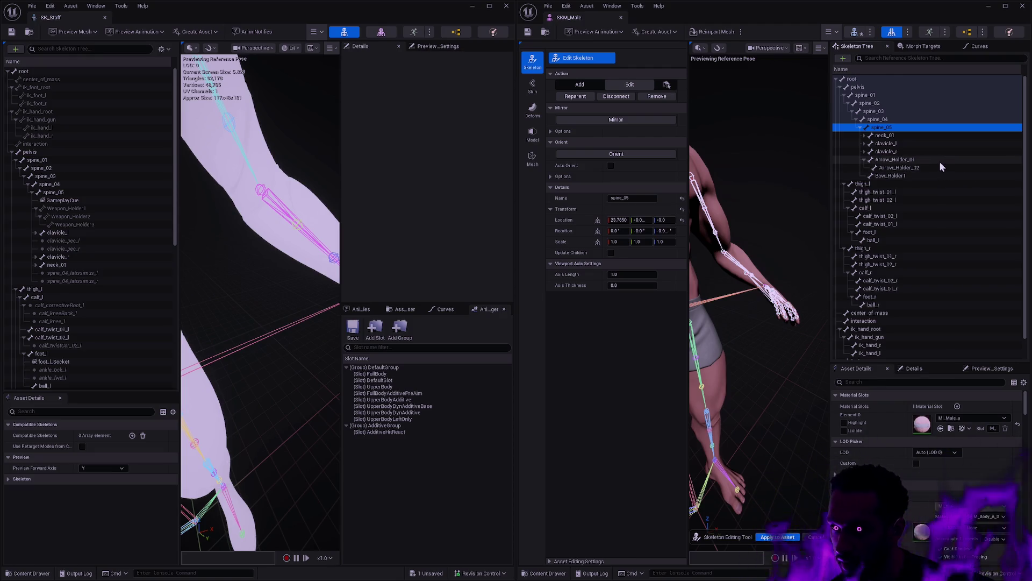
{"action": "key", "text": "ctrl+n"}
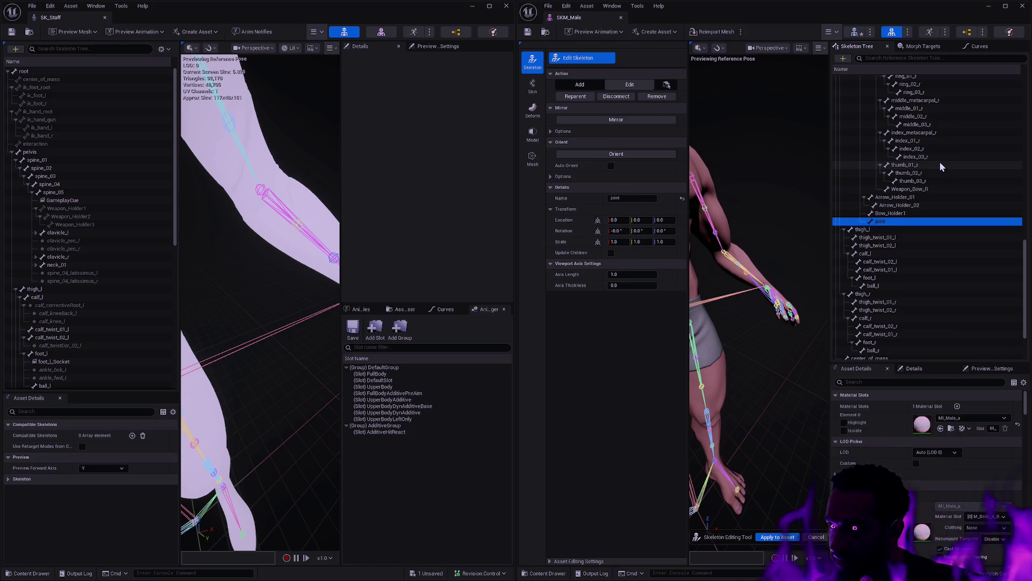
Add two child bones to the new chain and copy SK_Staff's Weapon_Holder1 bone name.
{"action": "key", "text": "ctrl+n"}
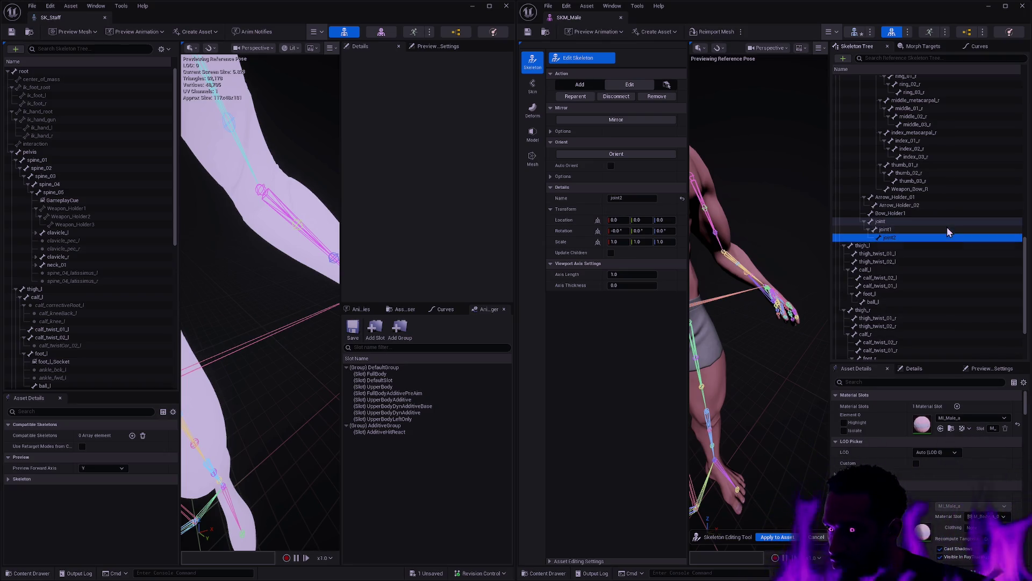
{"action": "key", "text": "ctrl+n"}
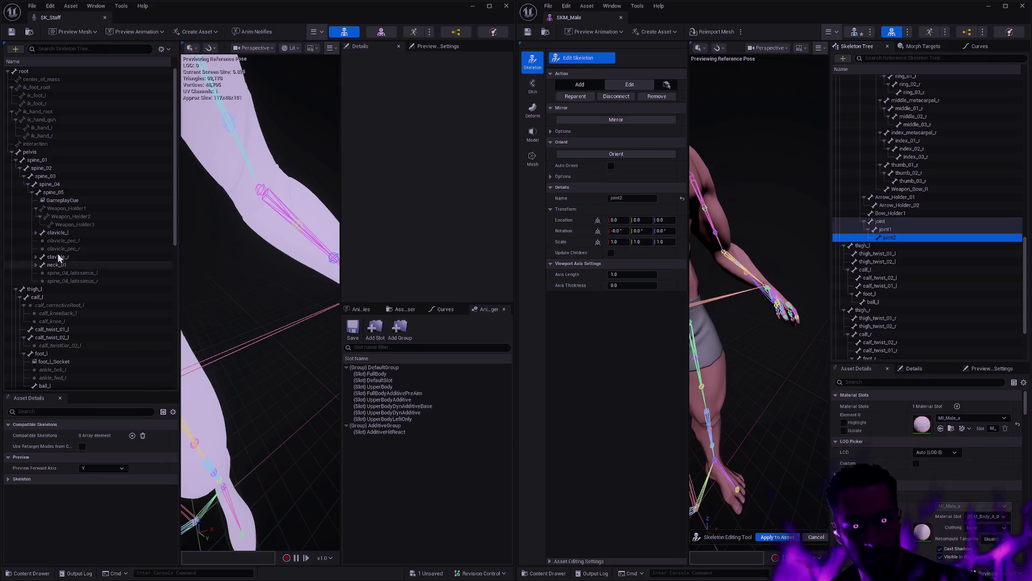
{"action": "left_click", "coordinate": [81, 211]}
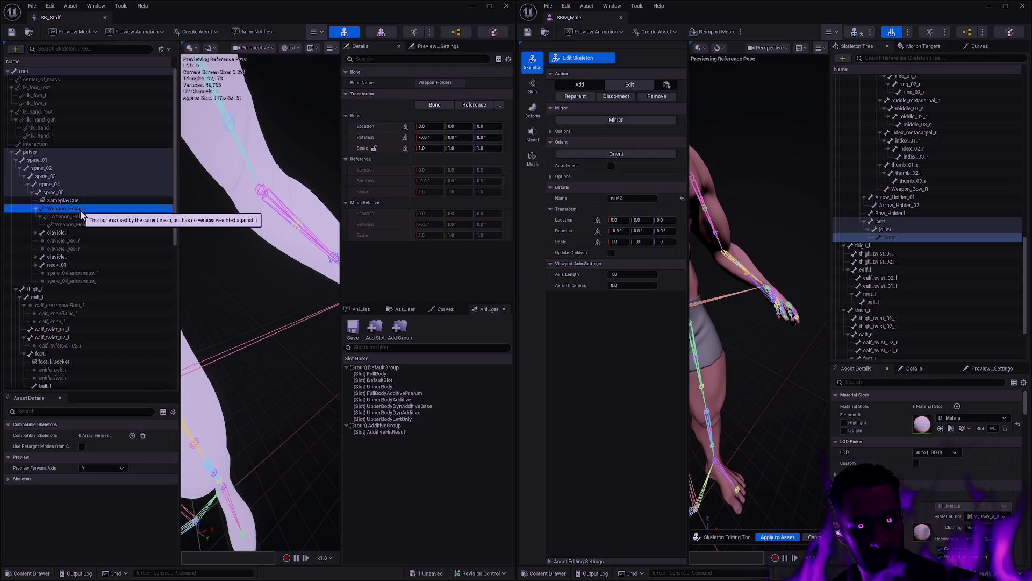
{"action": "right_click", "coordinate": [82, 214]}
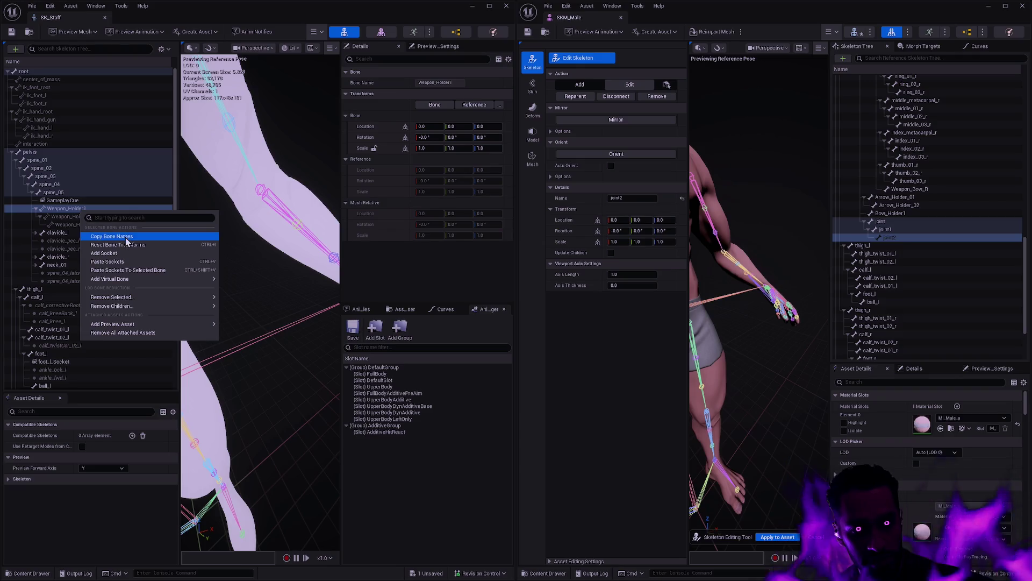
{"action": "left_click", "coordinate": [127, 238]}
Rename the new joint bones by pasting the copied Weapon_Holder name.
{"action": "right_click", "coordinate": [881, 221]}
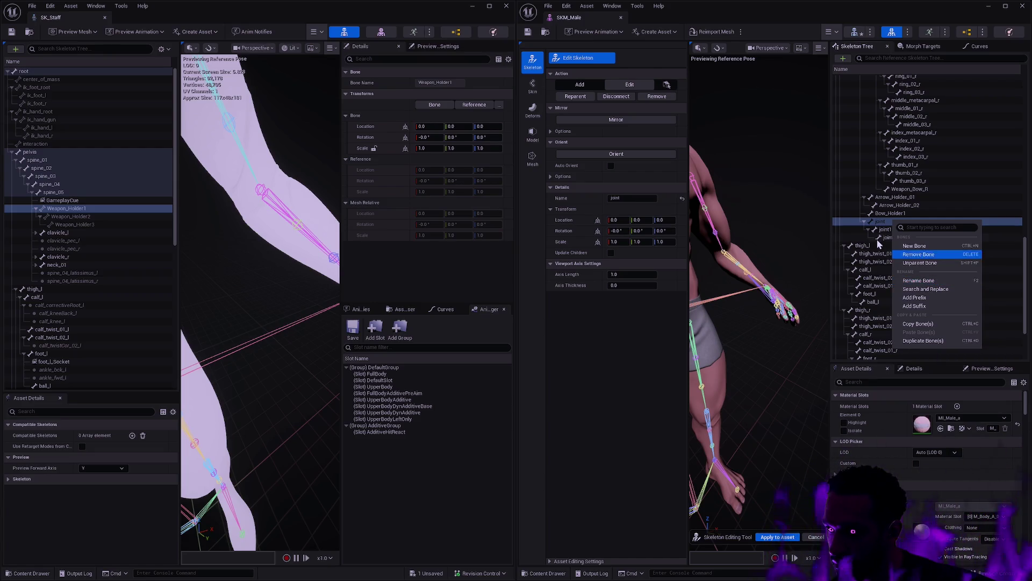
{"action": "left_click", "coordinate": [897, 224]}
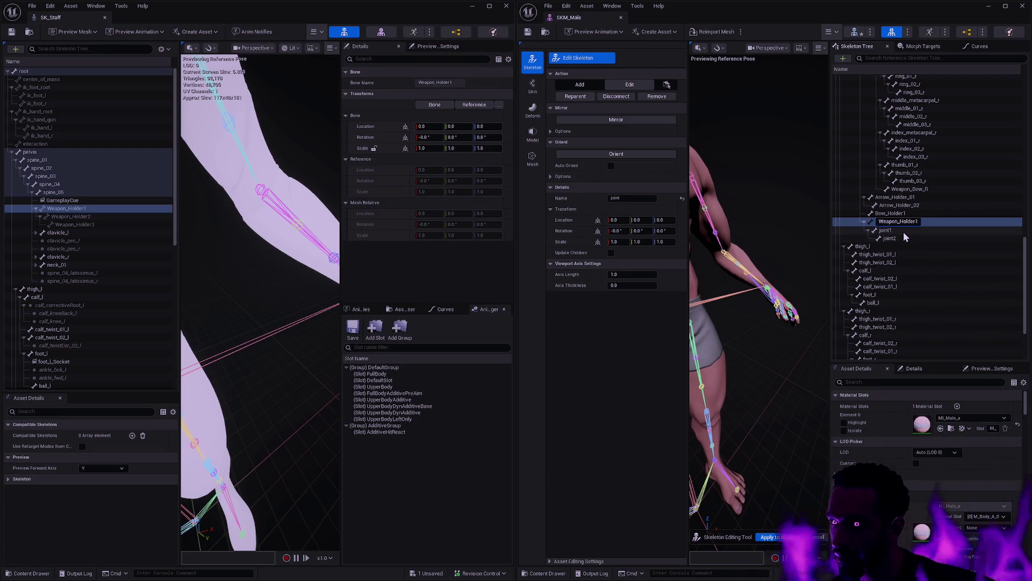
{"action": "left_click", "coordinate": [904, 231]}
{"action": "key", "text": "F2"}
{"action": "key", "text": "ctrl+v"}
{"action": "left_click", "coordinate": [905, 222]}
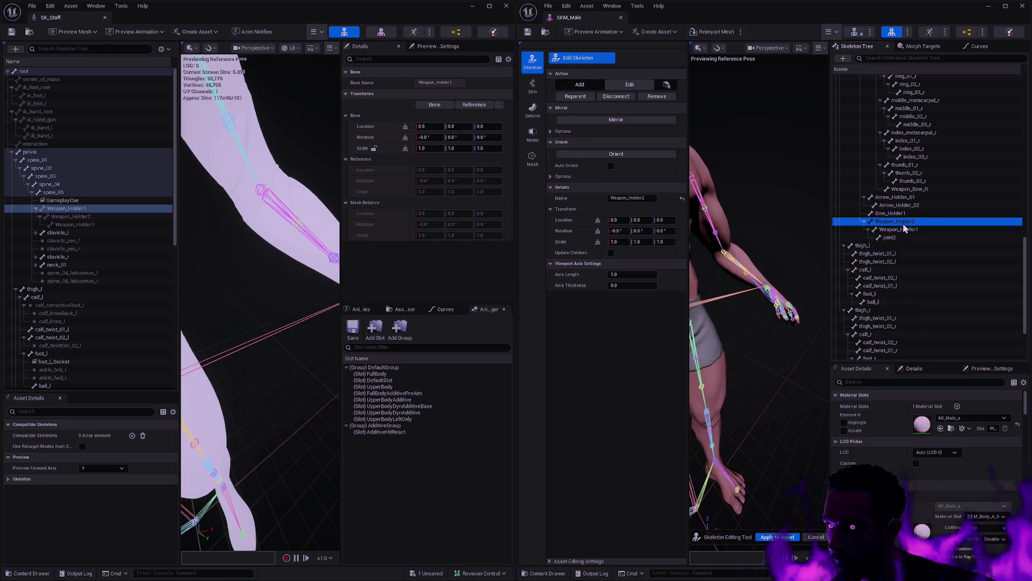
Rename the top two bones of the new chain with Weapon_Holder names.
{"action": "left_click", "coordinate": [902, 222]}
{"action": "type", "text": "Weapon_Holder1"}
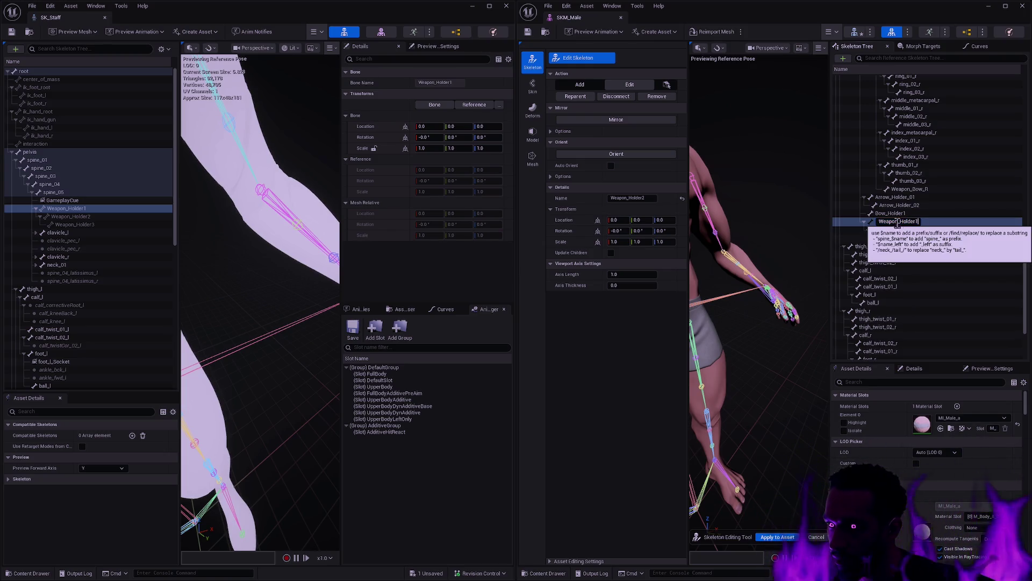
{"action": "key", "text": "Return"}
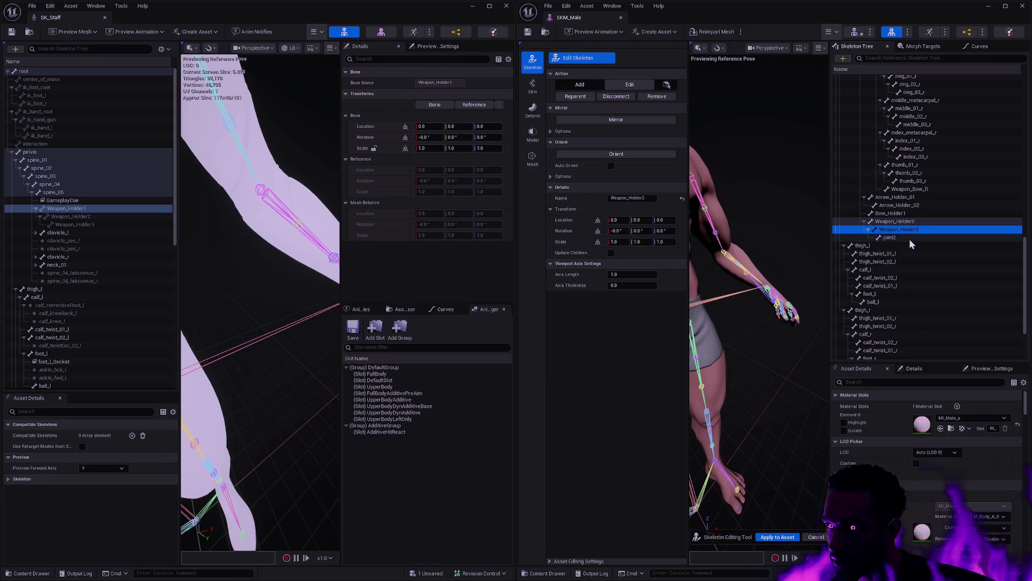
{"action": "left_click", "coordinate": [909, 238]}
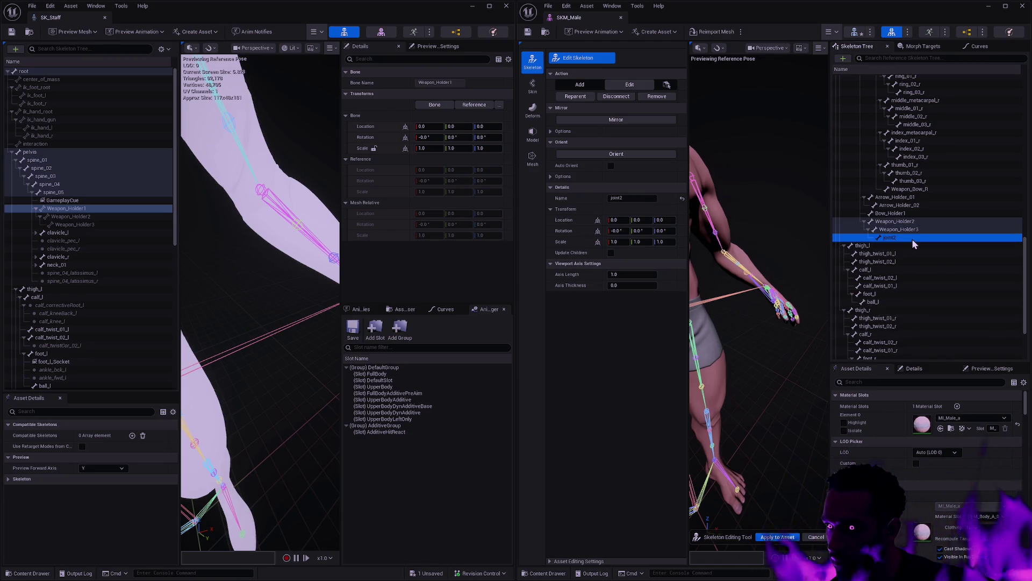
{"action": "left_click", "coordinate": [902, 222]}
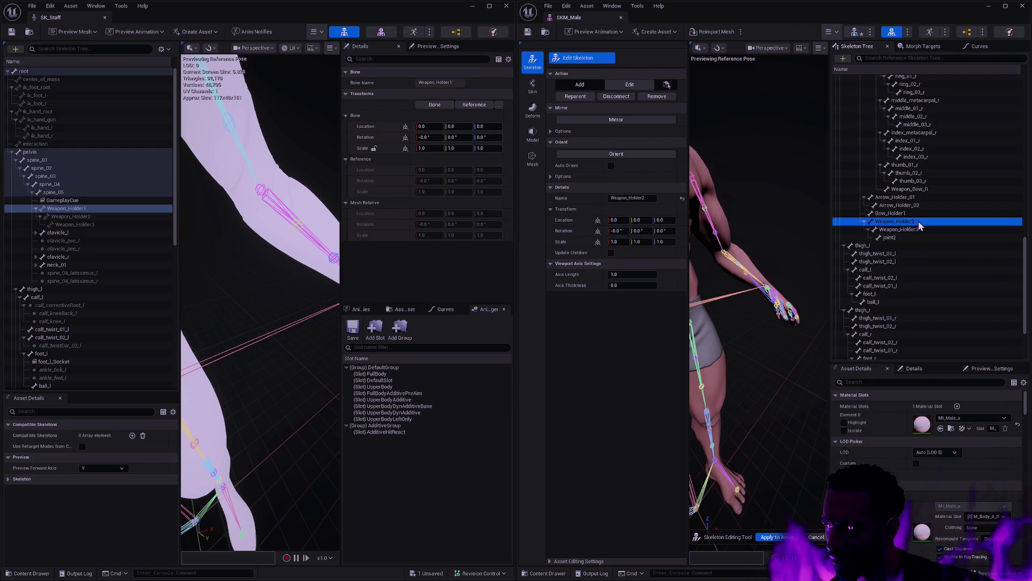
{"action": "left_click", "coordinate": [908, 221]}
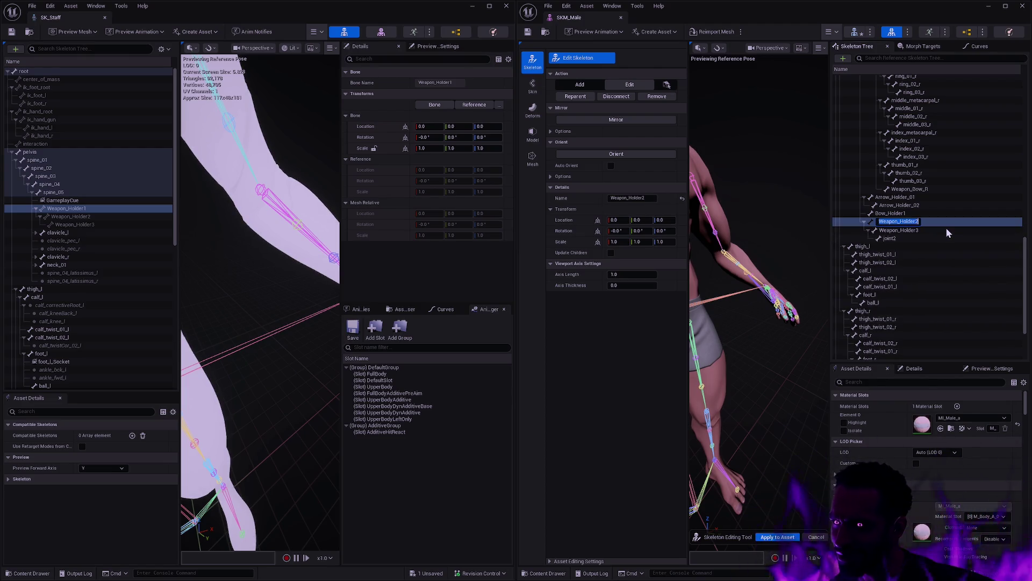
{"action": "type", "text": "1"}
{"action": "type", "text": "Weapon_Holder"}
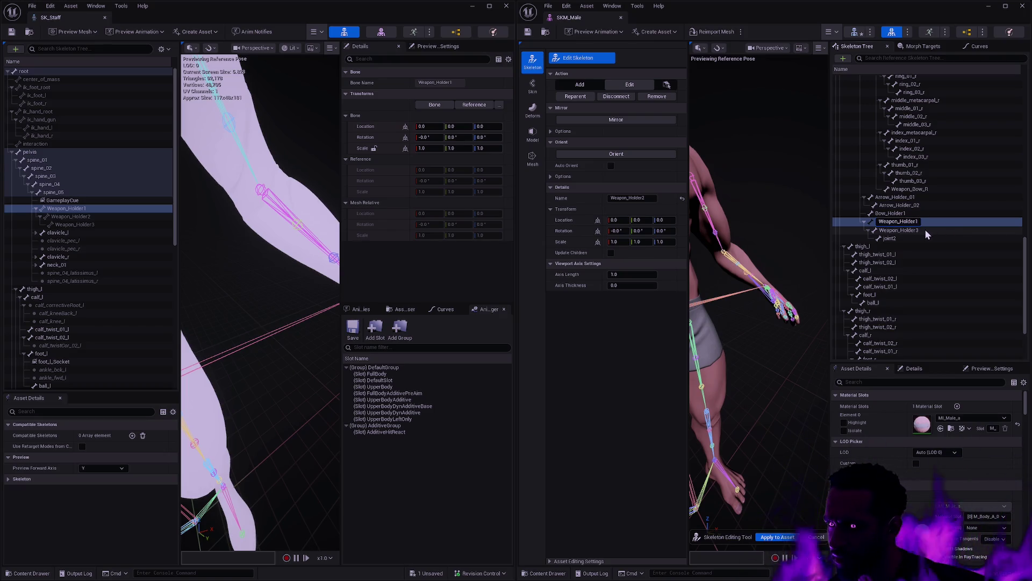
{"action": "left_click", "coordinate": [924, 230]}
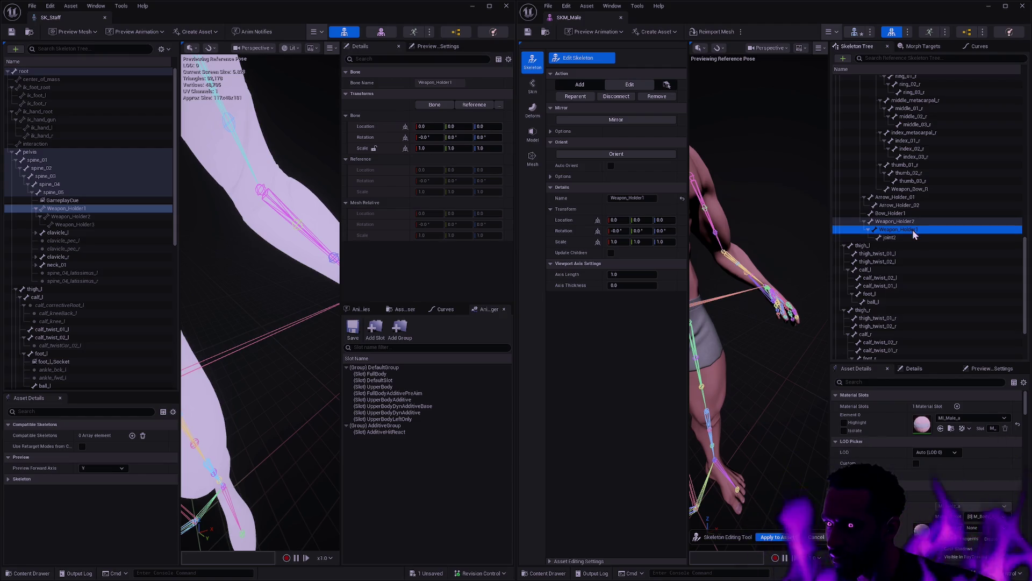
Rename joint2, the last bone in the chain, to Weapon_Holder3.
{"action": "double_click", "coordinate": [910, 237]}
{"action": "type", "text": "Weapon_Holder3"}
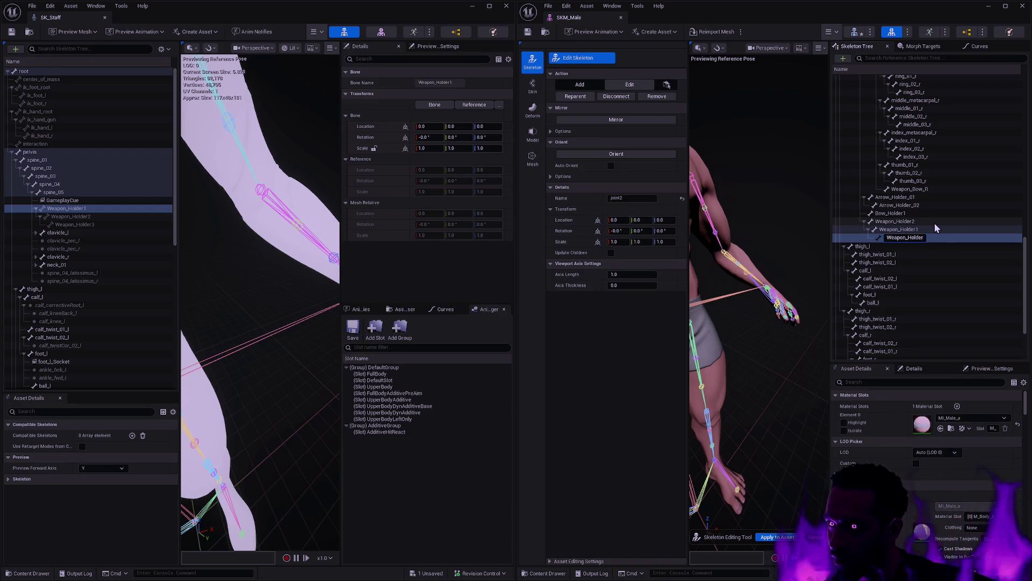
{"action": "type", "text": "3"}
{"action": "key", "text": "Return"}
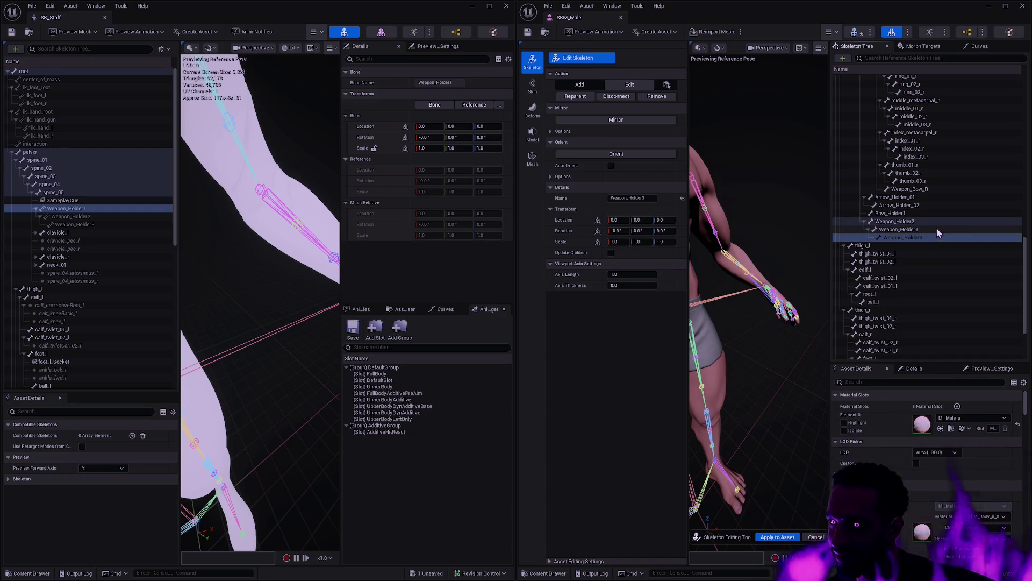
Strip the trailing number from the middle bone's name, leaving Weapon_Holder.
{"action": "left_click", "coordinate": [931, 221]}
{"action": "left_click", "coordinate": [930, 228]}
{"action": "key", "text": "F2"}
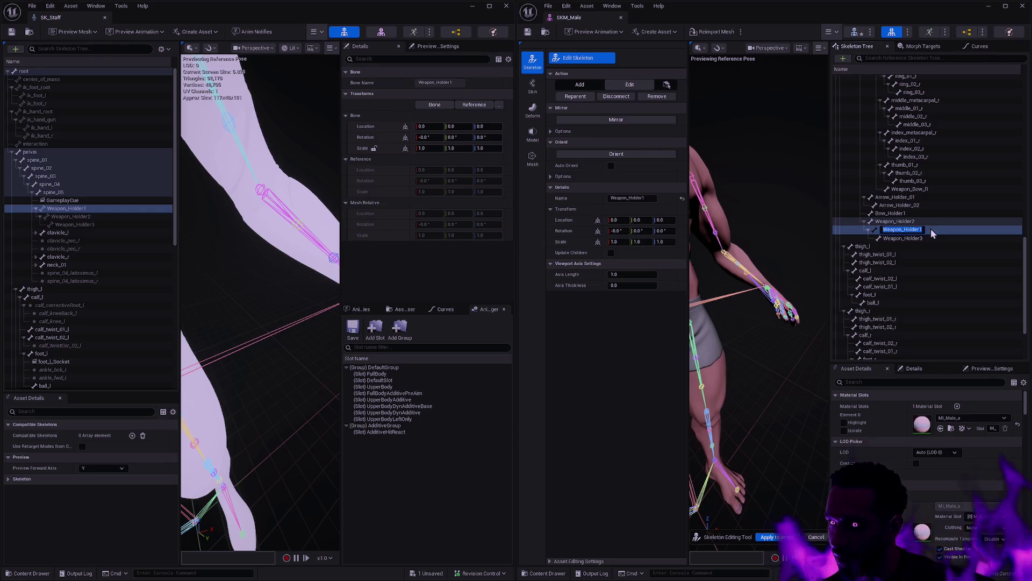
{"action": "key", "text": "Right"}
{"action": "key", "text": "BackSpace"}
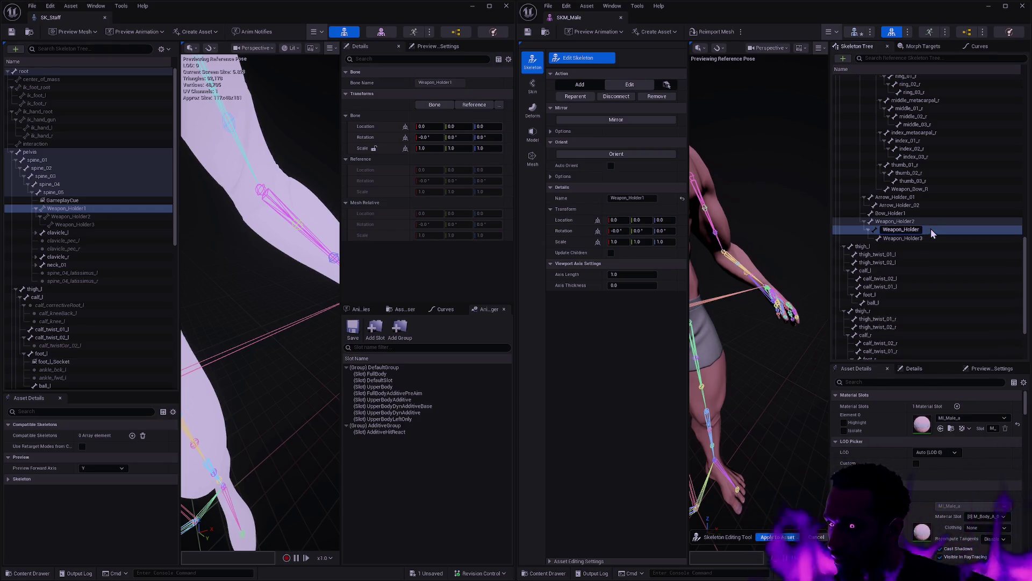
{"action": "key", "text": "Return"}
Rename the chain's parent bone to Weapon_Holder1.
{"action": "left_click", "coordinate": [929, 221]}
{"action": "key", "text": "F2"}
{"action": "key", "text": "Right"}
{"action": "key", "text": "BackSpace"}
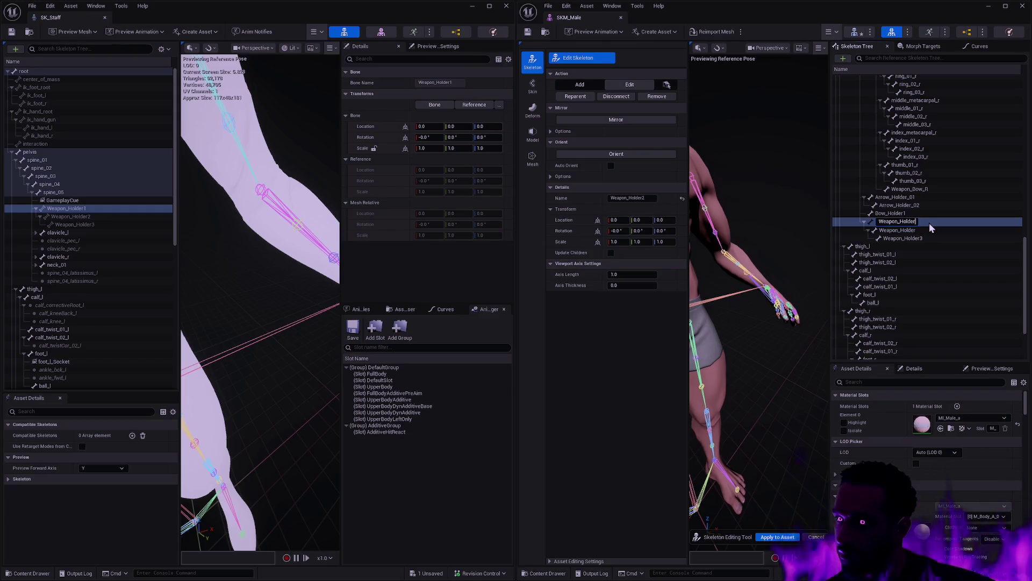
{"action": "type", "text": "1"}
{"action": "key", "text": "Return"}
Rename the middle bone to Weapon_Holder2 and select SK_Staff's Weapon_Holder2 for comparison.
{"action": "left_click", "coordinate": [929, 226]}
{"action": "key", "text": "F2"}
{"action": "key", "text": "Right"}
{"action": "type", "text": "2"}
{"action": "key", "text": "Return"}
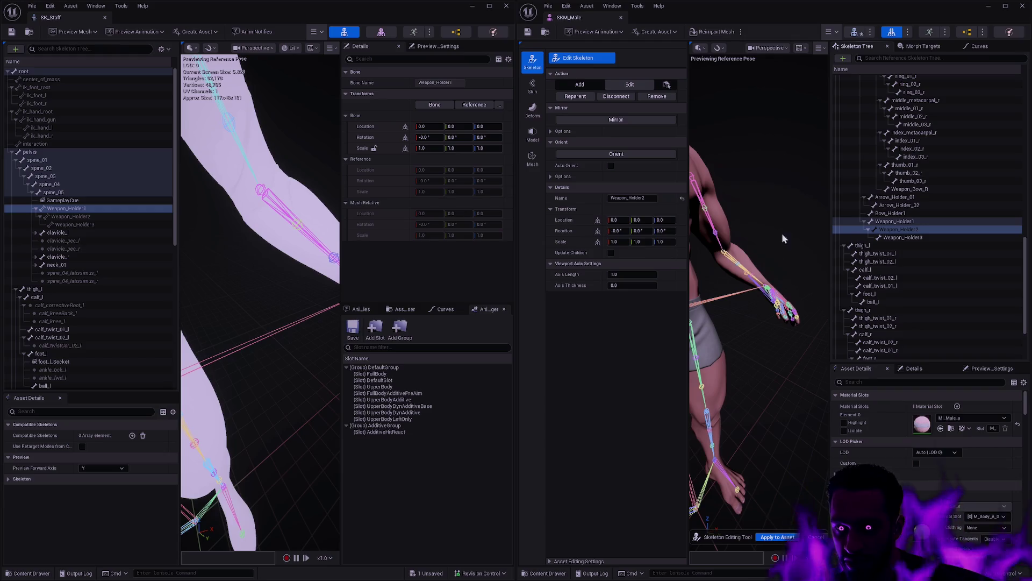
{"action": "left_click", "coordinate": [91, 215]}
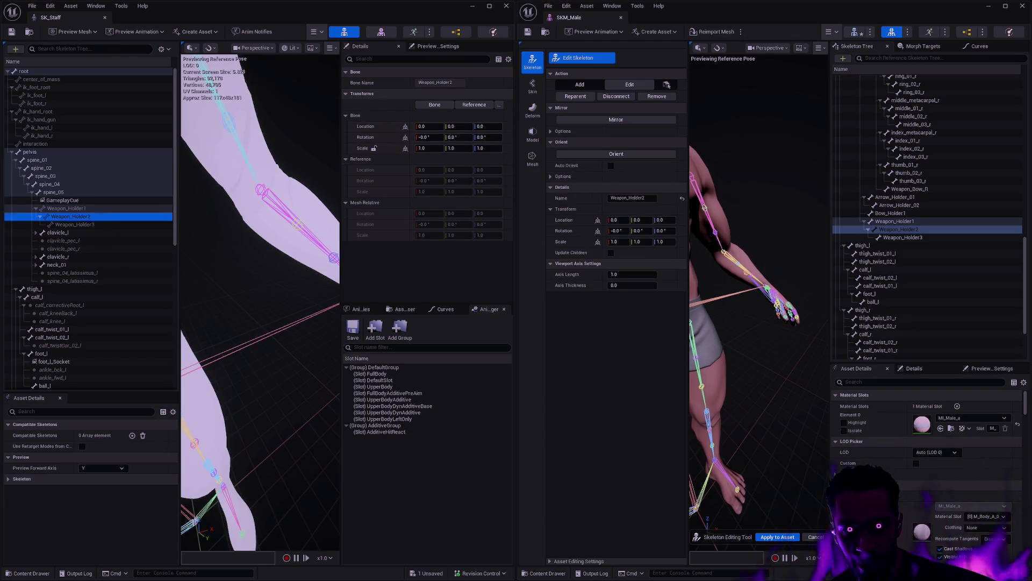
Copy SK_Staff's Weapon_Holder3 location and rotation onto SKM_Male's Weapon_Holder3.
{"action": "key", "text": "f"}
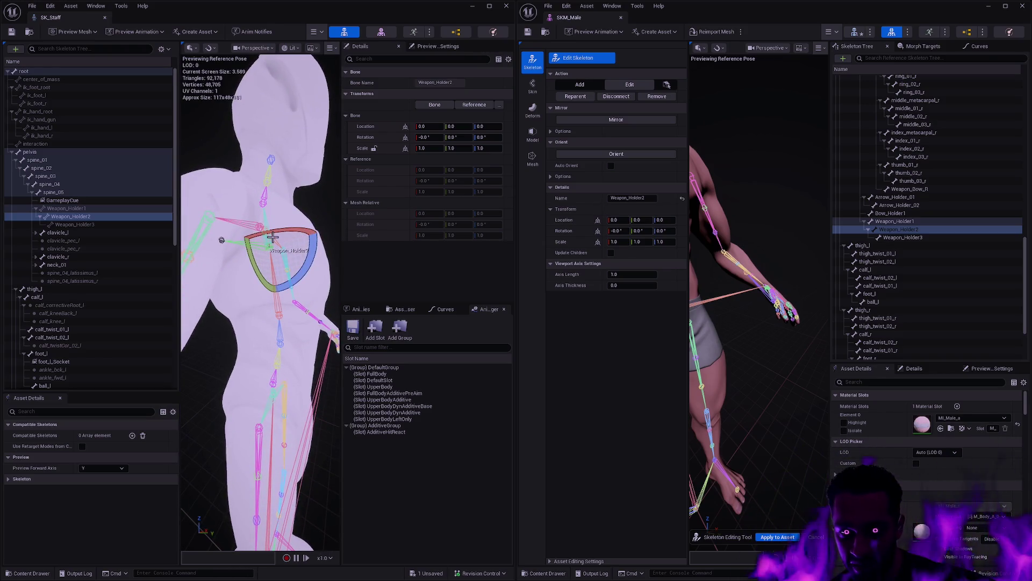
{"action": "left_click", "coordinate": [129, 224]}
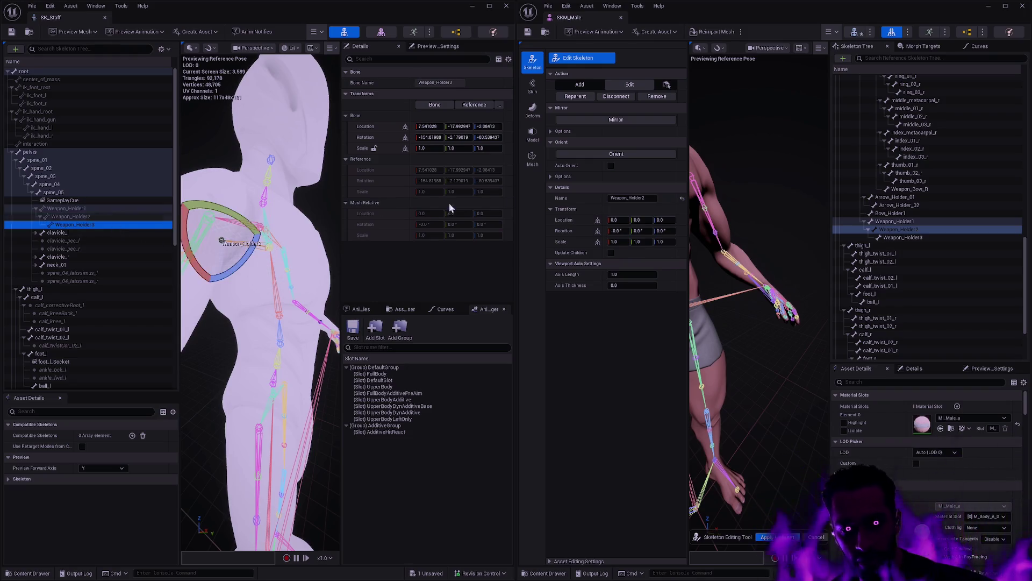
{"action": "left_click", "coordinate": [914, 237]}
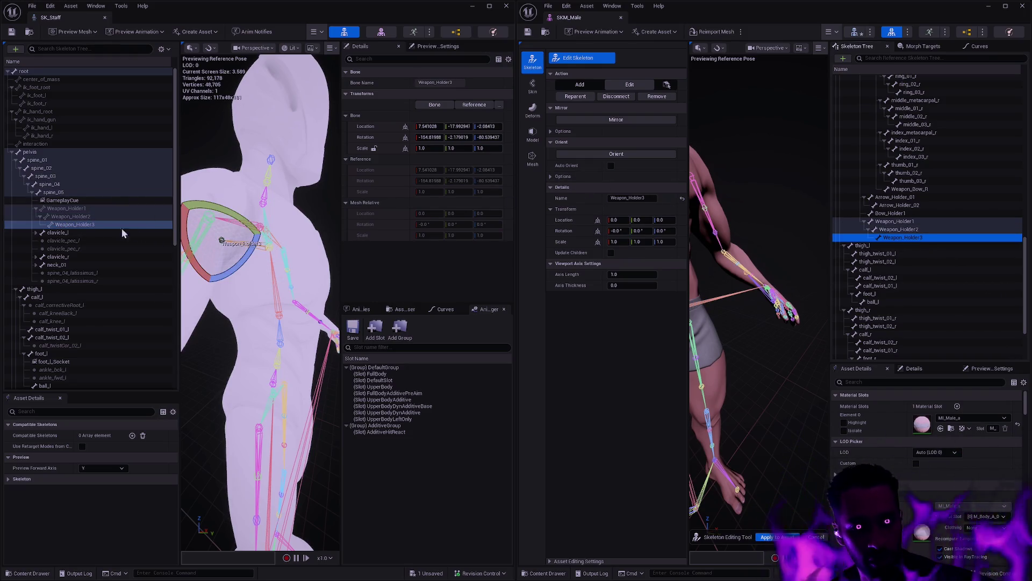
{"action": "left_click", "coordinate": [372, 130]}
{"action": "right_click", "coordinate": [372, 127], "text": "shift"}
{"action": "left_click", "coordinate": [572, 221], "text": "shift"}
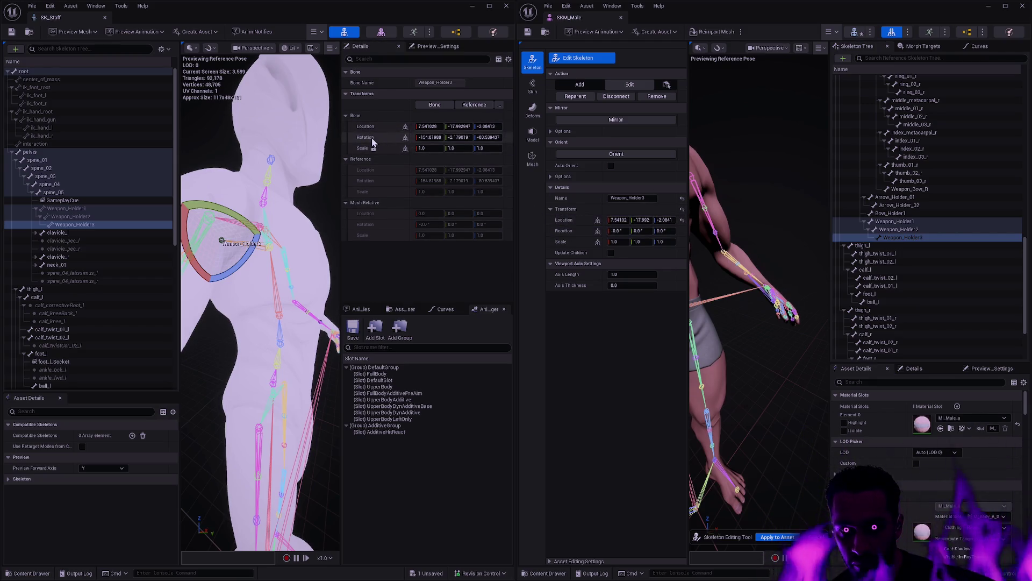
{"action": "right_click", "coordinate": [371, 137], "text": "shift"}
{"action": "left_click", "coordinate": [573, 232], "text": "shift"}
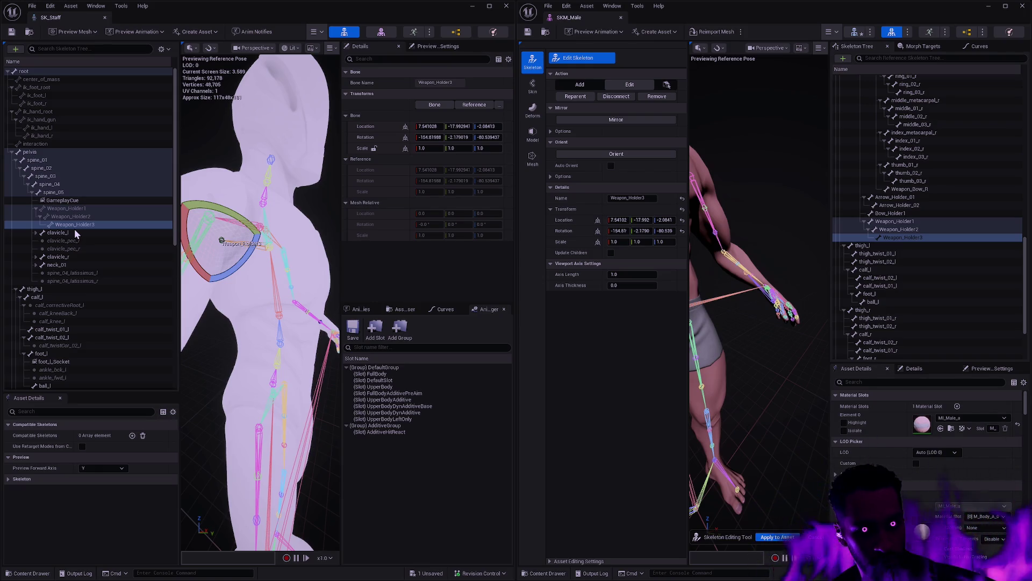
Expand SK_Staff's clavicle_l for reference and apply the bone edits to SKM_Male.
{"action": "key", "text": "f"}
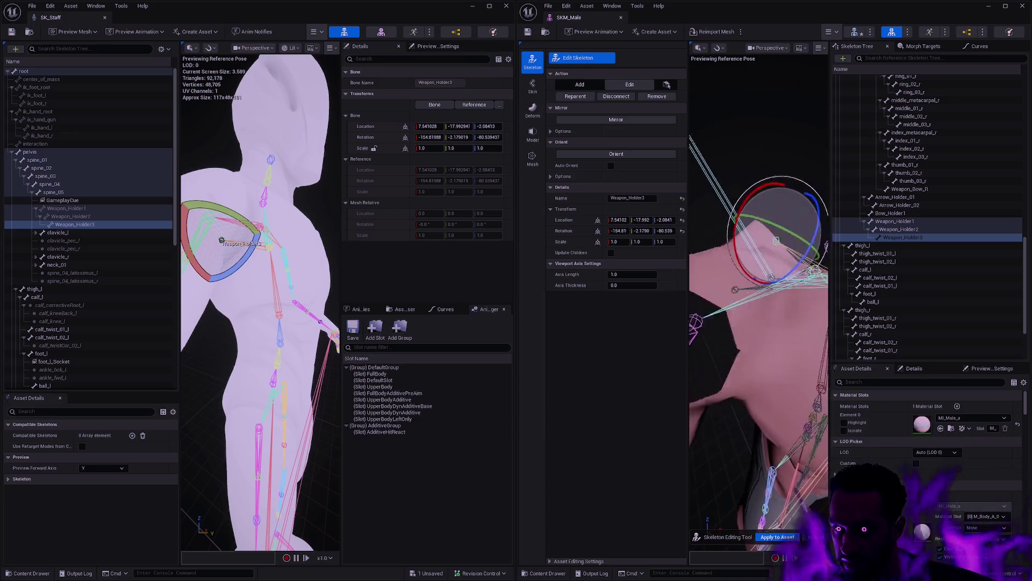
{"action": "left_click", "coordinate": [914, 238]}
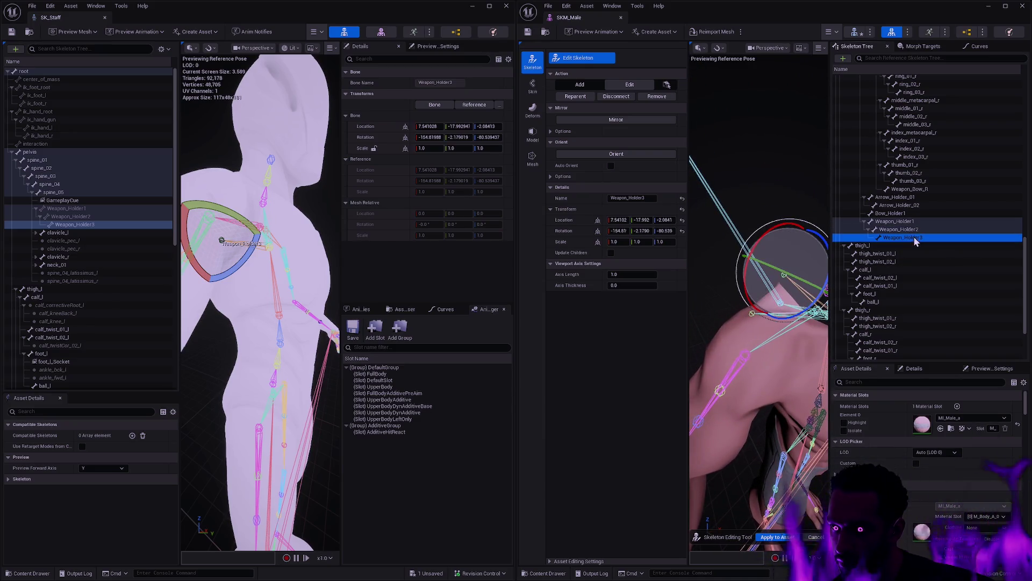
{"action": "mouse_move", "coordinate": [763, 323]}
{"action": "left_mouse_down"}
{"action": "mouse_move", "coordinate": [745, 328]}
{"action": "mouse_move", "coordinate": [763, 323]}
{"action": "left_mouse_up"}
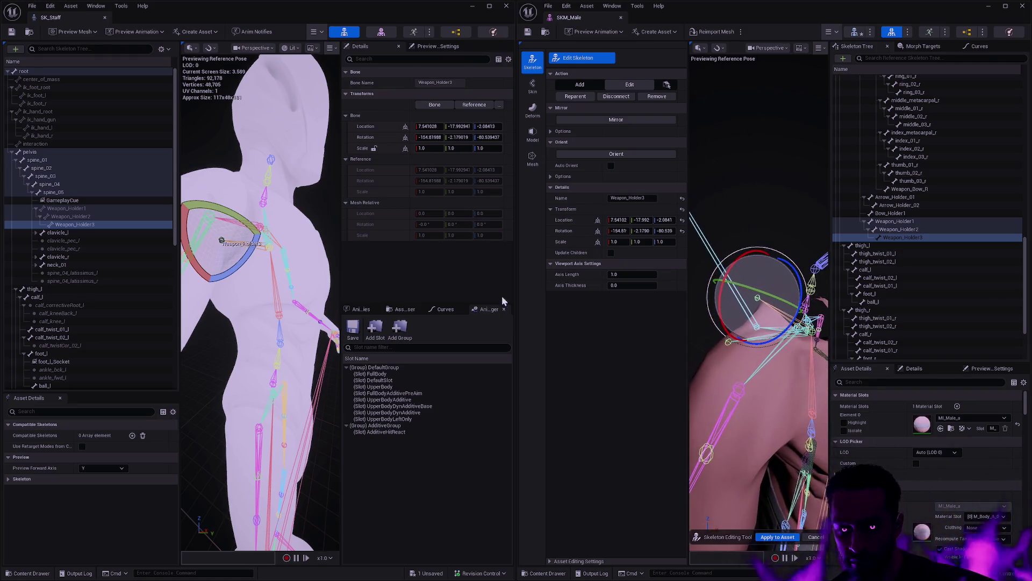
{"action": "left_click_drag", "start_coordinate": [247, 288], "coordinate": [72, 293]}
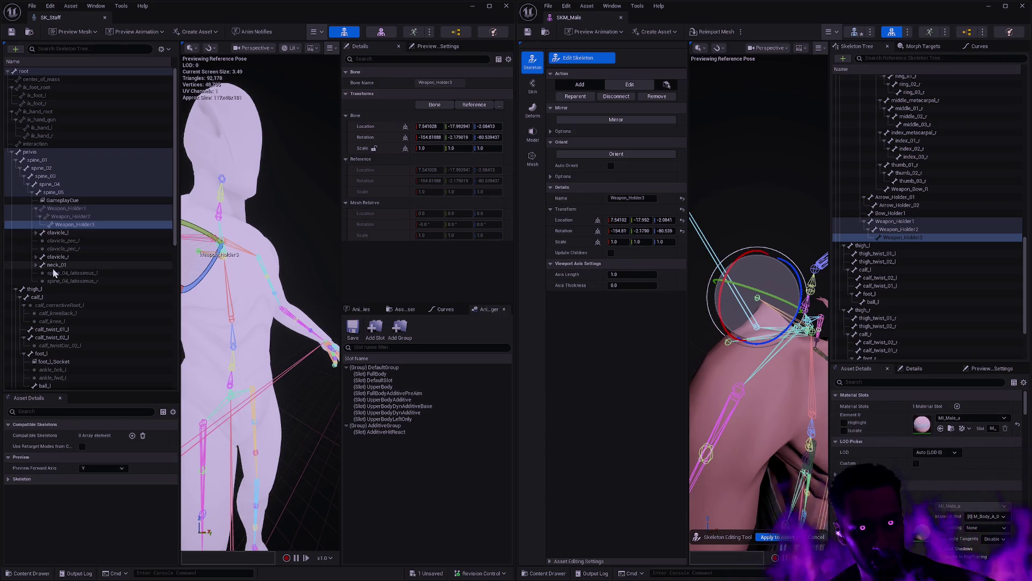
{"action": "left_click", "coordinate": [36, 233]}
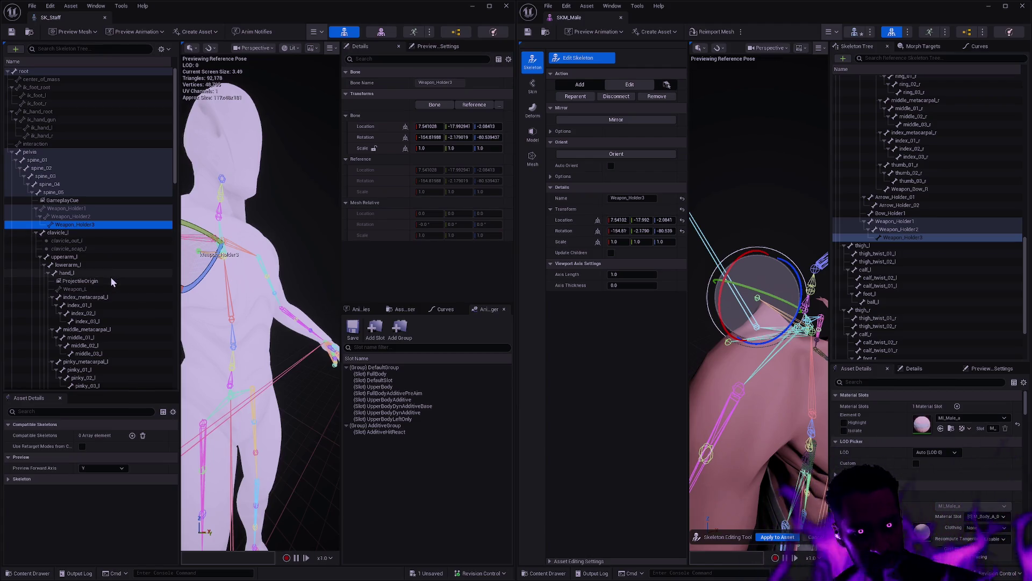
{"action": "scroll", "coordinate": [974, 281], "scroll_direction": "up", "scroll_amount": 4}
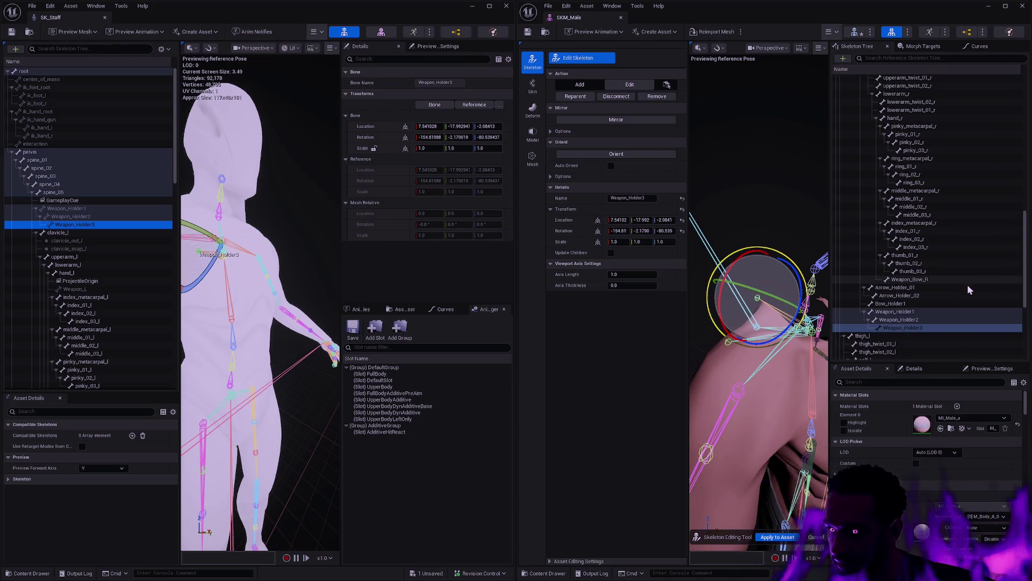
{"action": "left_click", "coordinate": [778, 537]}
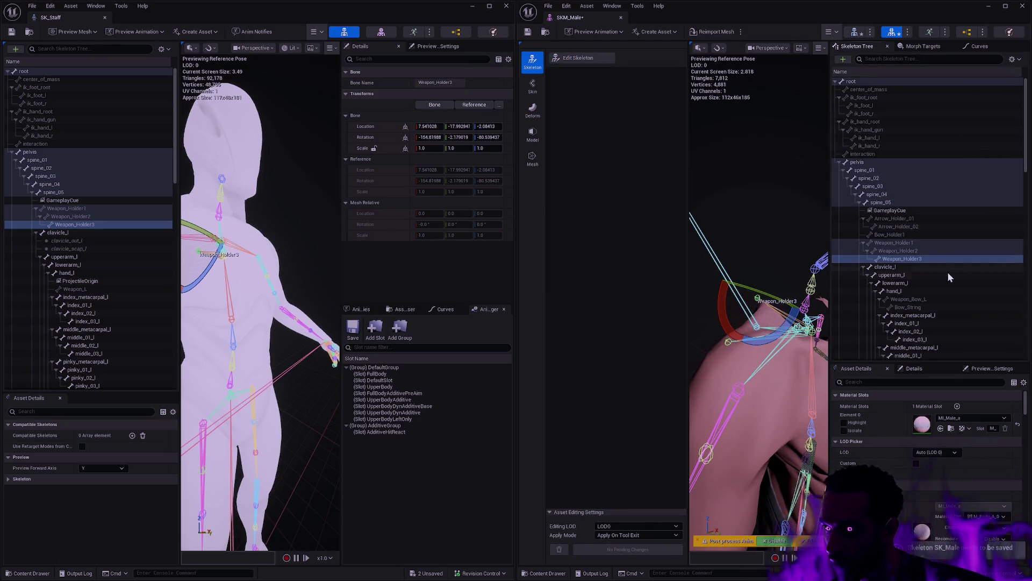
Add a socket named LeftHandSocket to SKM_Male's hand_l bone.
{"action": "left_click", "coordinate": [940, 291]}
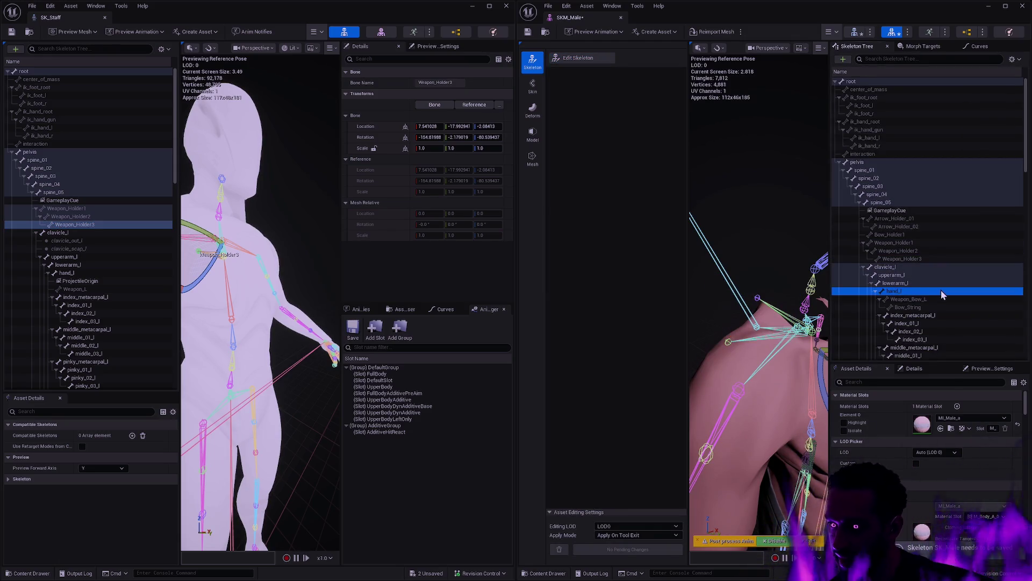
{"action": "right_click", "coordinate": [941, 292]}
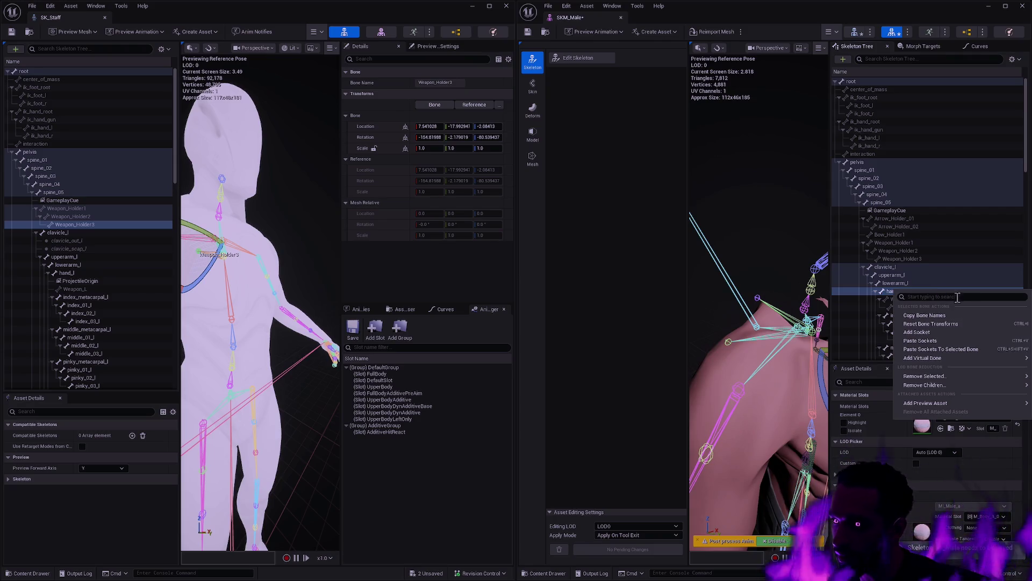
{"action": "left_click", "coordinate": [941, 337]}
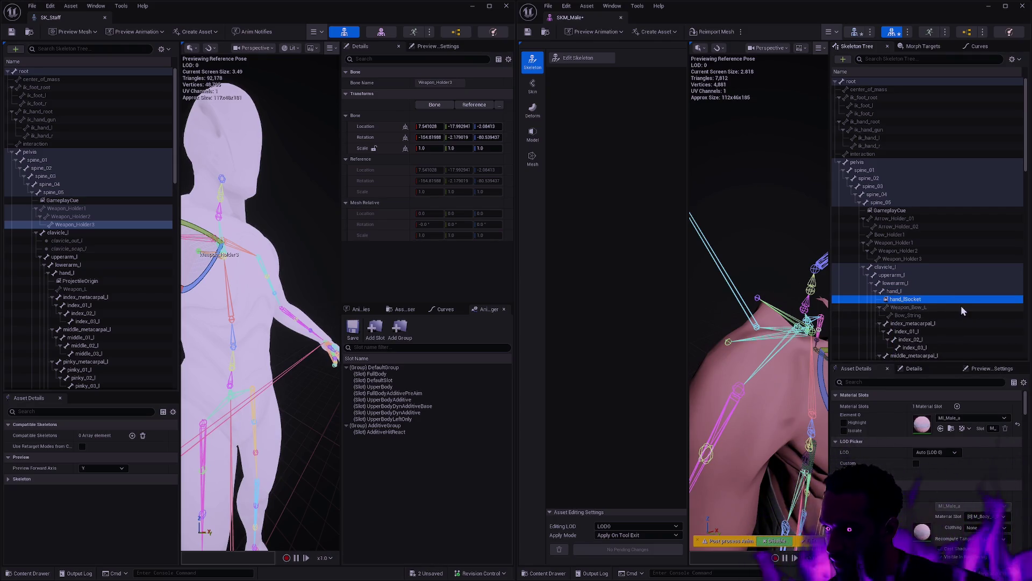
{"action": "type", "text": "LeftHan"}
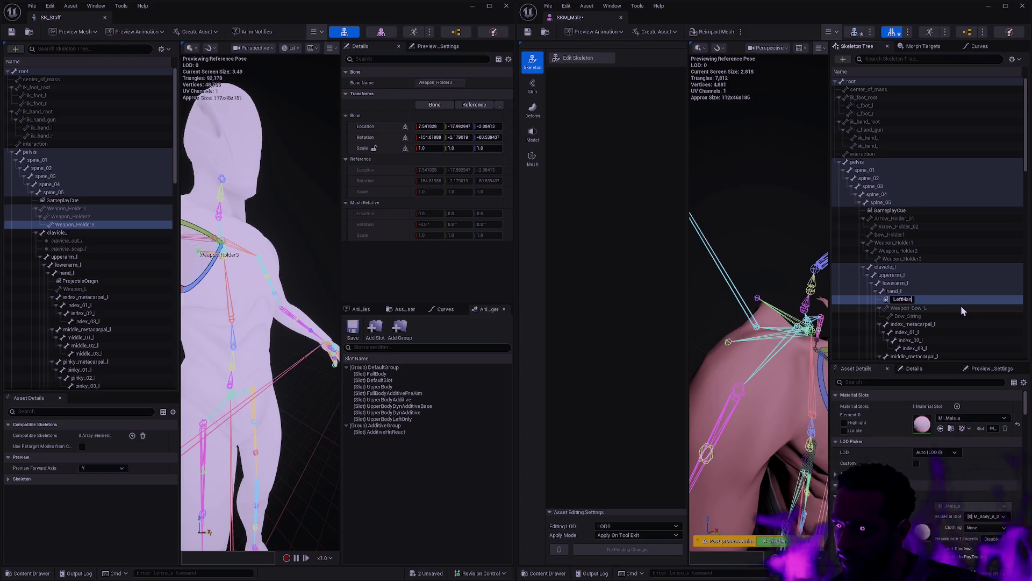
{"action": "type", "text": "dSocket"}
{"action": "key", "text": "Return"}
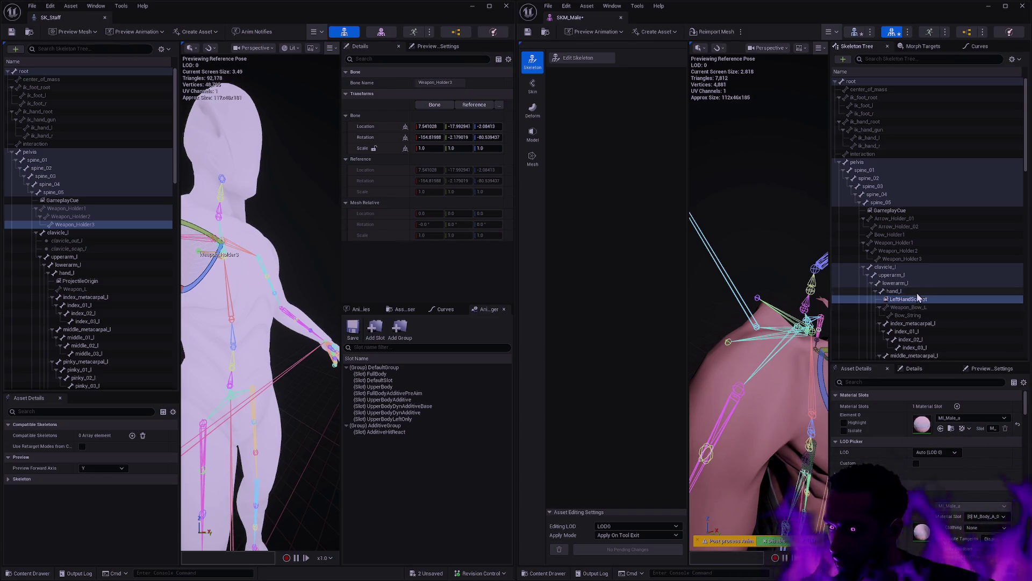
Add a second hand_l socket and rename it ProjectileOrigin.
{"action": "left_click", "coordinate": [917, 292]}
{"action": "right_click", "coordinate": [917, 293]}
{"action": "left_click", "coordinate": [944, 334]}
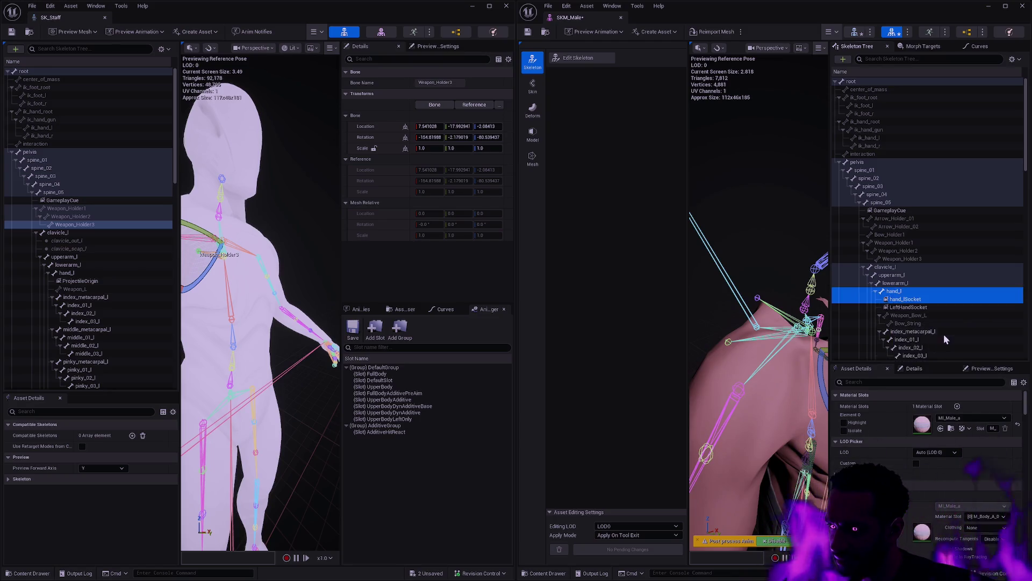
{"action": "left_click", "coordinate": [934, 300]}
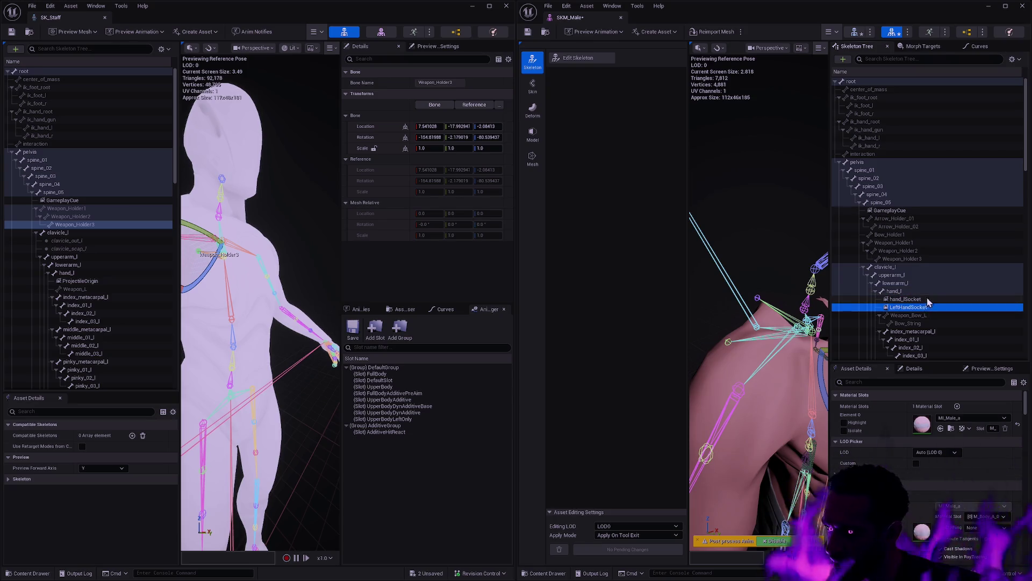
{"action": "left_click", "coordinate": [935, 299]}
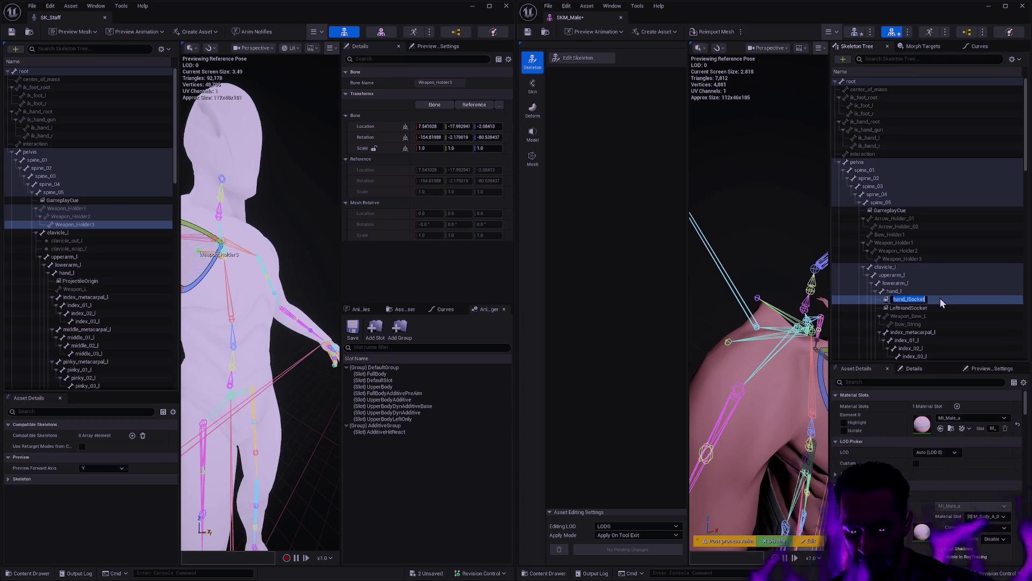
{"action": "type", "text": "ProjectileOr"}
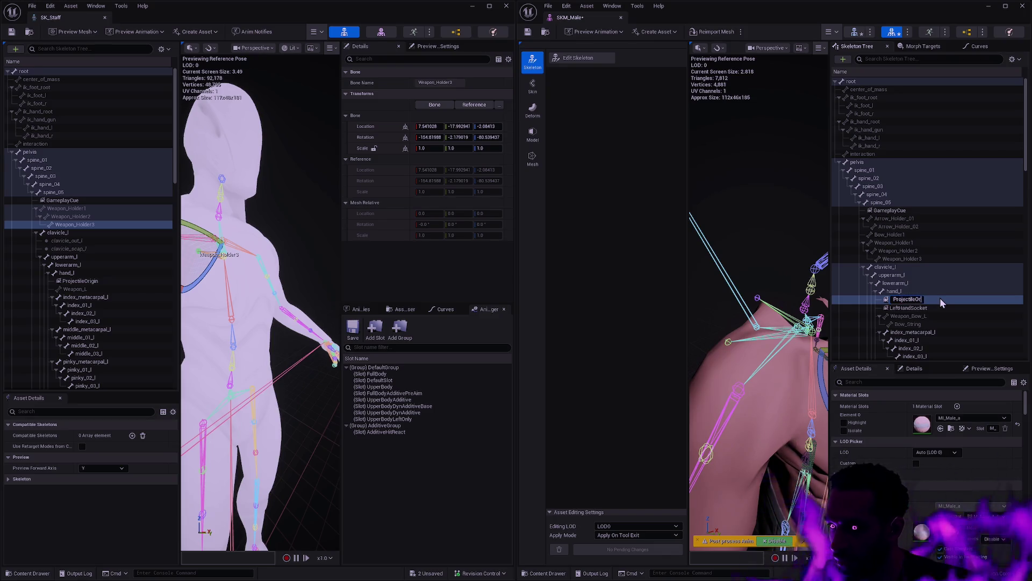
{"action": "type", "text": "igin"}
{"action": "key", "text": "Return"}
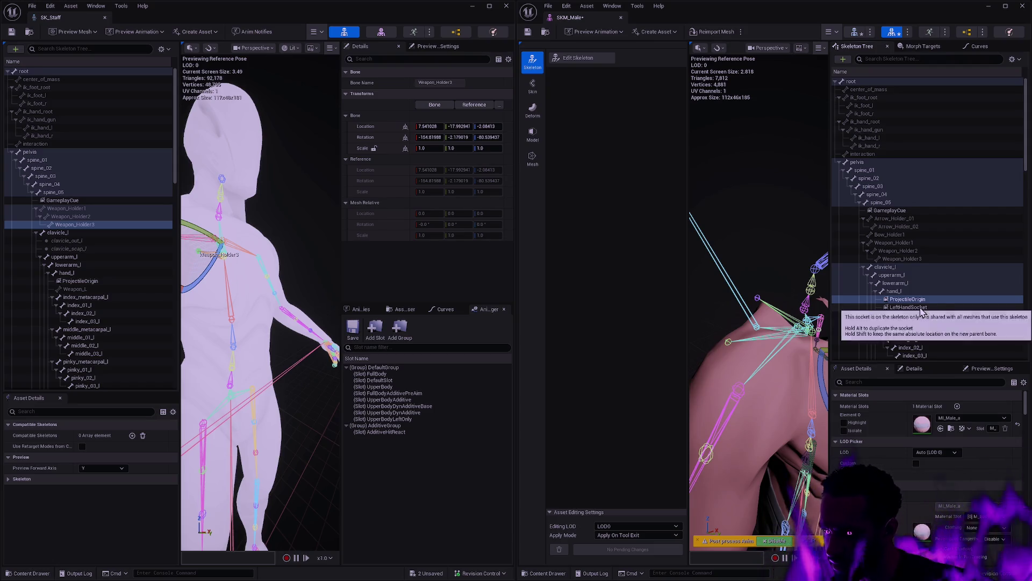
{"action": "left_click", "coordinate": [579, 59]}
Add a new bone named Weapon_L under SKM_Male's hand_l.
{"action": "scroll", "coordinate": [963, 261], "scroll_direction": "down", "scroll_amount": 1}
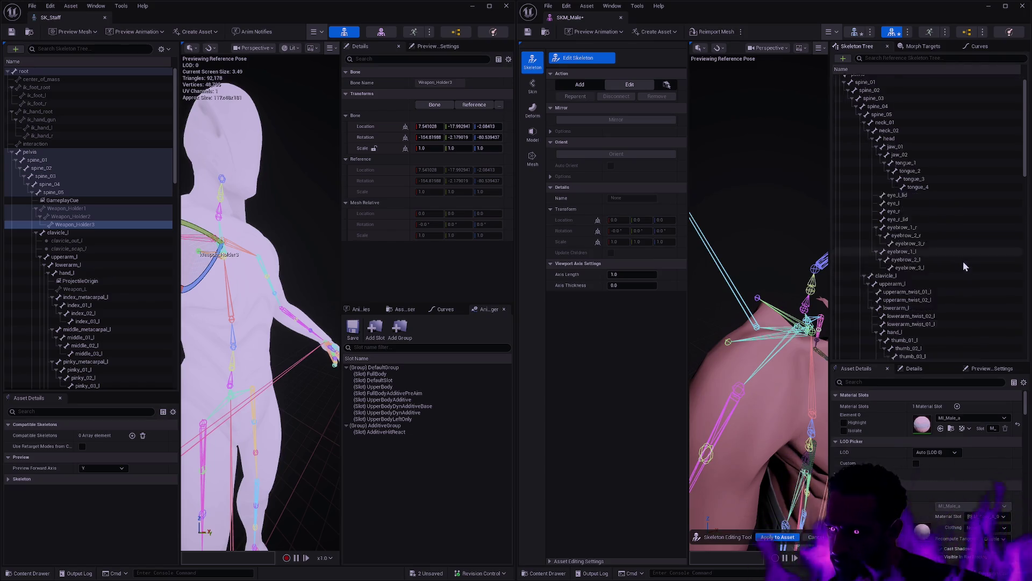
{"action": "scroll", "coordinate": [964, 265], "scroll_direction": "down", "scroll_amount": 5}
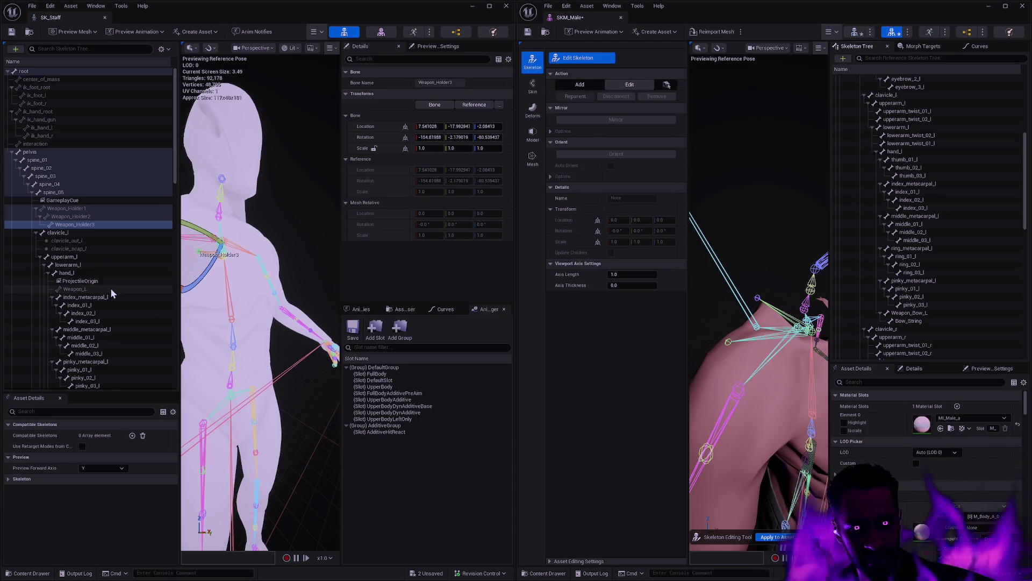
{"action": "scroll", "coordinate": [960, 221], "scroll_direction": "up", "scroll_amount": 3}
{"action": "scroll", "coordinate": [961, 222], "scroll_direction": "up", "scroll_amount": 4}
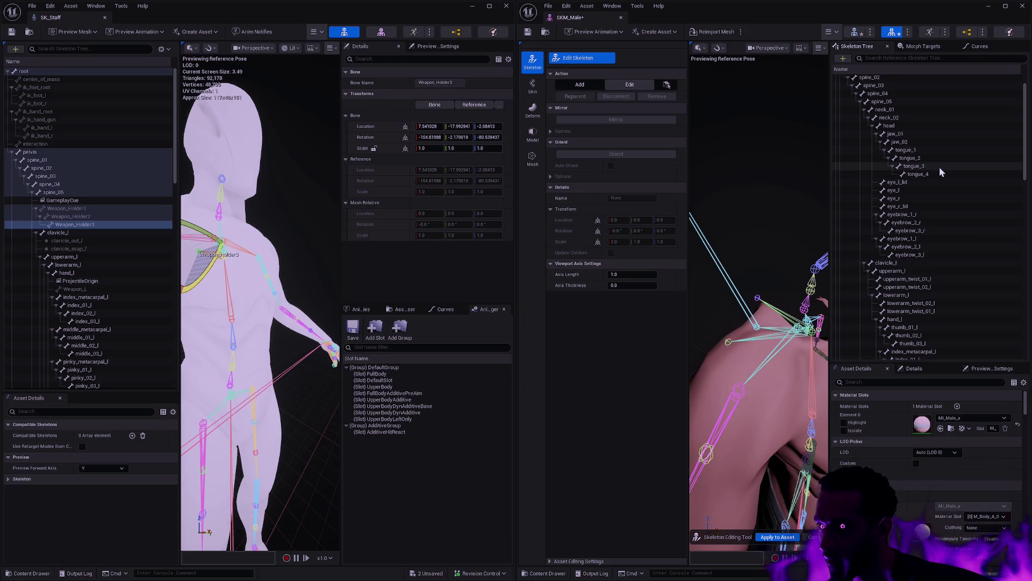
{"action": "scroll", "coordinate": [967, 220], "scroll_direction": "down", "scroll_amount": 7}
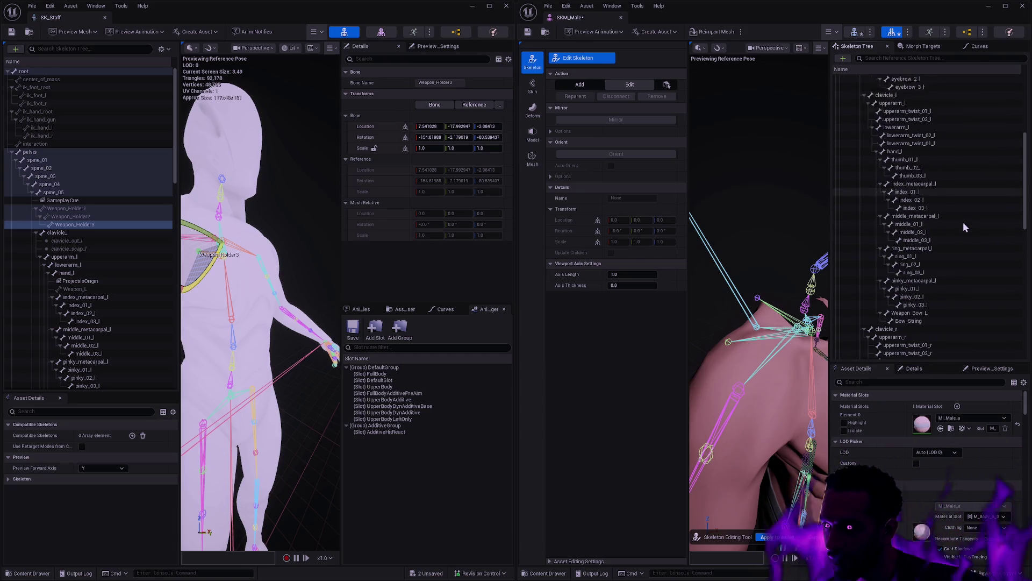
{"action": "scroll", "coordinate": [966, 236], "scroll_direction": "up", "scroll_amount": 1}
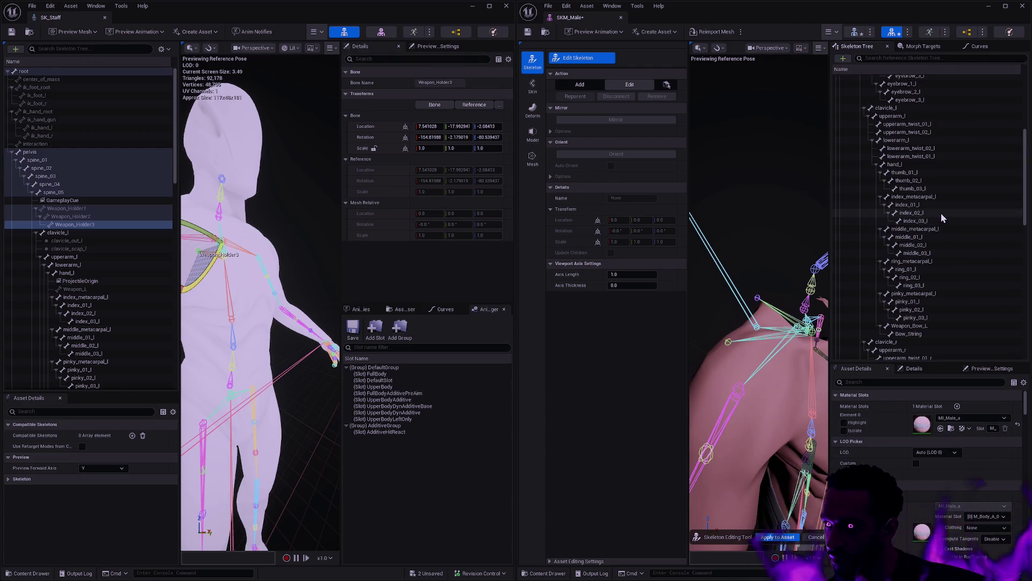
{"action": "left_click", "coordinate": [913, 167]}
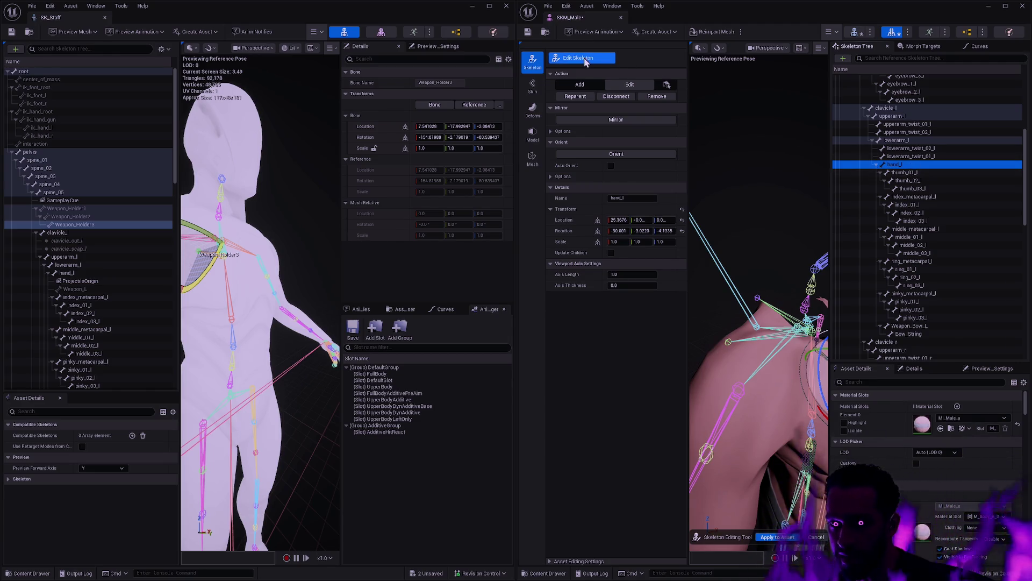
{"action": "scroll", "coordinate": [997, 205], "scroll_direction": "up", "scroll_amount": 5}
{"action": "scroll", "coordinate": [941, 276], "scroll_direction": "down", "scroll_amount": 3}
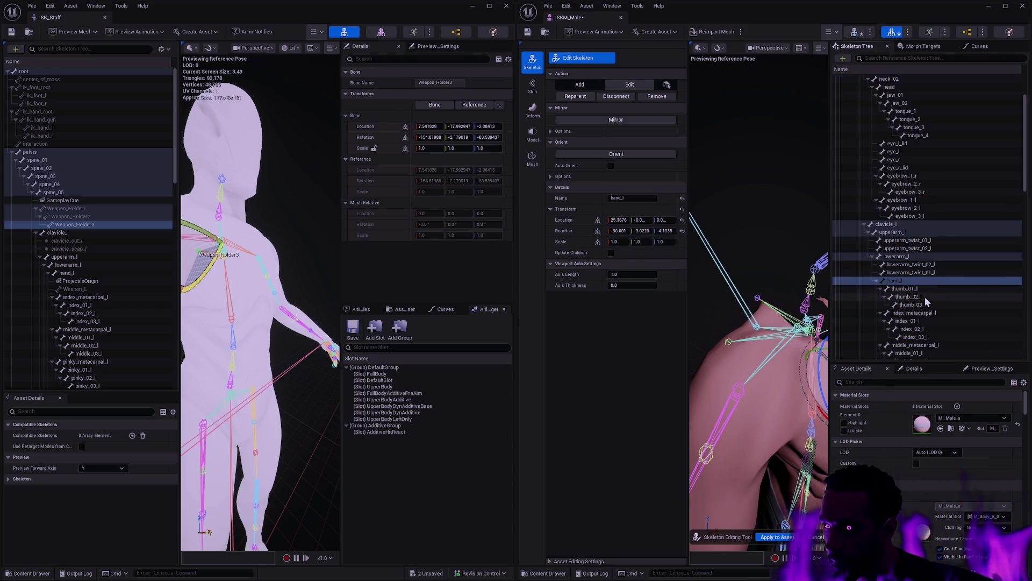
{"action": "left_click", "coordinate": [910, 281]}
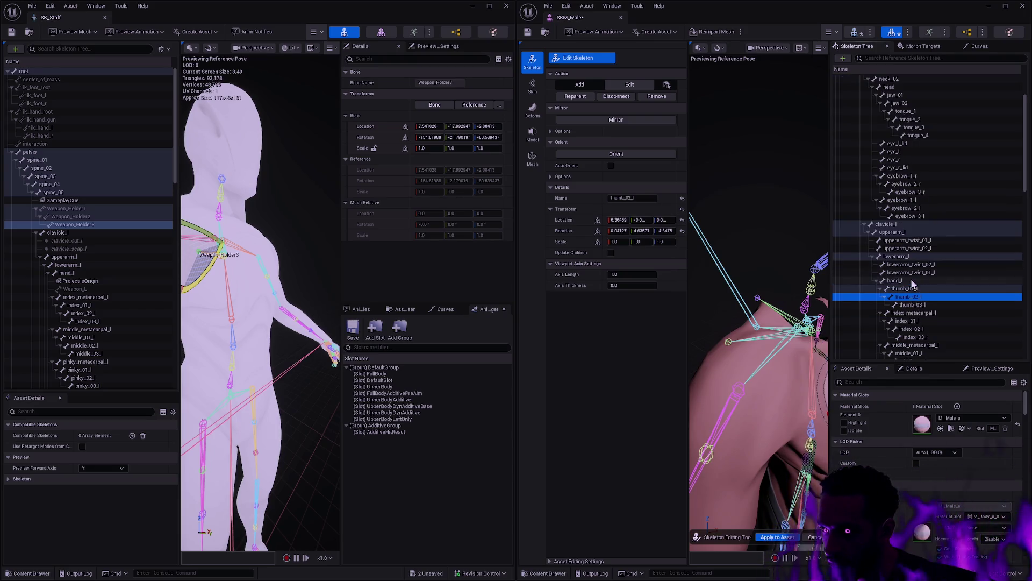
{"action": "key", "text": "ctrl+n"}
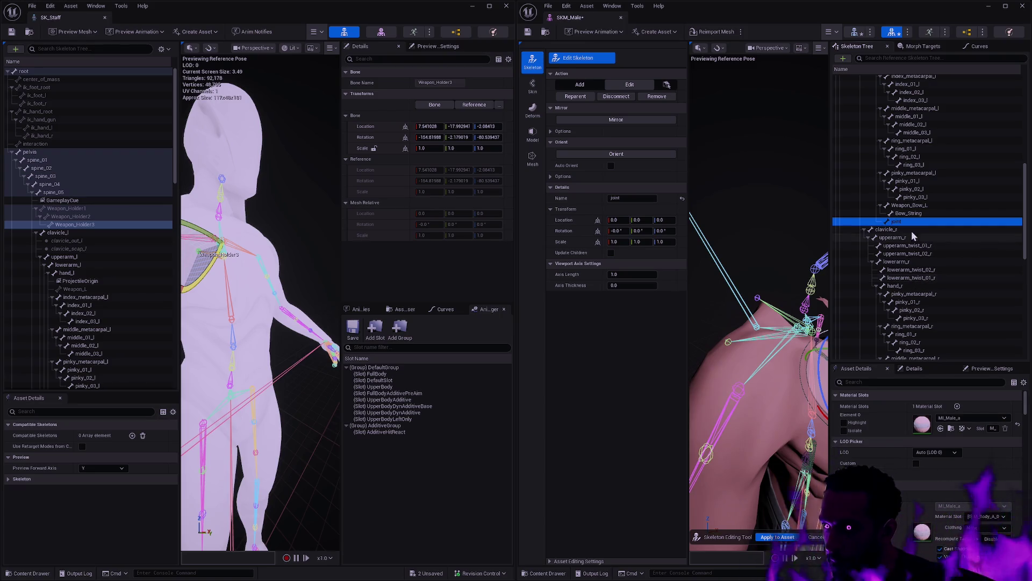
{"action": "key", "text": "F2"}
{"action": "type", "text": "Weapon_L"}
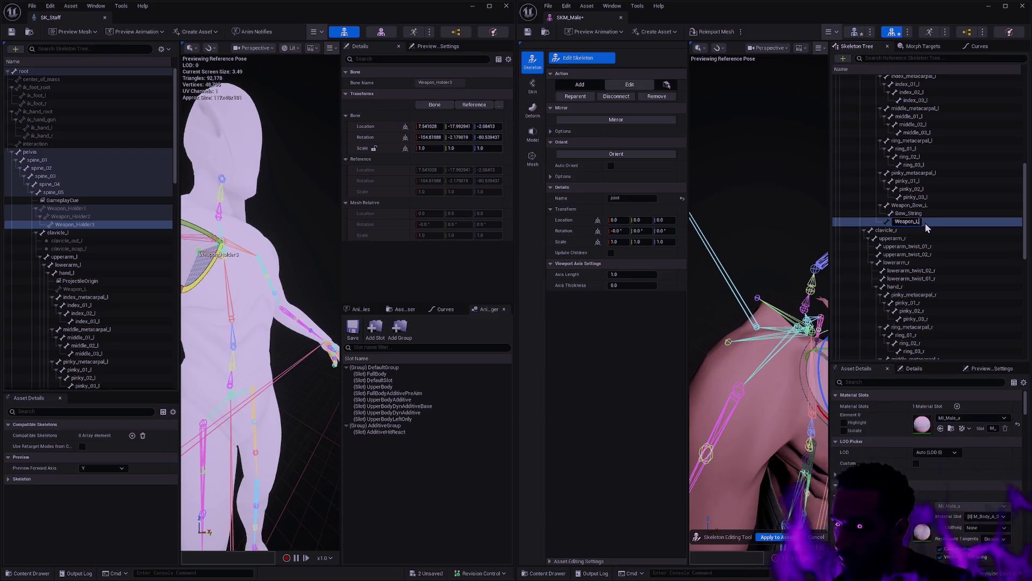
{"action": "key", "text": "Return"}
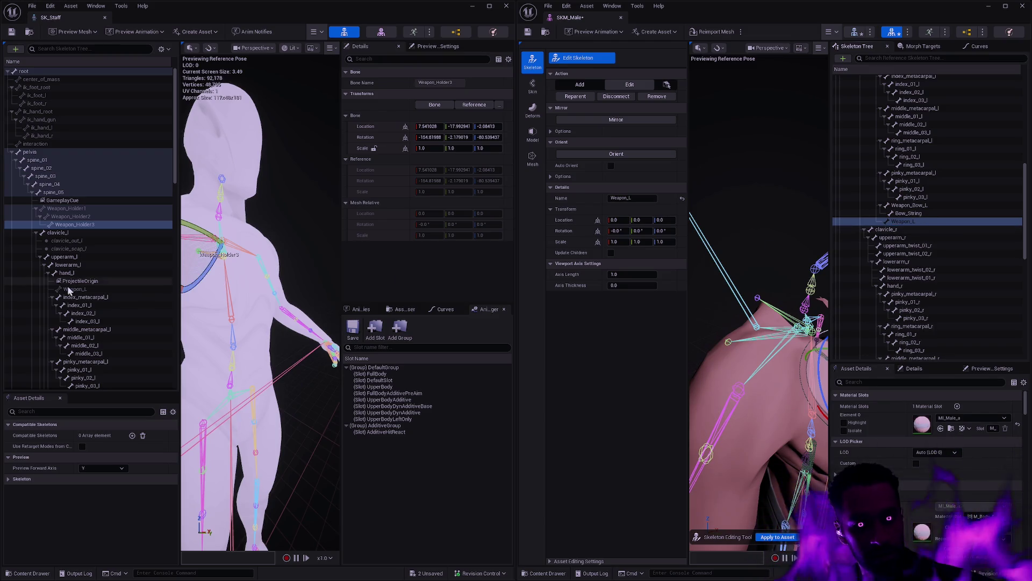
Copy SK_Staff's Weapon_L location and rotation onto the new Weapon_L bone.
{"action": "left_click", "coordinate": [75, 288]}
{"action": "right_click", "coordinate": [369, 132], "text": "shift"}
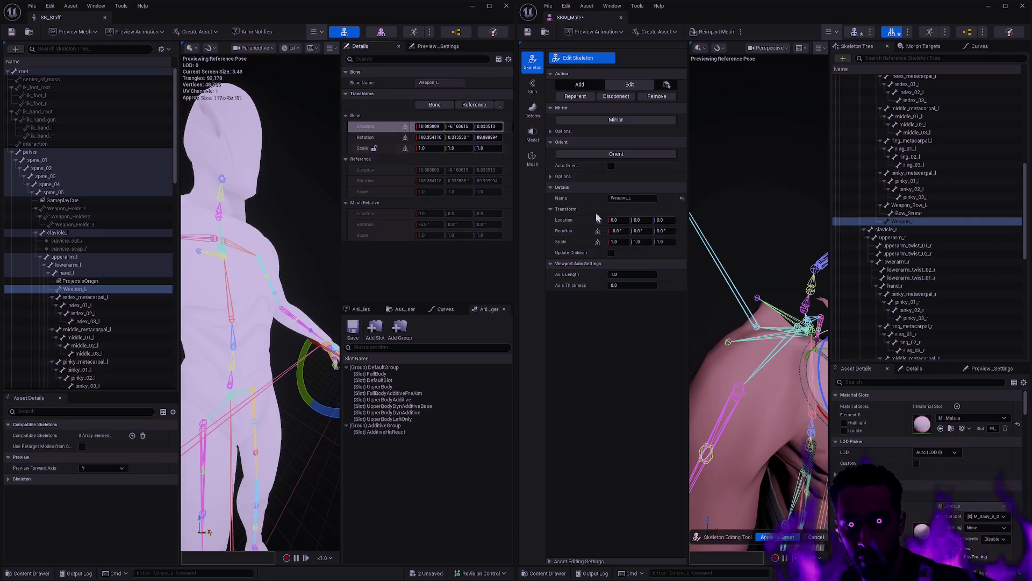
{"action": "left_click", "coordinate": [569, 220], "text": "shift"}
{"action": "right_click", "coordinate": [396, 135], "text": "shift"}
{"action": "left_click", "coordinate": [569, 231], "text": "shift"}
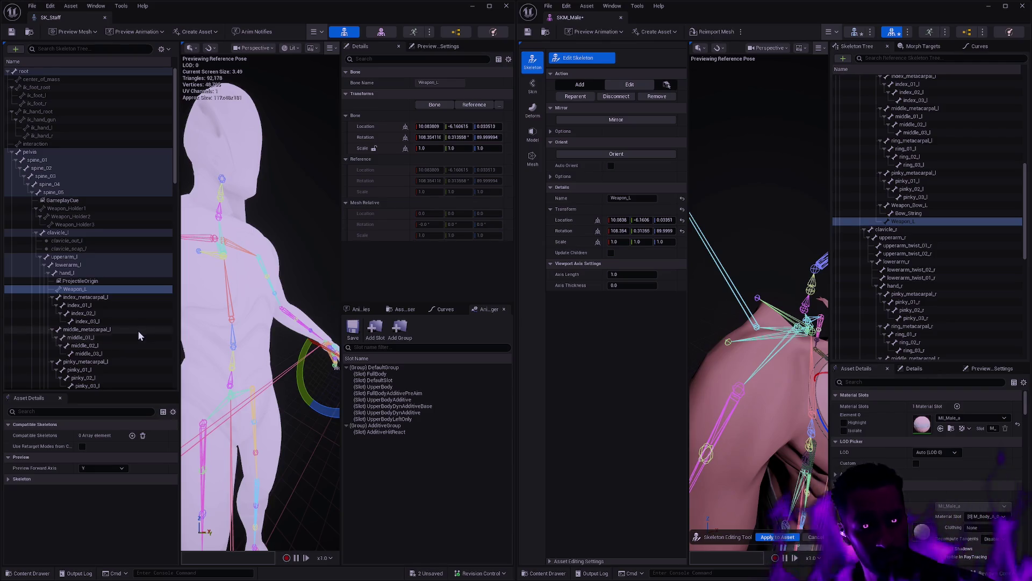
Add a new bone named Weapon_R under SKM_Male's hand_r bone.
{"action": "scroll", "coordinate": [136, 329], "scroll_direction": "down", "scroll_amount": 5}
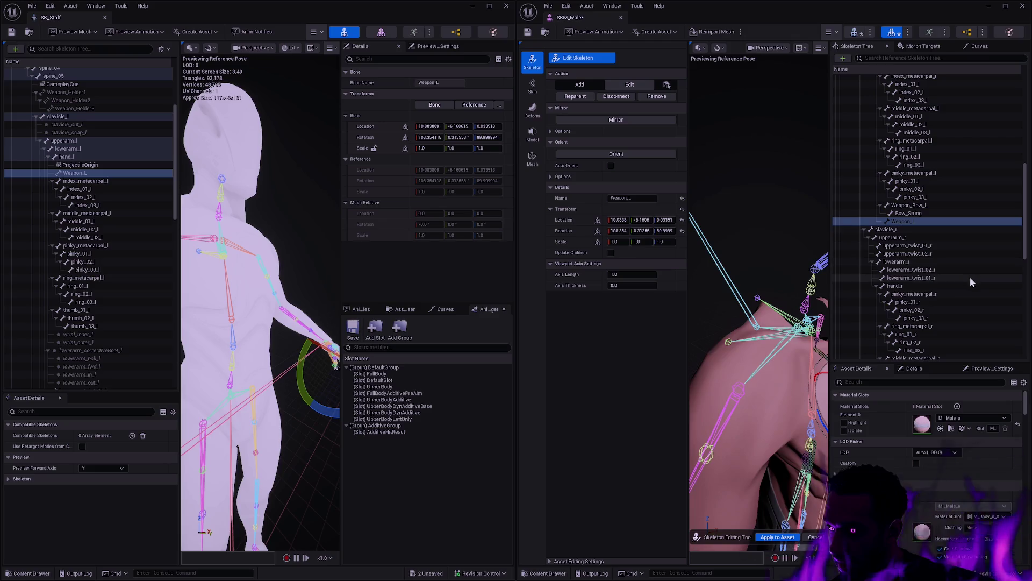
{"action": "left_click", "coordinate": [916, 287]}
{"action": "key", "text": "ctrl+n"}
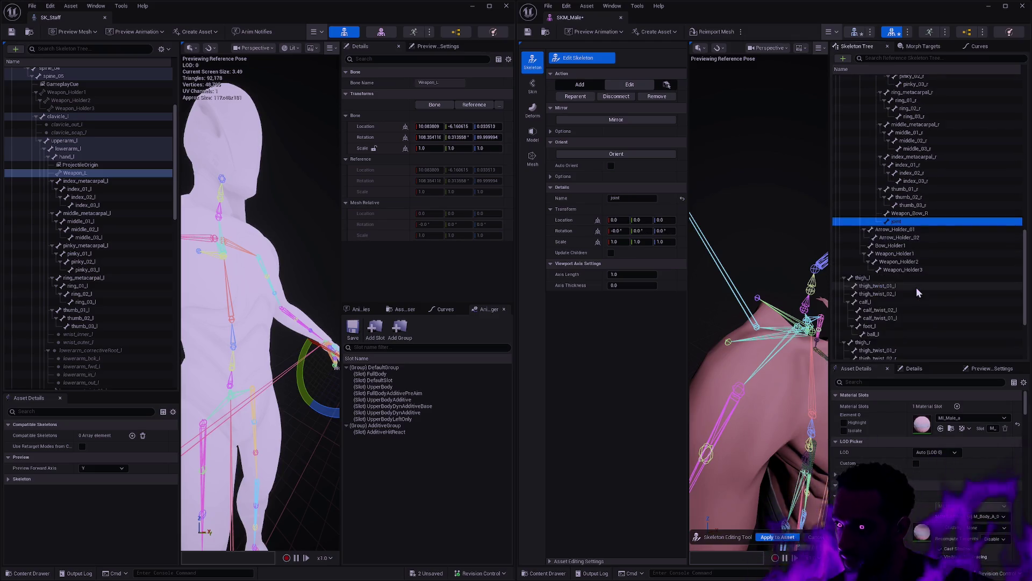
{"action": "key", "text": "F2"}
{"action": "type", "text": "Weapo"}
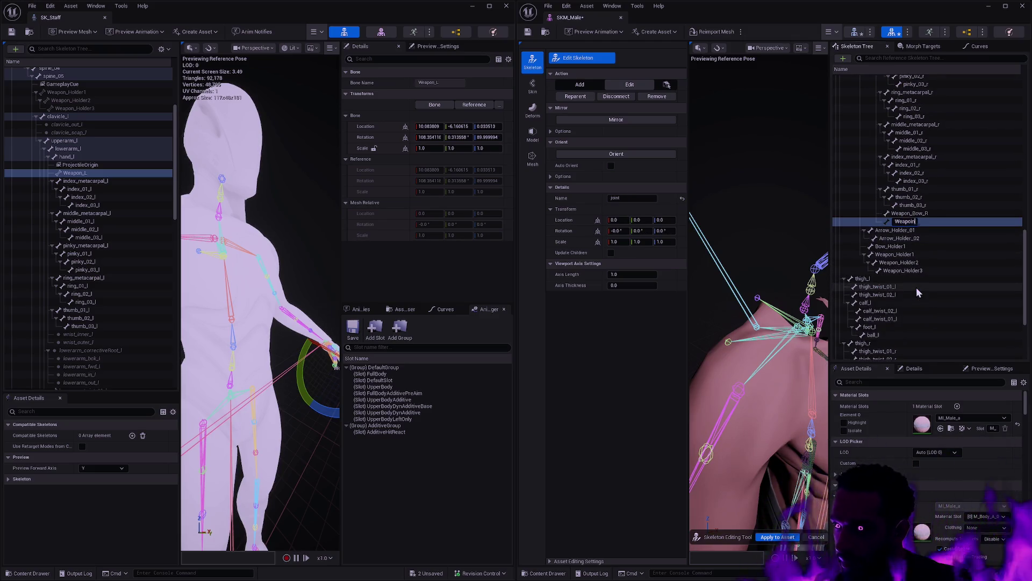
{"action": "type", "text": "n_R"}
{"action": "key", "text": "Return"}
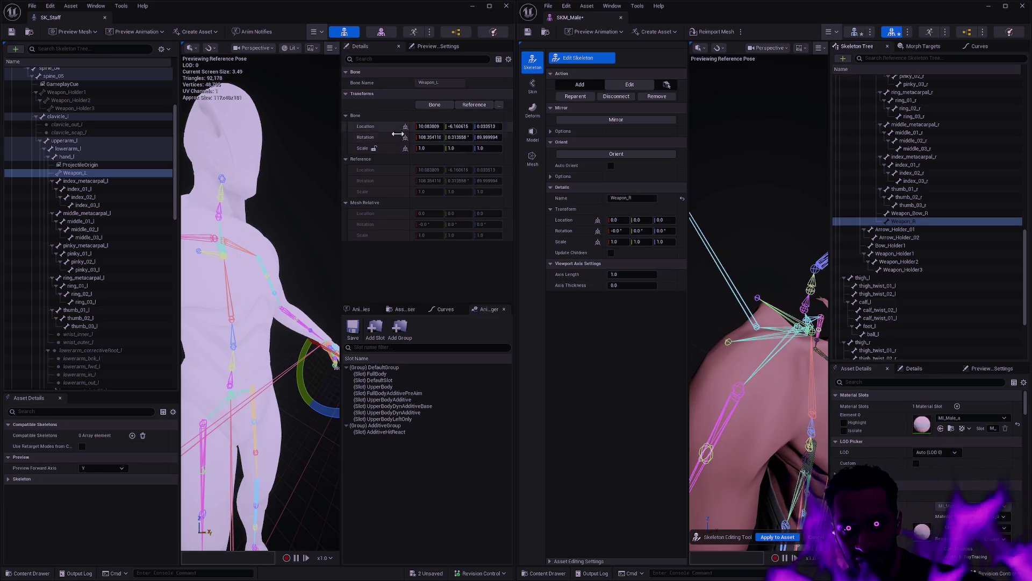
Copy the location and rotation of SK_Staff's Weapon_R onto SKM_Male's Weapon_R.
{"action": "mouse_move", "coordinate": [174, 189]}
{"action": "left_mouse_down"}
{"action": "mouse_move", "coordinate": [170, 304]}
{"action": "mouse_move", "coordinate": [167, 237]}
{"action": "left_mouse_up"}
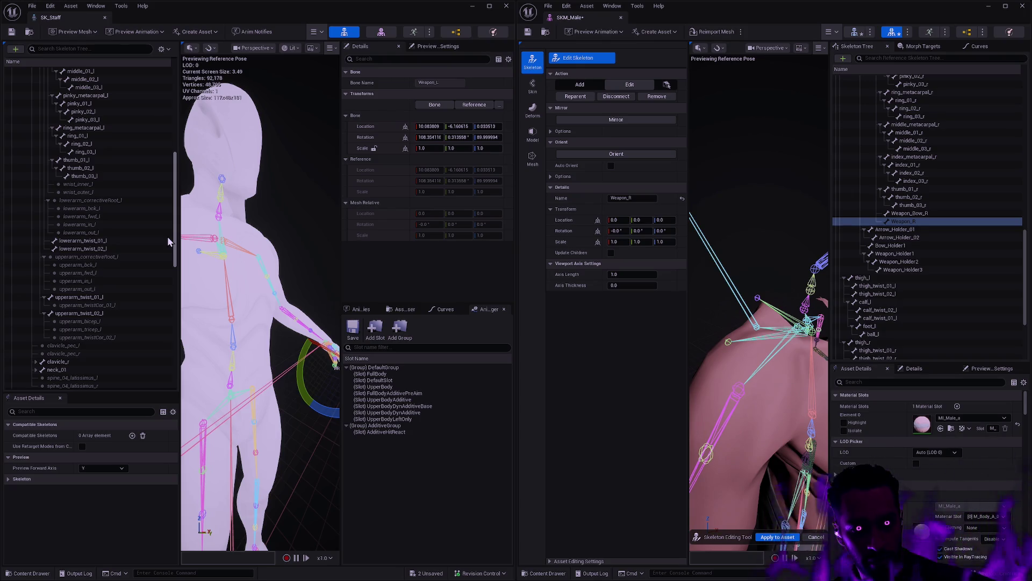
{"action": "left_click", "coordinate": [35, 361]}
{"action": "scroll", "coordinate": [127, 281], "scroll_direction": "down", "scroll_amount": 5}
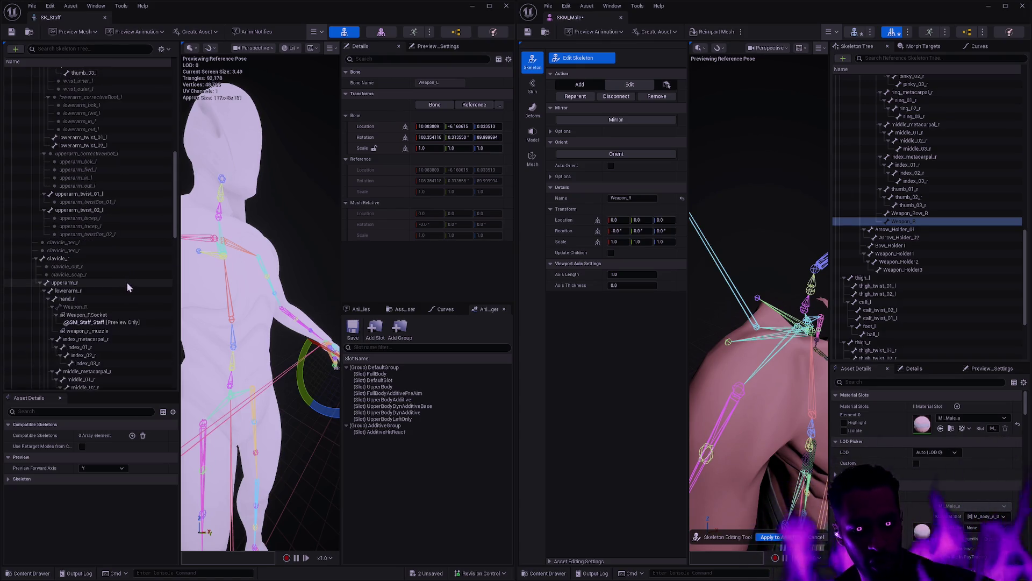
{"action": "scroll", "coordinate": [128, 283], "scroll_direction": "down", "scroll_amount": 1}
{"action": "left_click", "coordinate": [85, 243]}
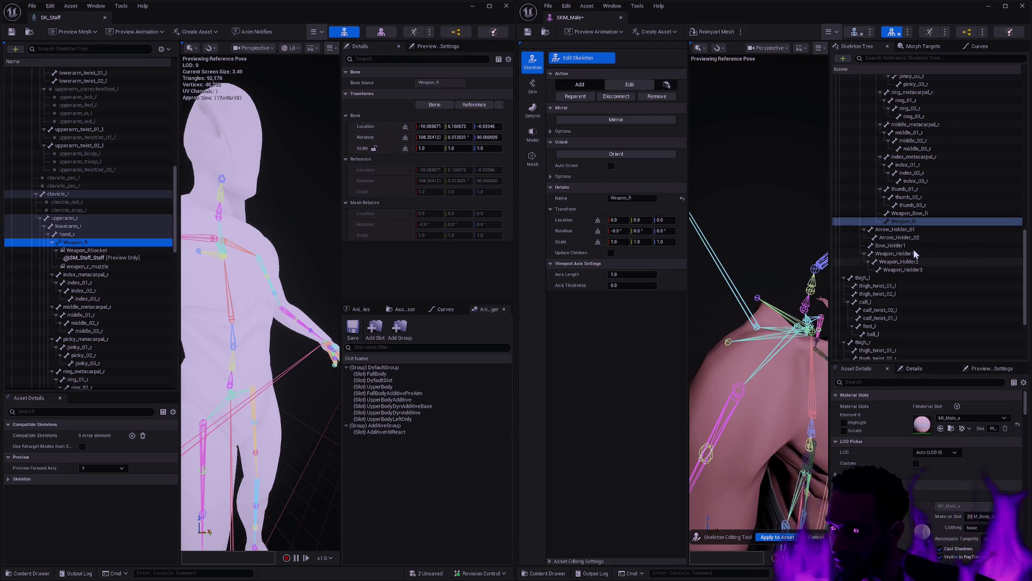
{"action": "right_click", "coordinate": [367, 127], "text": "shift"}
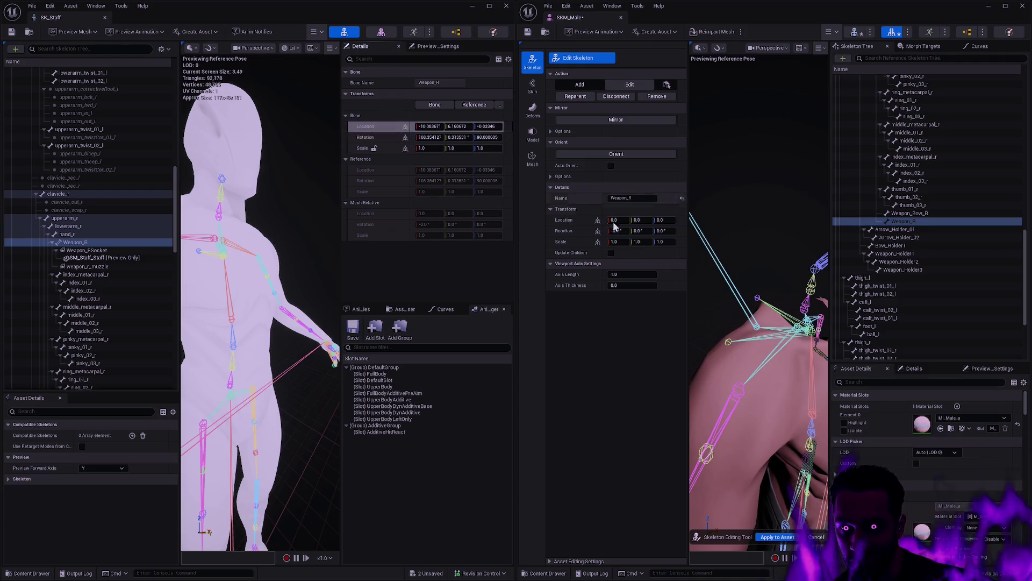
{"action": "left_click", "coordinate": [576, 222], "text": "shift"}
{"action": "right_click", "coordinate": [355, 138], "text": "shift"}
{"action": "left_click", "coordinate": [575, 230], "text": "shift"}
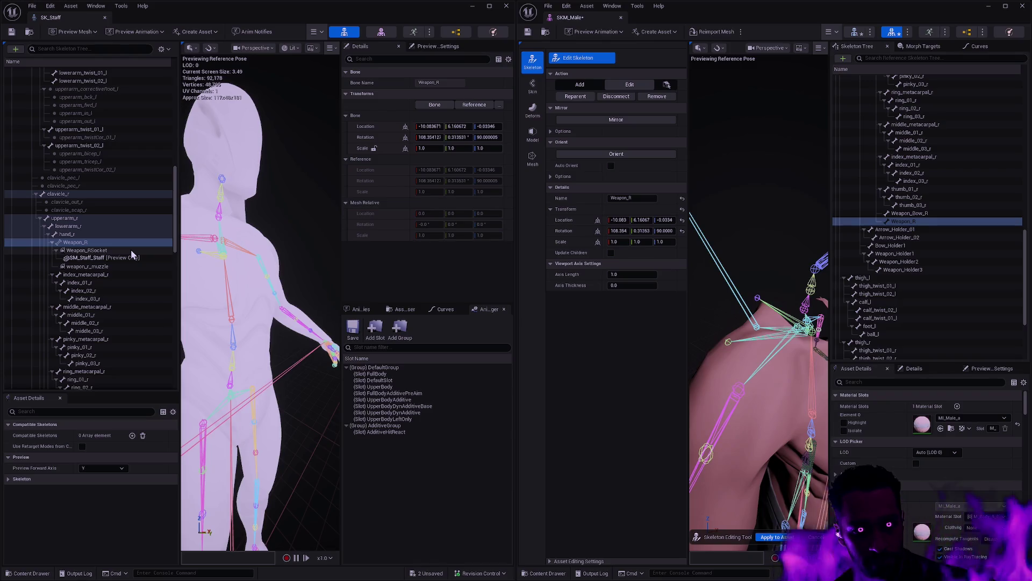
{"action": "left_click", "coordinate": [918, 223]}
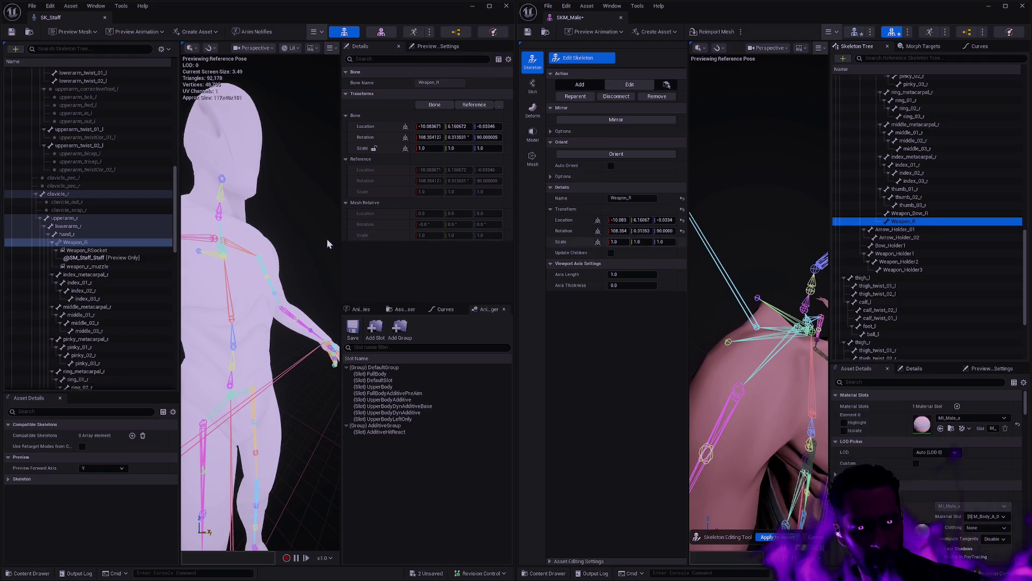
{"action": "left_click", "coordinate": [90, 251]}
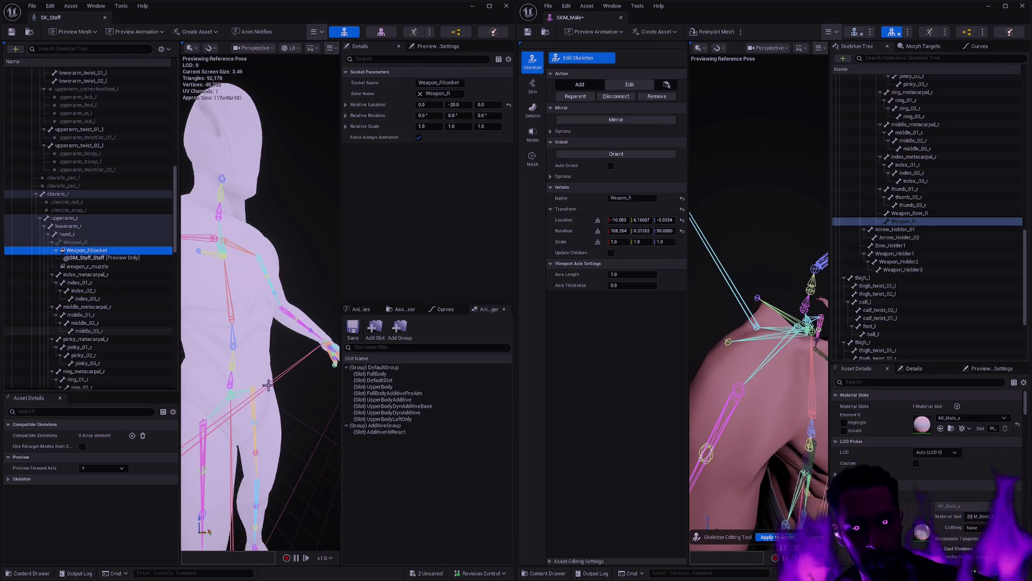
Frame Weapon_RSocket and try Y offsets around -22 to -19, then reset Y to 0.
{"action": "key", "text": "f"}
{"action": "mouse_move", "coordinate": [261, 376]}
{"action": "left_mouse_down"}
{"action": "mouse_move", "coordinate": [231, 361]}
{"action": "mouse_move", "coordinate": [308, 327]}
{"action": "left_mouse_up"}
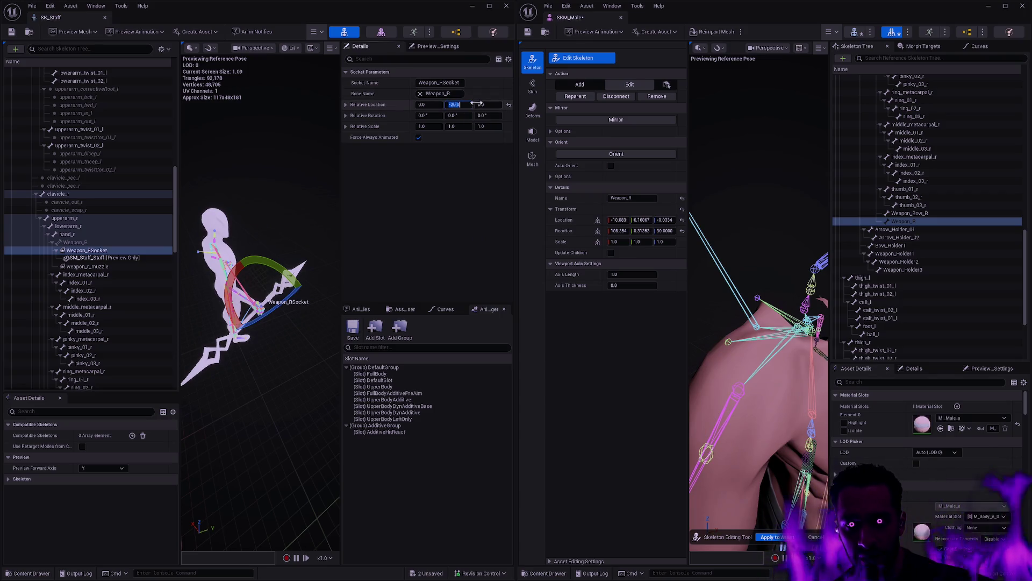
{"action": "mouse_move", "coordinate": [446, 106]}
{"action": "left_mouse_down"}
{"action": "mouse_move", "coordinate": [420, 106]}
{"action": "mouse_move", "coordinate": [456, 104]}
{"action": "left_mouse_up"}
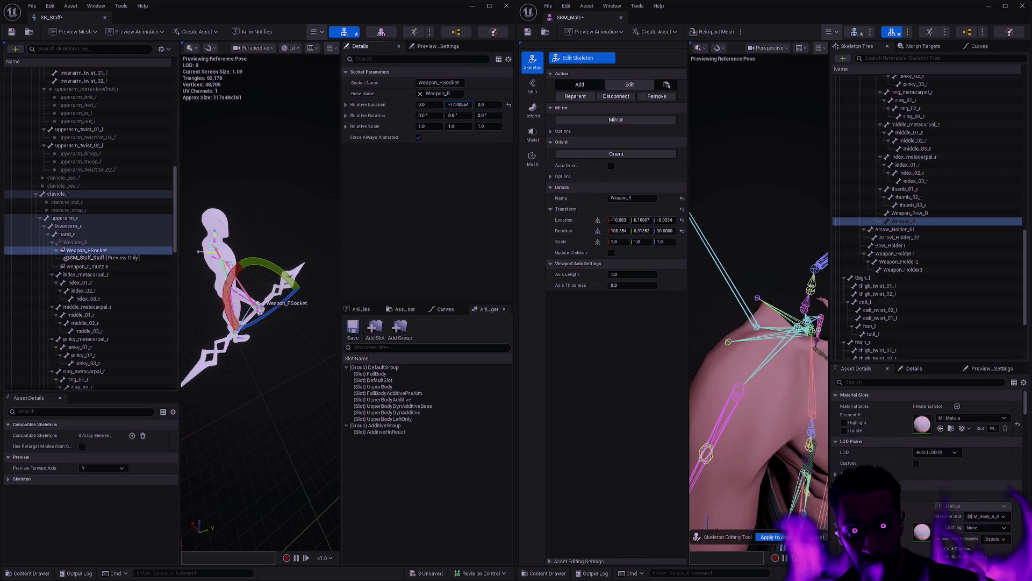
{"action": "mouse_move", "coordinate": [459, 105]}
{"action": "left_mouse_down"}
{"action": "mouse_move", "coordinate": [446, 104]}
{"action": "mouse_move", "coordinate": [471, 104]}
{"action": "left_mouse_up"}
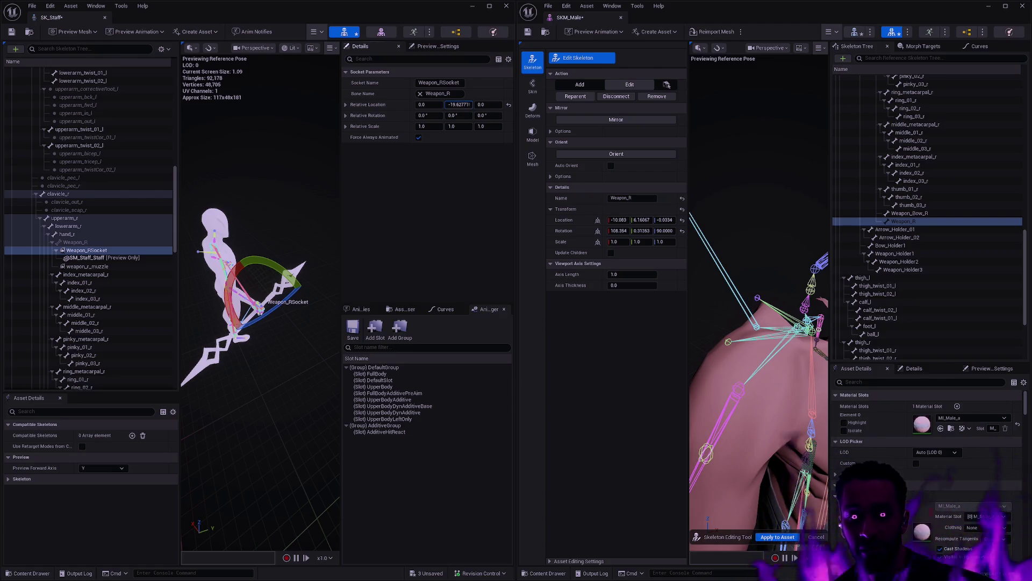
{"action": "left_click_drag", "start_coordinate": [459, 104], "coordinate": [460, 105]}
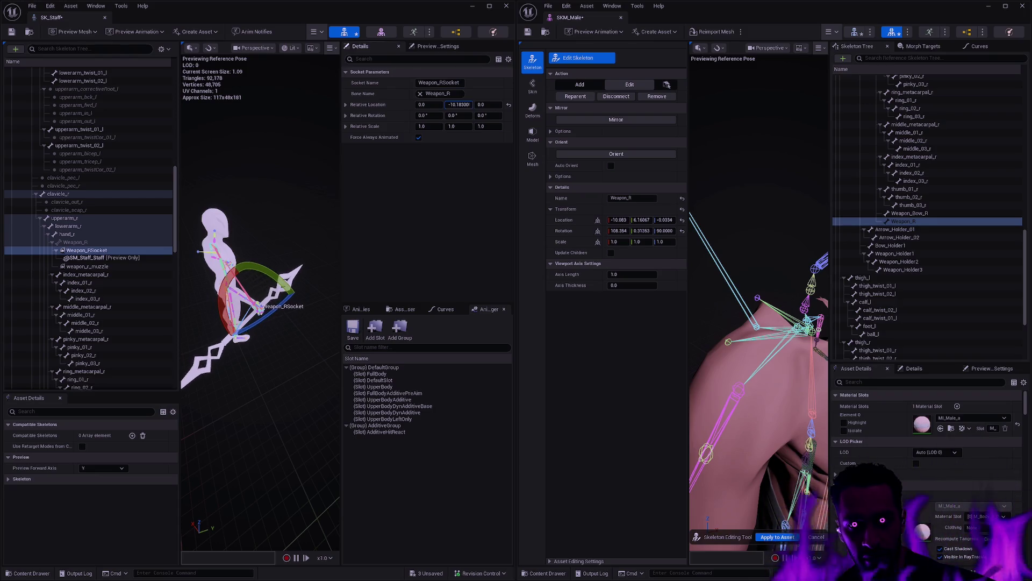
{"action": "left_click", "coordinate": [509, 105]}
{"action": "mouse_move", "coordinate": [292, 358]}
{"action": "left_mouse_down"}
{"action": "mouse_move", "coordinate": [323, 301]}
{"action": "mouse_move", "coordinate": [318, 321]}
{"action": "mouse_move", "coordinate": [293, 342]}
{"action": "mouse_move", "coordinate": [261, 348]}
{"action": "mouse_move", "coordinate": [228, 327]}
{"action": "left_mouse_up"}
Set Weapon_RSocket's relative location Y to -20.
{"action": "left_click", "coordinate": [466, 106]}
{"action": "type", "text": "-10"}
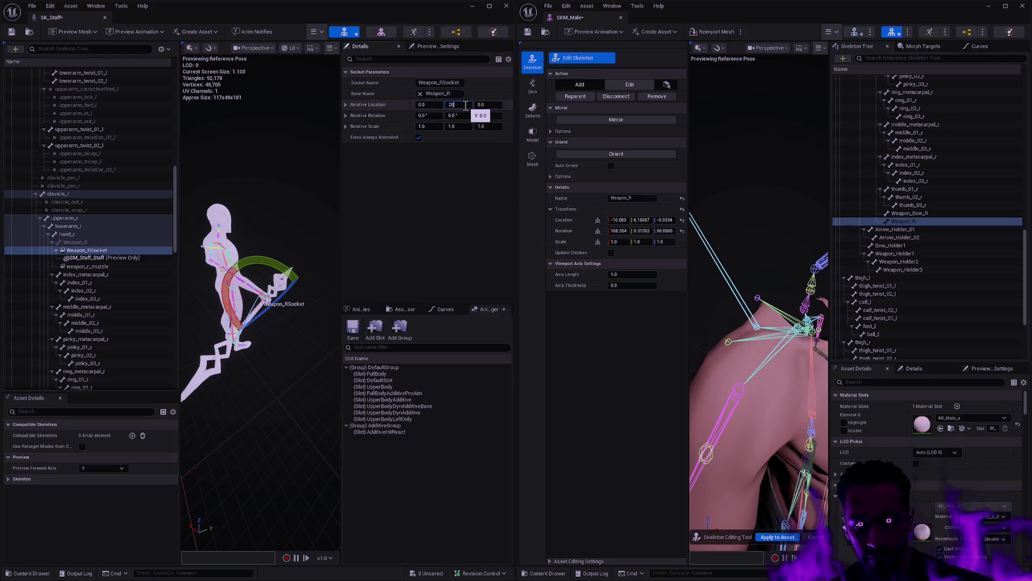
{"action": "key", "text": "Return"}
{"action": "type", "text": "-20"}
{"action": "key", "text": "Return"}
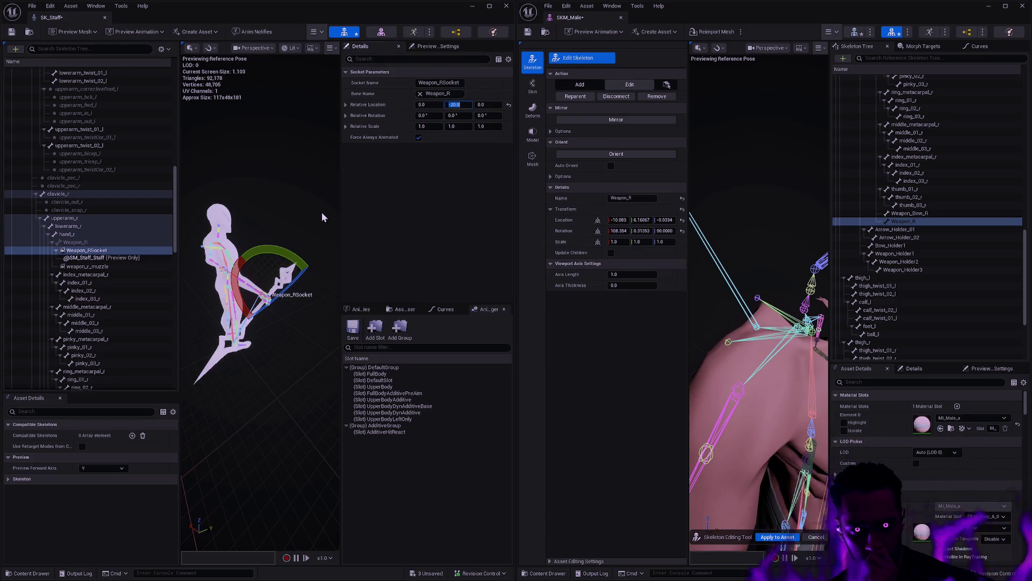
{"action": "left_click", "coordinate": [101, 233]}
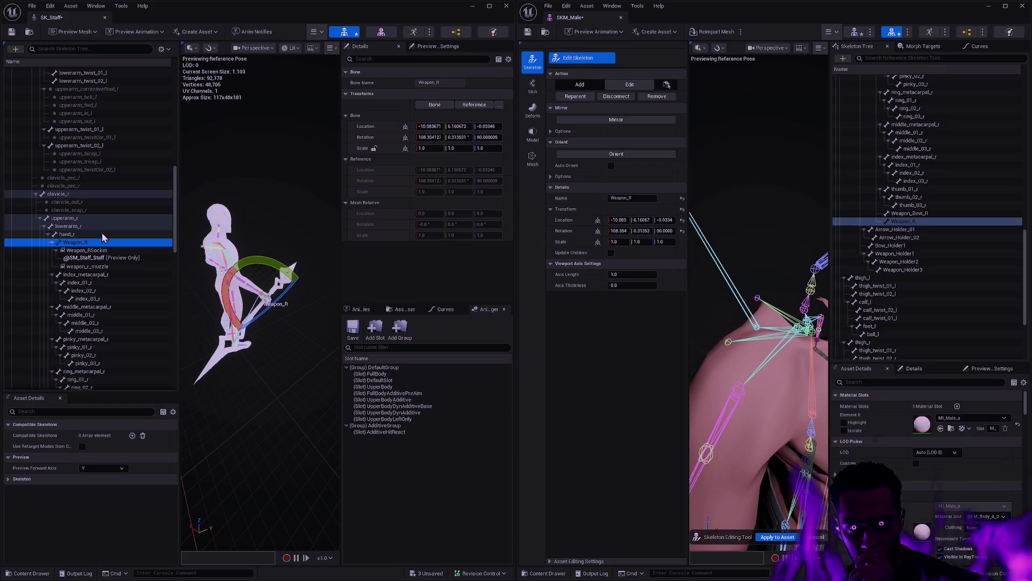
Zoom in on the hand and staff and select the staff skeleton's Weapon_R bone.
{"action": "left_click", "coordinate": [299, 327]}
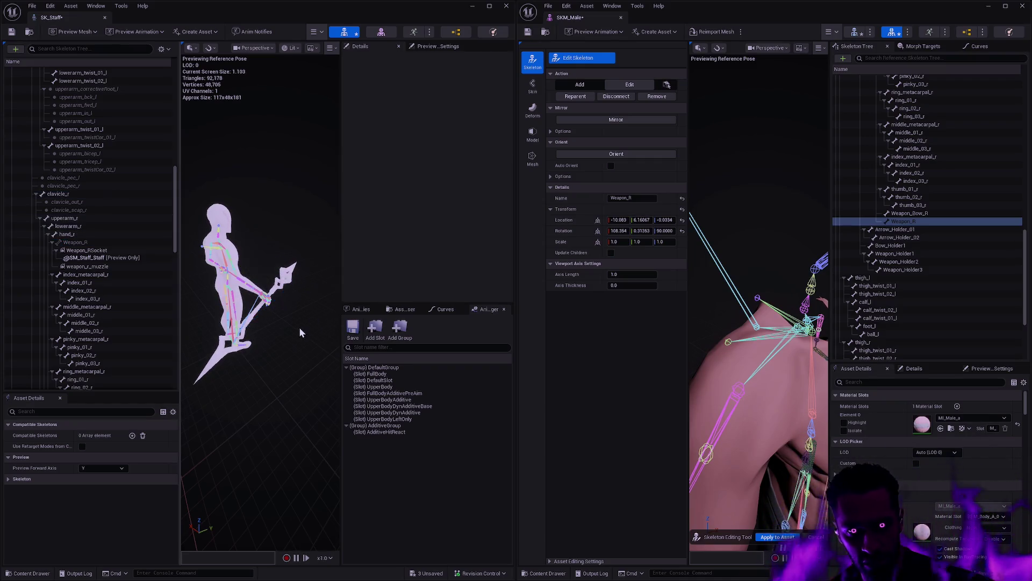
{"action": "left_click_drag", "start_coordinate": [301, 330], "coordinate": [316, 341]}
{"action": "scroll", "coordinate": [317, 340], "scroll_direction": "up", "scroll_amount": 8}
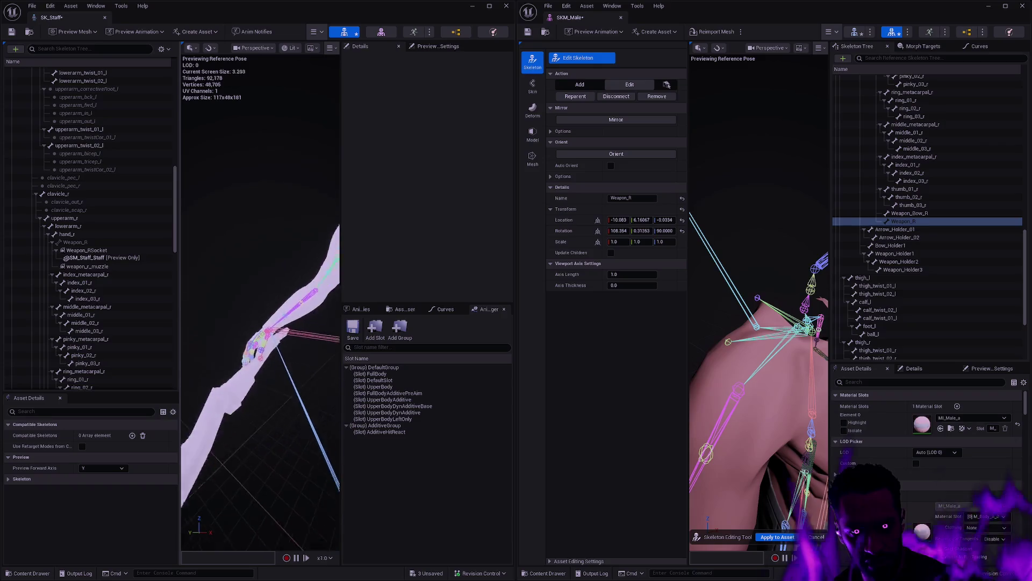
{"action": "left_click", "coordinate": [75, 241]}
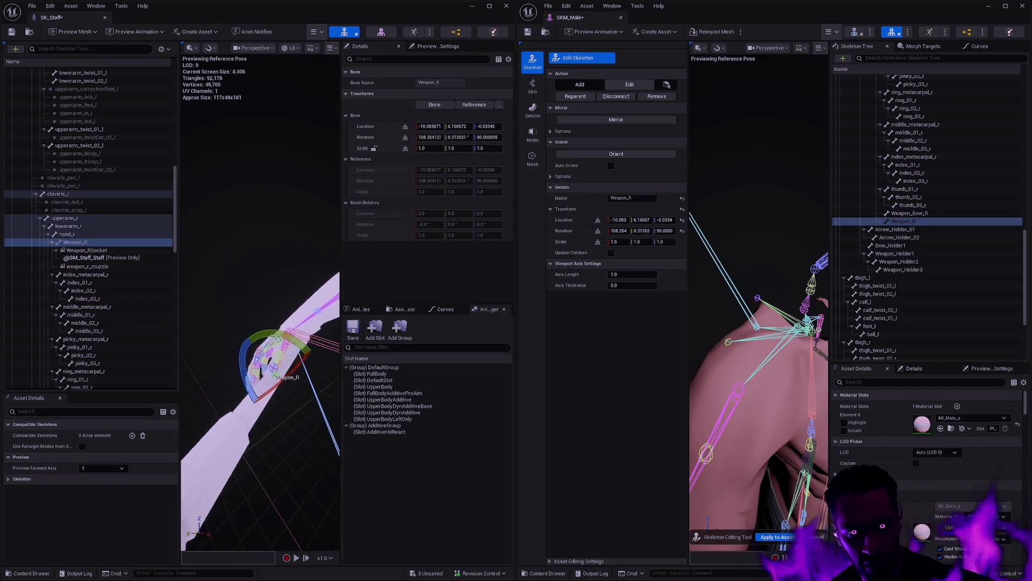
{"action": "left_click_drag", "start_coordinate": [316, 341], "coordinate": [269, 333]}
{"action": "left_click", "coordinate": [242, 354]}
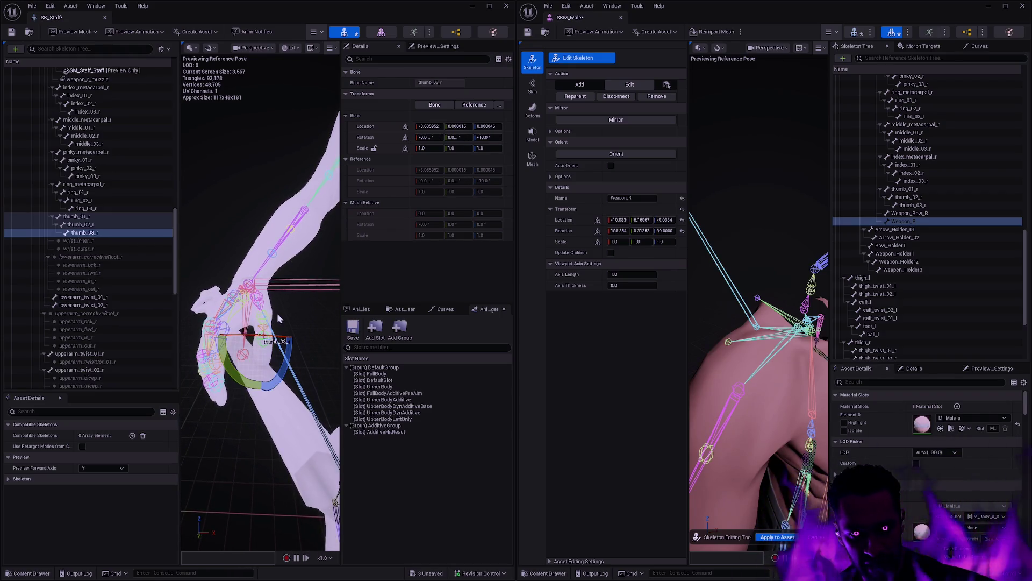
{"action": "left_click", "coordinate": [263, 319]}
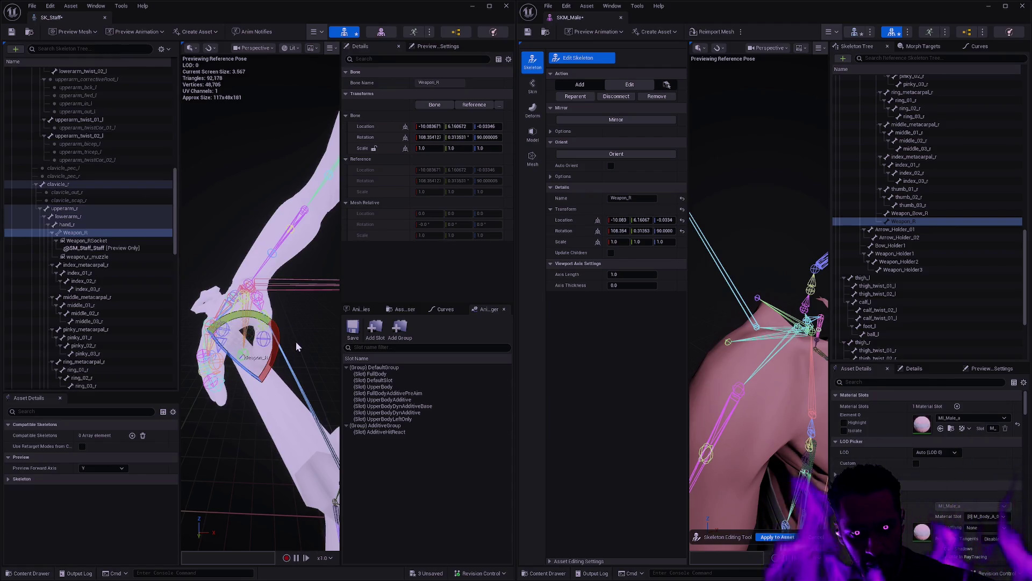
Inspect Weapon_R on SKM_Male's right arm and apply the skeleton edits to the asset.
{"action": "left_click_drag", "start_coordinate": [300, 338], "coordinate": [293, 339]}
{"action": "scroll", "coordinate": [758, 301], "scroll_direction": "down", "scroll_amount": 5}
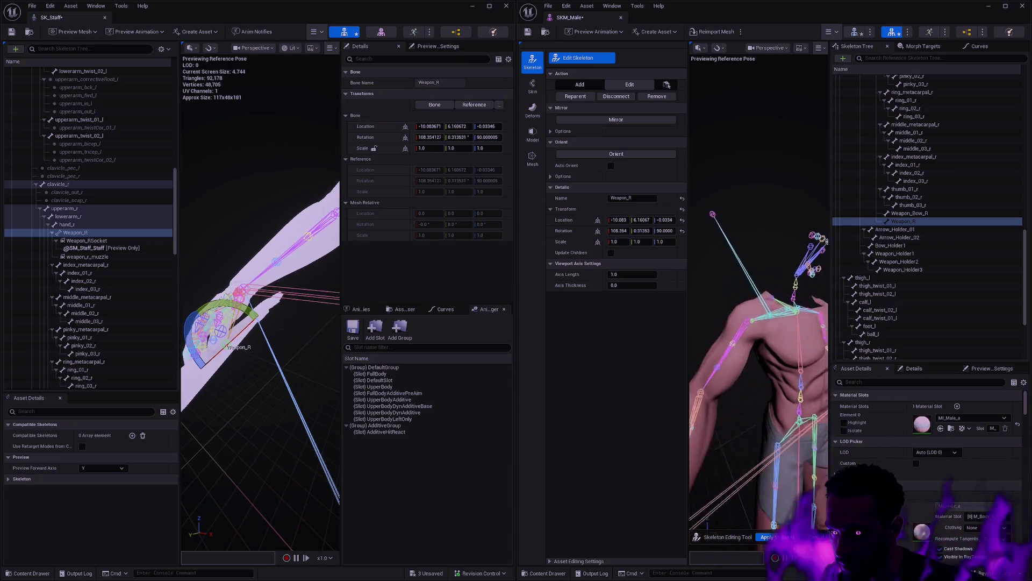
{"action": "scroll", "coordinate": [759, 350], "scroll_direction": "up", "scroll_amount": 5}
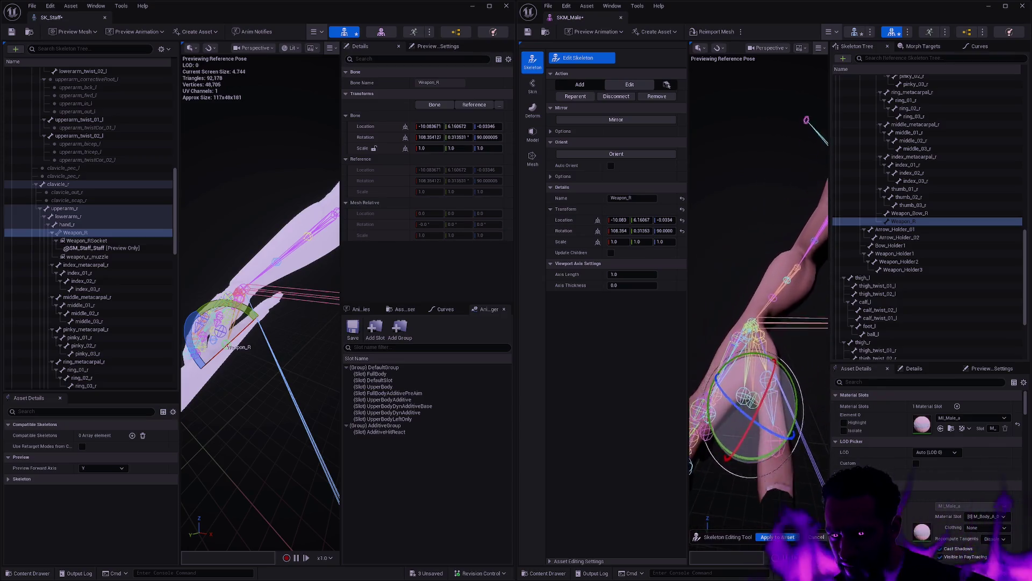
{"action": "mouse_move", "coordinate": [728, 399]}
{"action": "left_mouse_down"}
{"action": "mouse_move", "coordinate": [742, 395]}
{"action": "mouse_move", "coordinate": [728, 399]}
{"action": "left_mouse_up"}
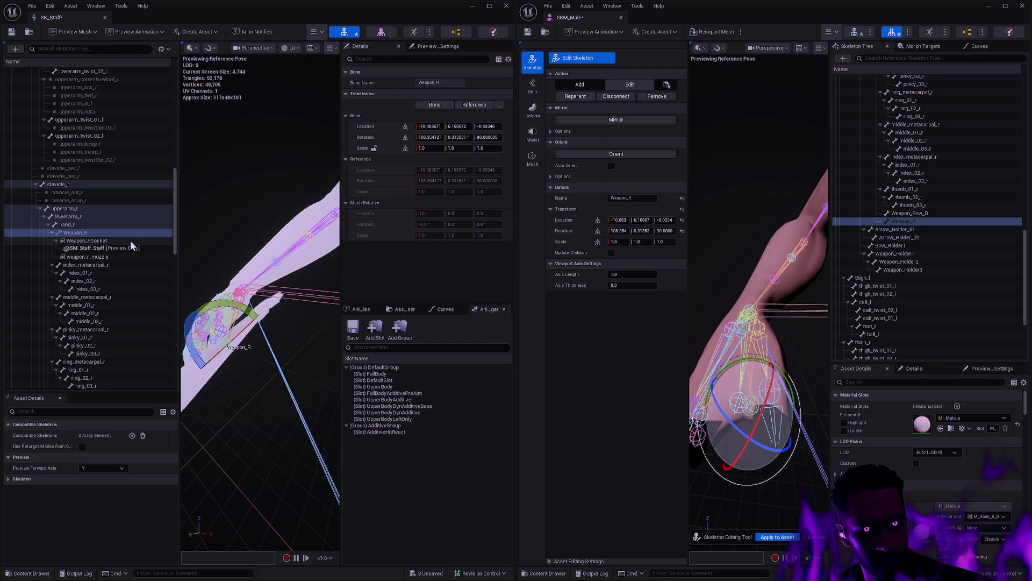
{"action": "left_click", "coordinate": [918, 222]}
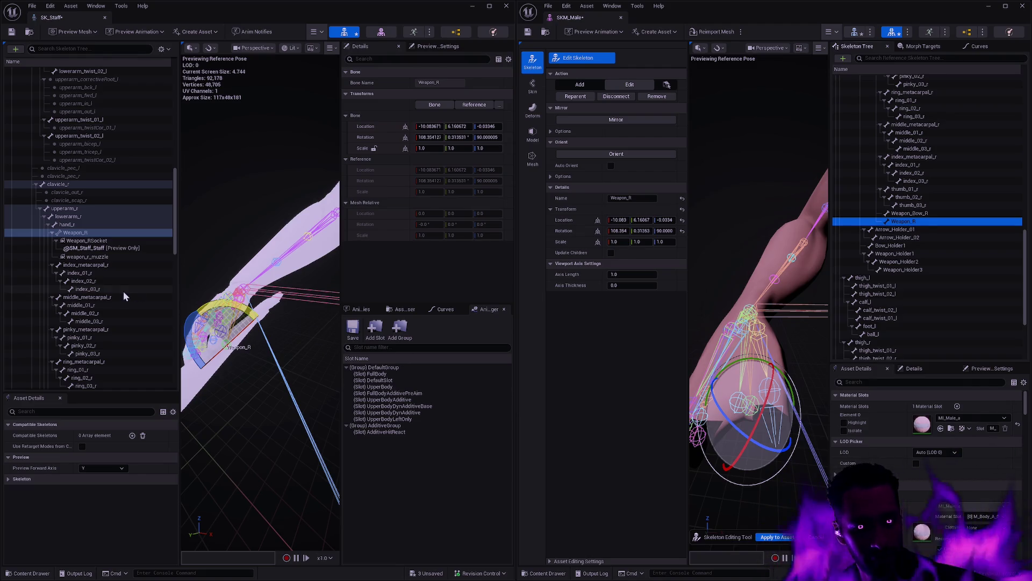
{"action": "left_click_drag", "start_coordinate": [174, 236], "coordinate": [183, 394]}
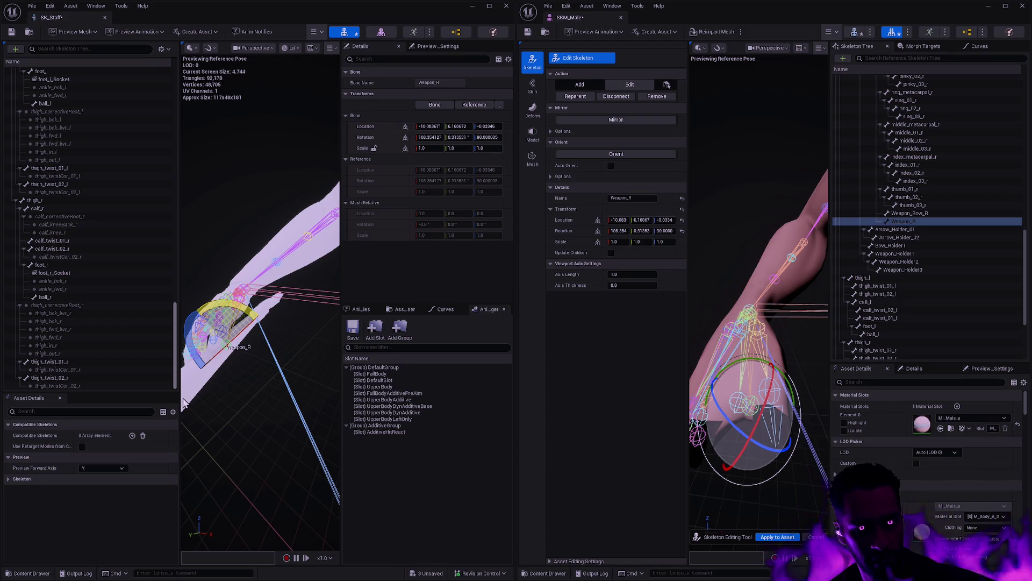
{"action": "left_click", "coordinate": [790, 537]}
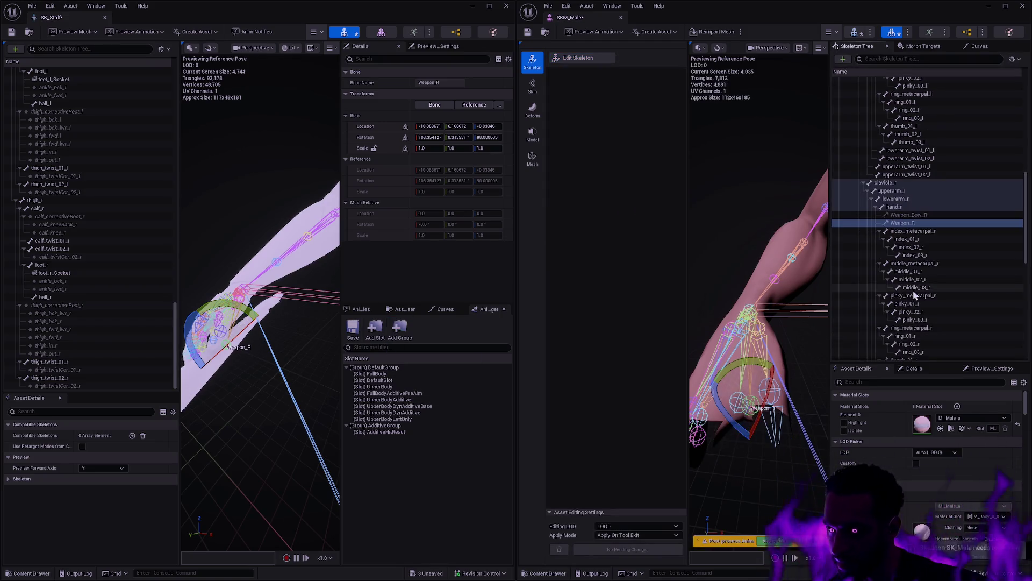
{"action": "right_click", "coordinate": [924, 222]}
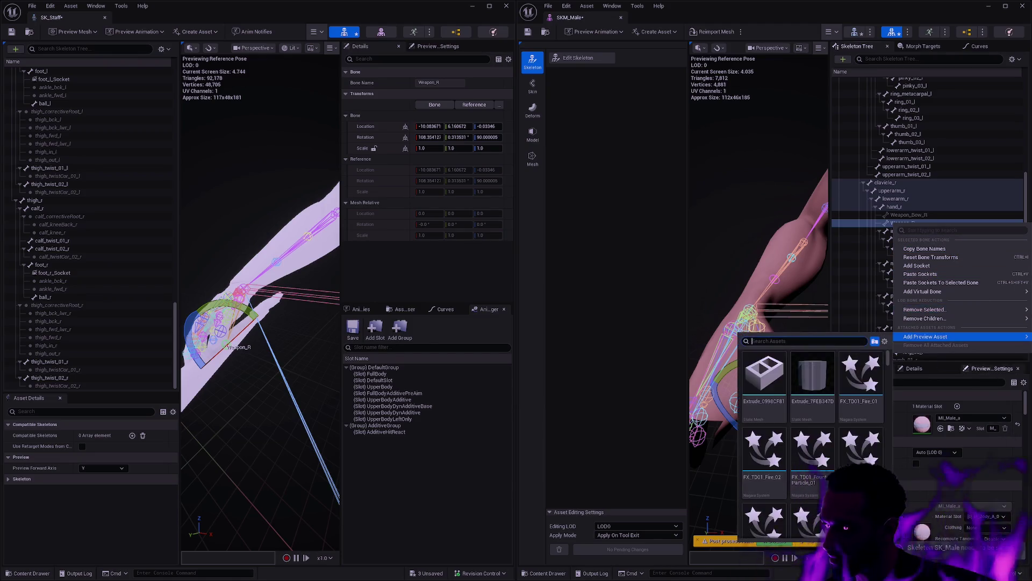
{"action": "key", "text": "Escape"}
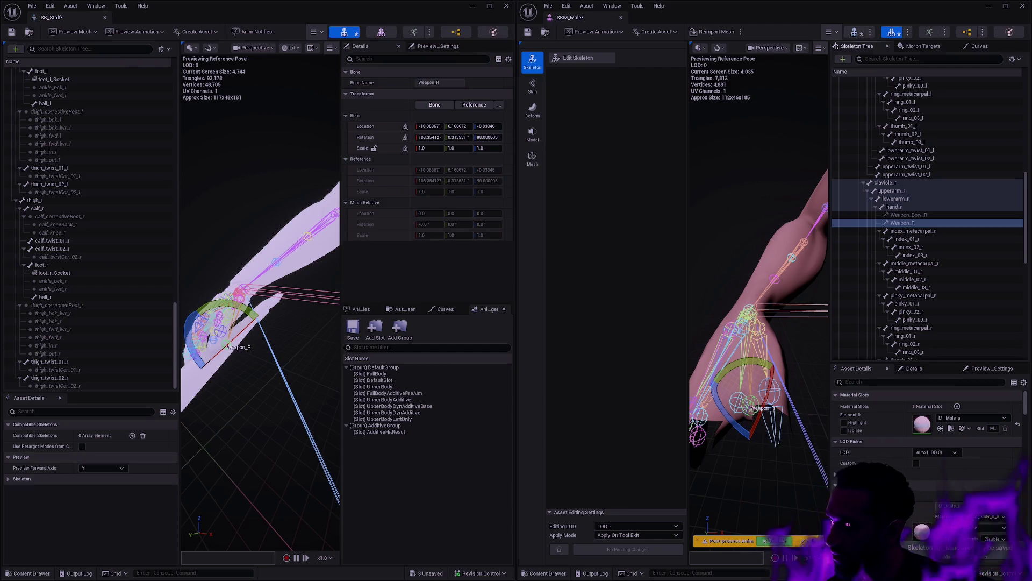
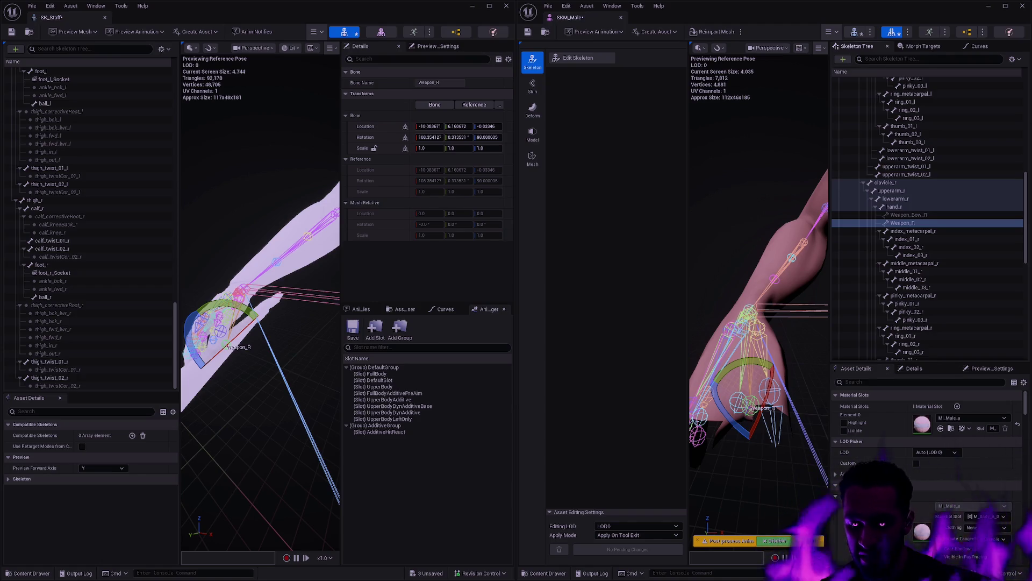
Minimize the SK_Staff and SKM_Male editor windows and bring the Padzoo level editor forward.
{"action": "left_click", "coordinate": [473, 6]}
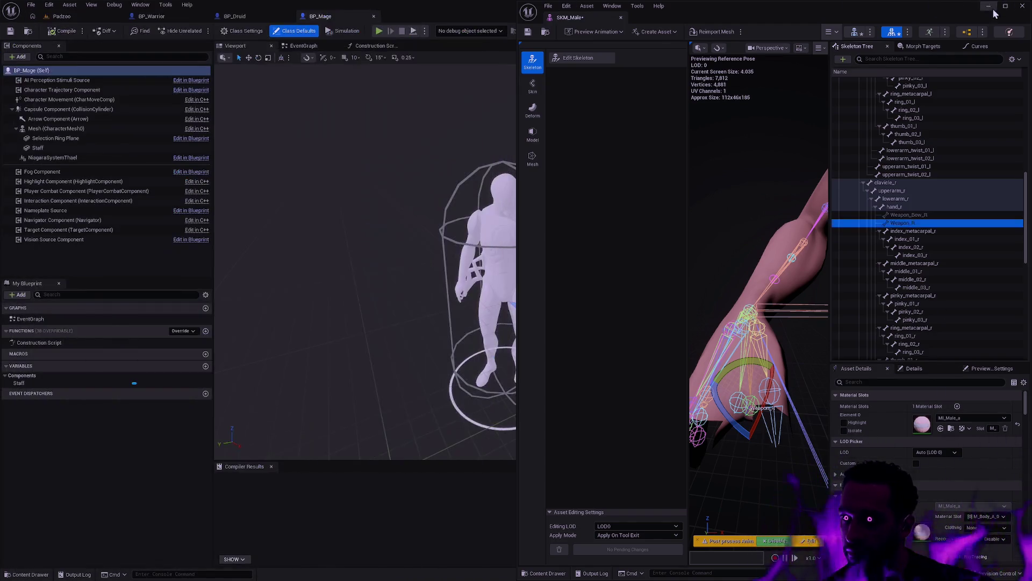
{"action": "left_click", "coordinate": [988, 6]}
{"action": "left_click", "coordinate": [61, 17]}
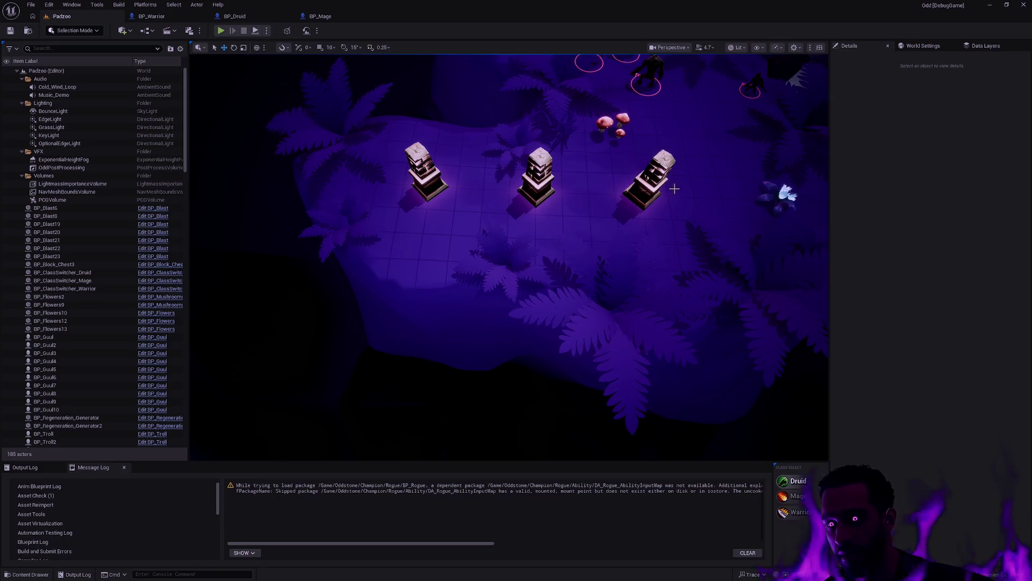
Restore the SKM_Male and SK_Staff skeleton editors side by side over the level view.
{"action": "mouse_move", "coordinate": [675, 188]}
{"action": "left_mouse_down"}
{"action": "mouse_move", "coordinate": [510, 322]}
{"action": "mouse_move", "coordinate": [430, 328]}
{"action": "mouse_move", "coordinate": [662, 165]}
{"action": "left_mouse_up"}
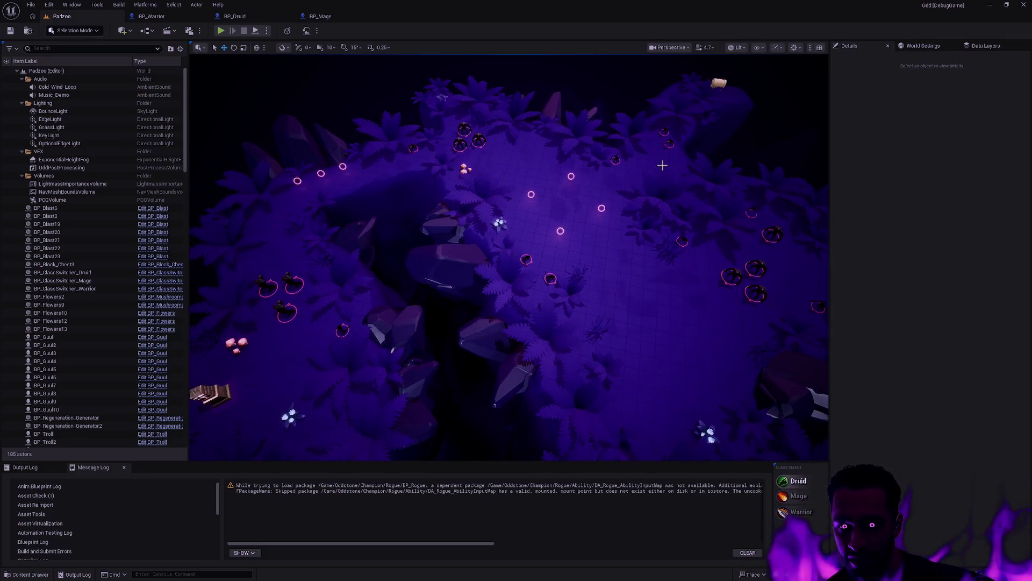
{"action": "key", "text": "alt+Tab"}
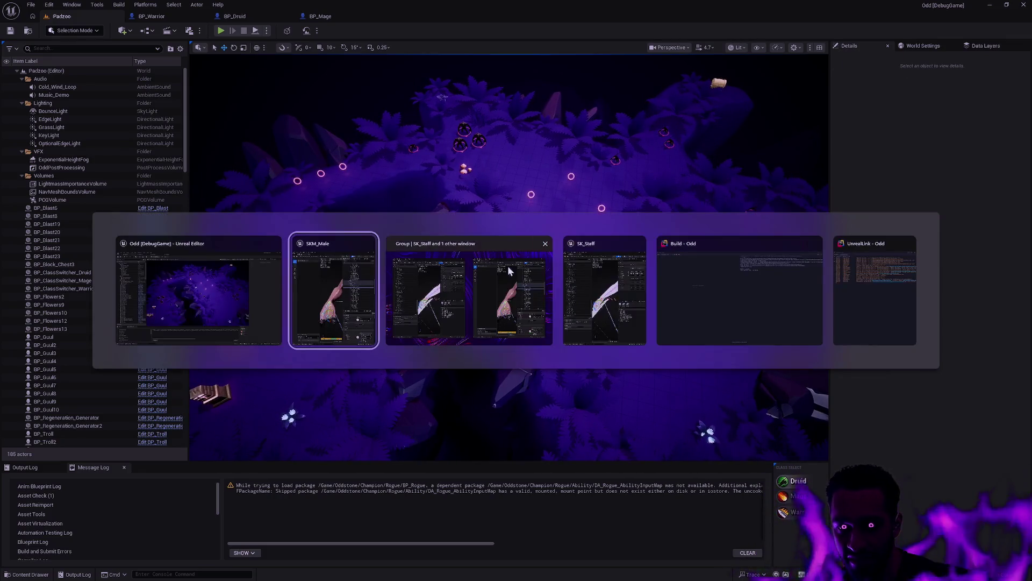
{"action": "key", "text": "alt+Tab"}
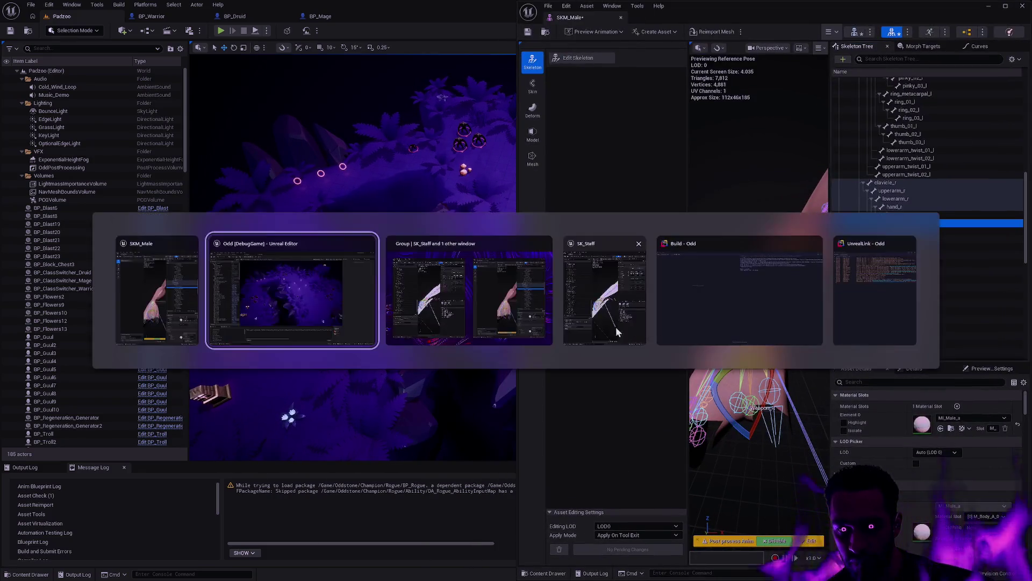
{"action": "left_click", "coordinate": [615, 327]}
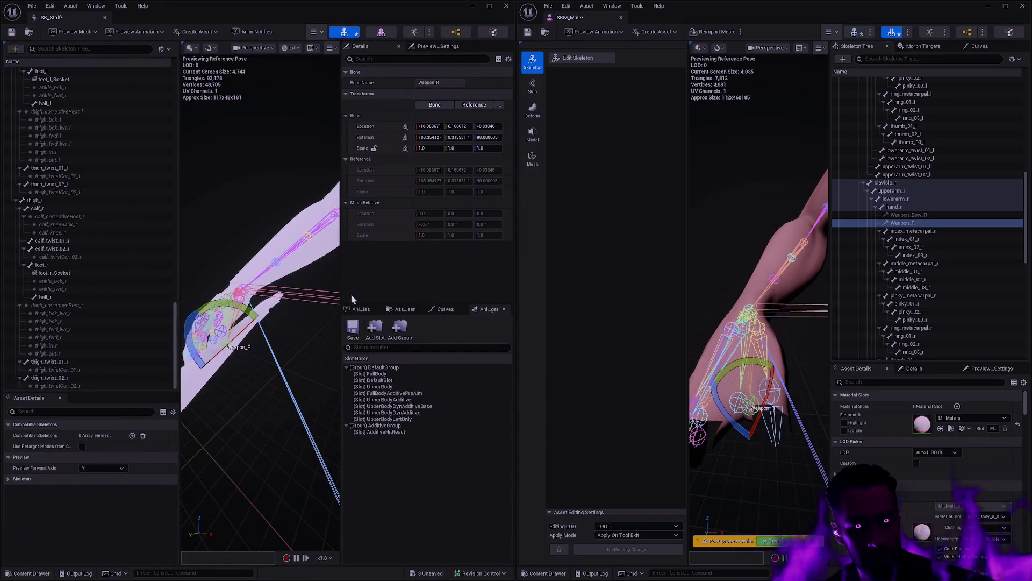
Add a Weapon_RSocket to SKM_Male's Weapon_R bone.
{"action": "right_click", "coordinate": [917, 222]}
{"action": "left_click", "coordinate": [937, 265]}
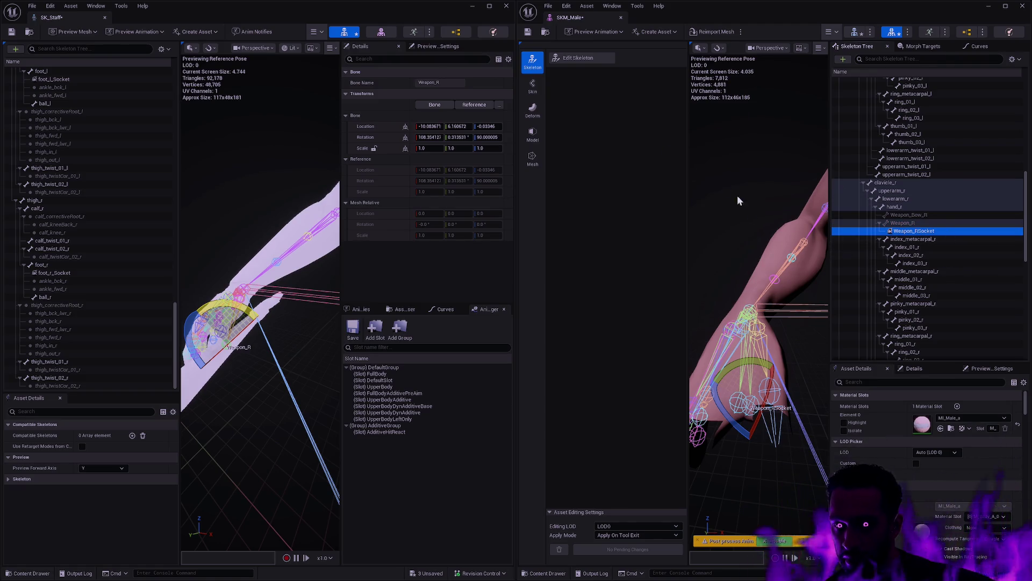
{"action": "left_click", "coordinate": [923, 370]}
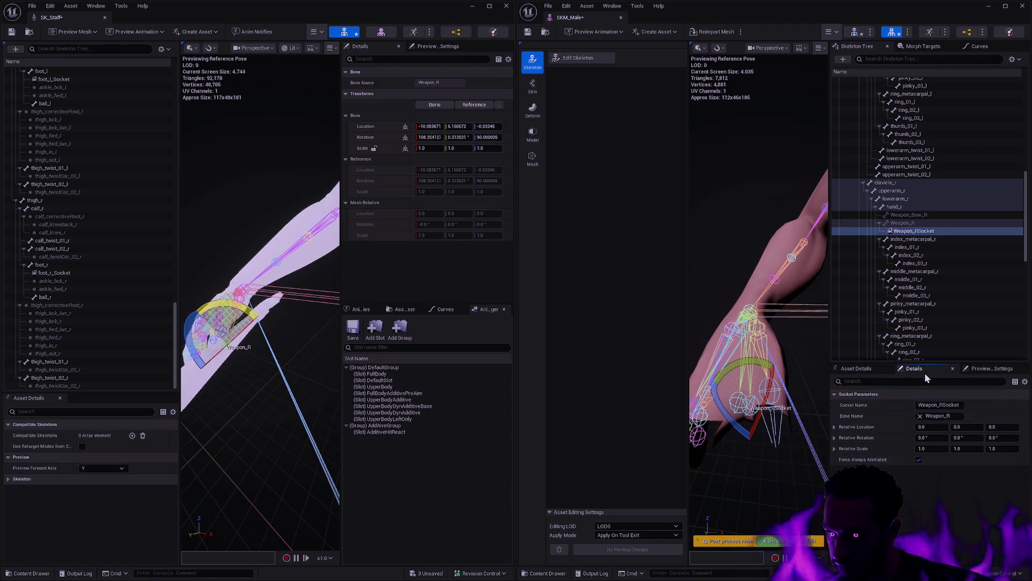
Set the socket's relative location Y to -20, save SKM_Male, and close the SK_Staff editor.
{"action": "left_click", "coordinate": [968, 427]}
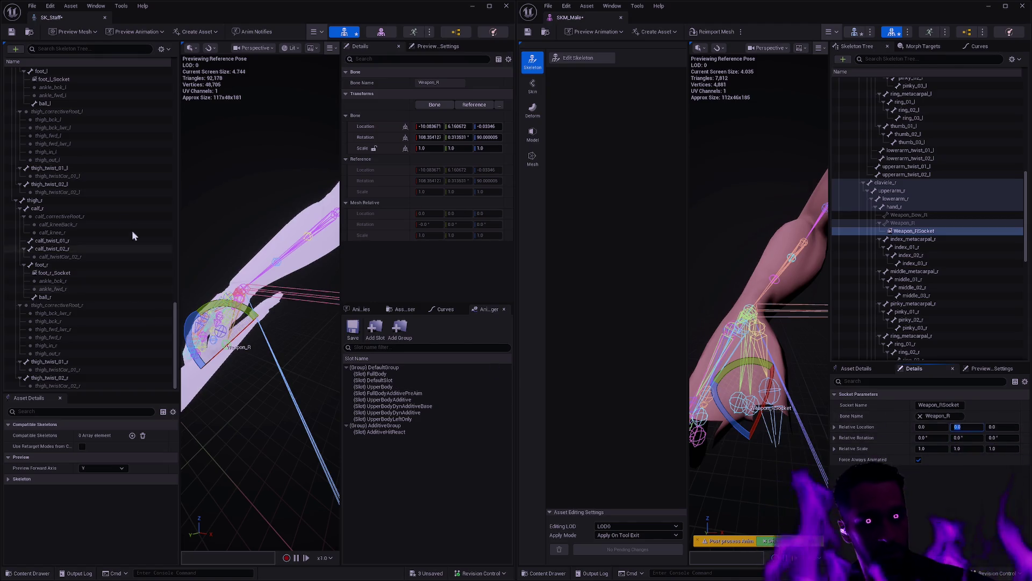
{"action": "scroll", "coordinate": [131, 291], "scroll_direction": "up", "scroll_amount": 10}
{"action": "scroll", "coordinate": [131, 281], "scroll_direction": "up", "scroll_amount": 8}
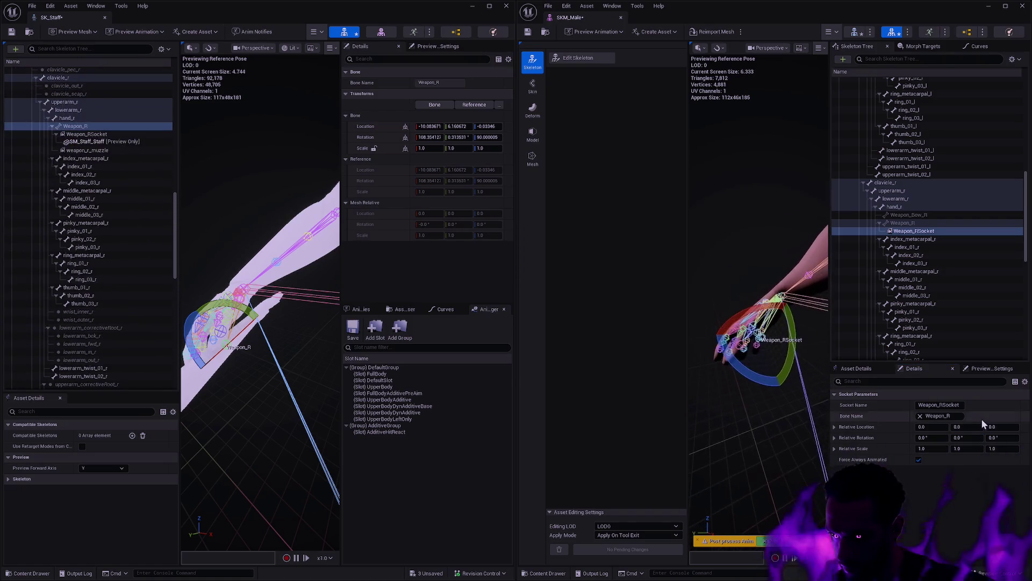
{"action": "left_click", "coordinate": [1016, 417]}
{"action": "key", "text": "Return"}
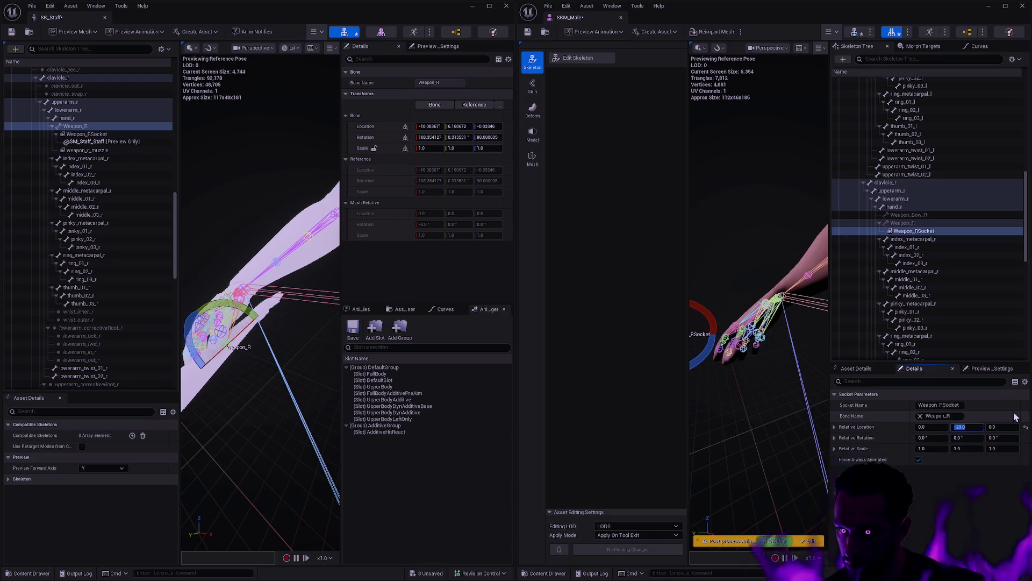
{"action": "scroll", "coordinate": [785, 373], "scroll_direction": "down", "scroll_amount": 3}
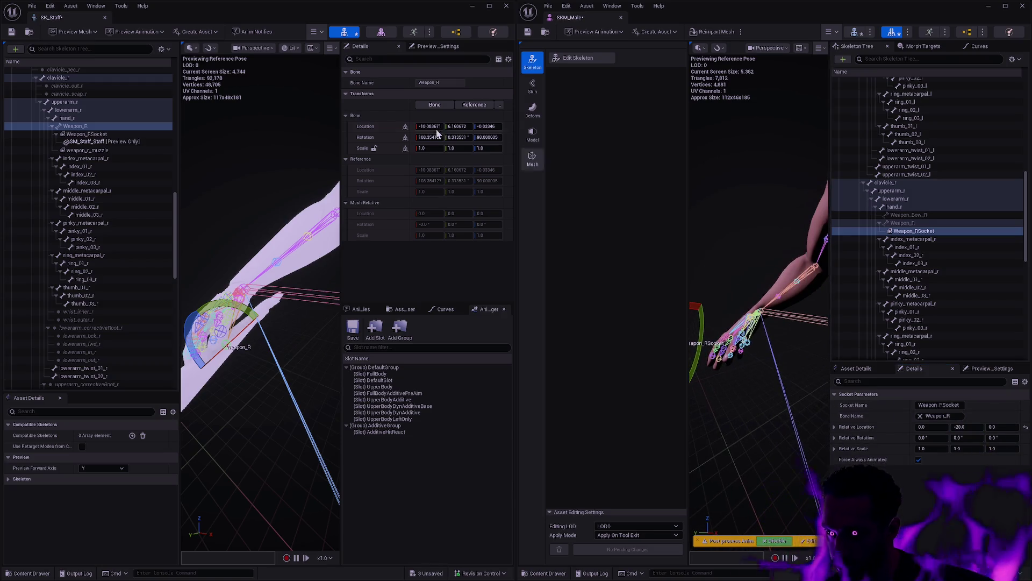
{"action": "left_click", "coordinate": [527, 33]}
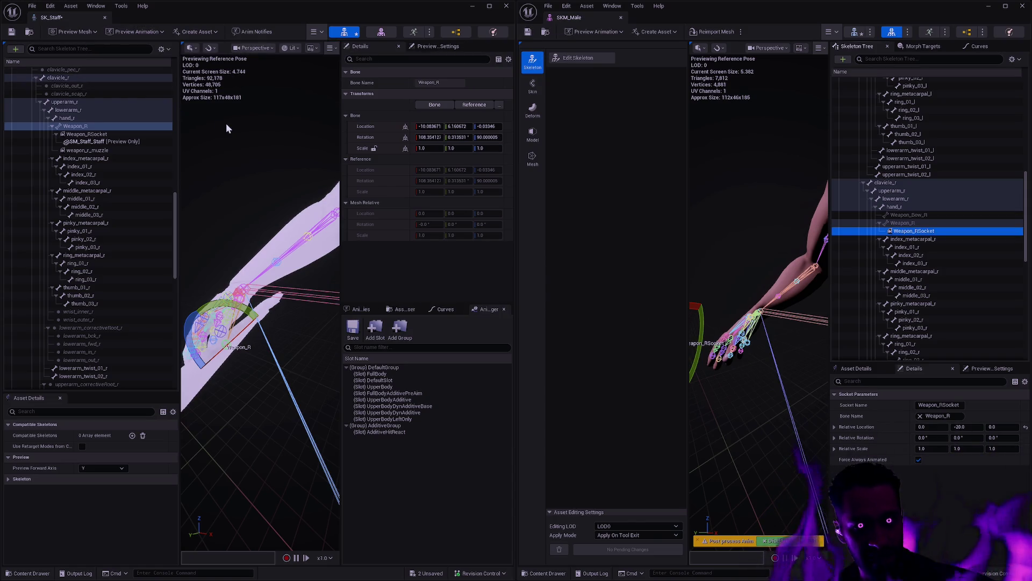
{"action": "left_click", "coordinate": [104, 17]}
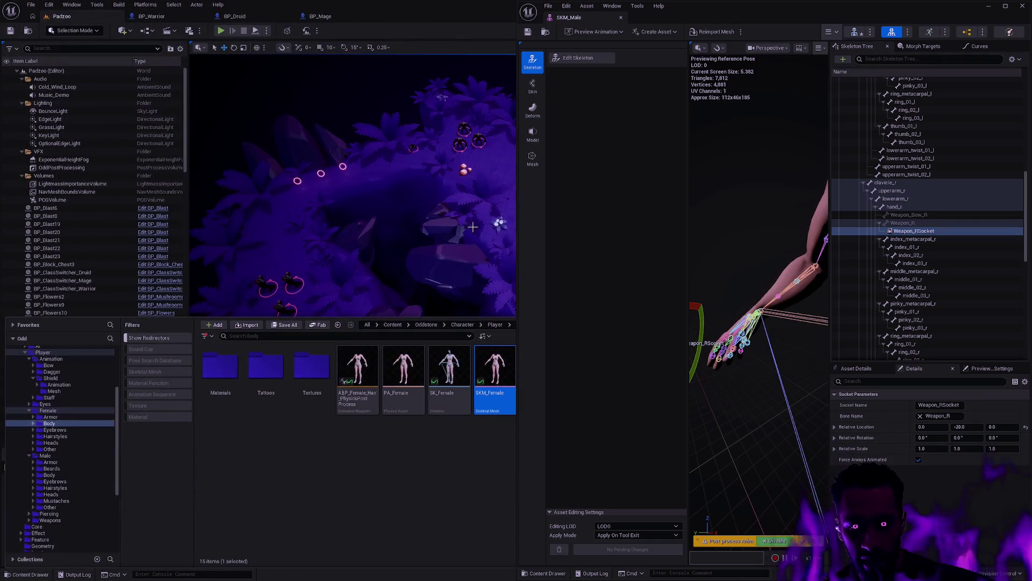
Open the SK_Shield skeleton via asset search, closing the mistakenly opened Asterisk_Key_Dark texture.
{"action": "key", "text": "ctrl+p"}
{"action": "type", "text": "SK_Shiel"}
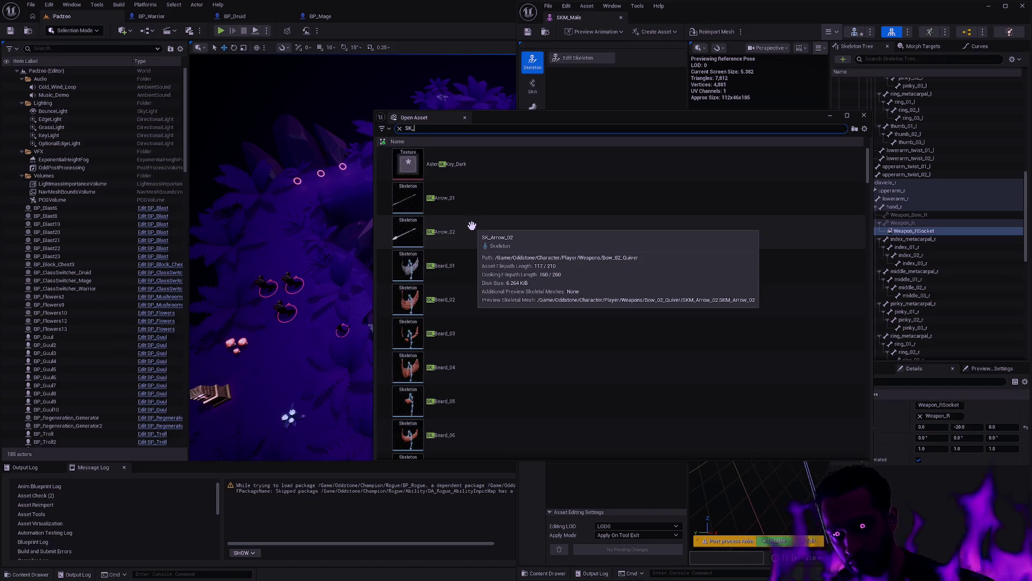
{"action": "key", "text": "Return"}
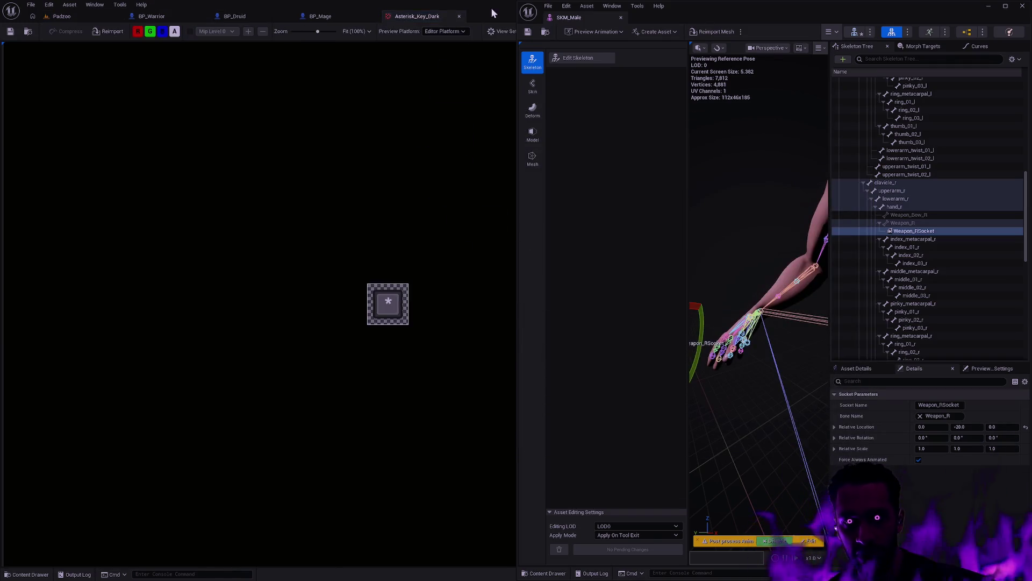
{"action": "left_click", "coordinate": [459, 16]}
{"action": "key", "text": "ctrl+p"}
{"action": "type", "text": "SK_Shield"}
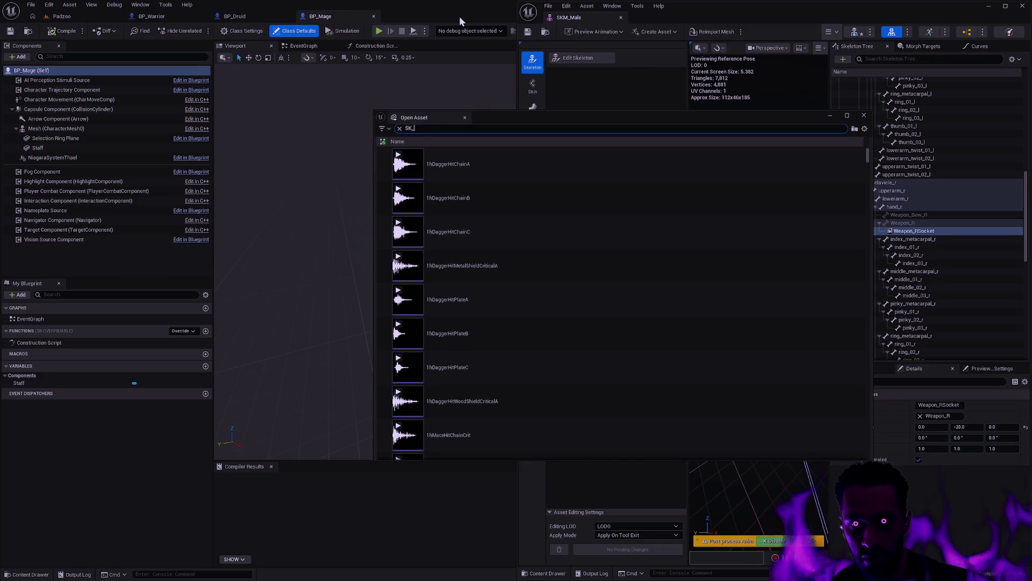
{"action": "left_click", "coordinate": [466, 170]}
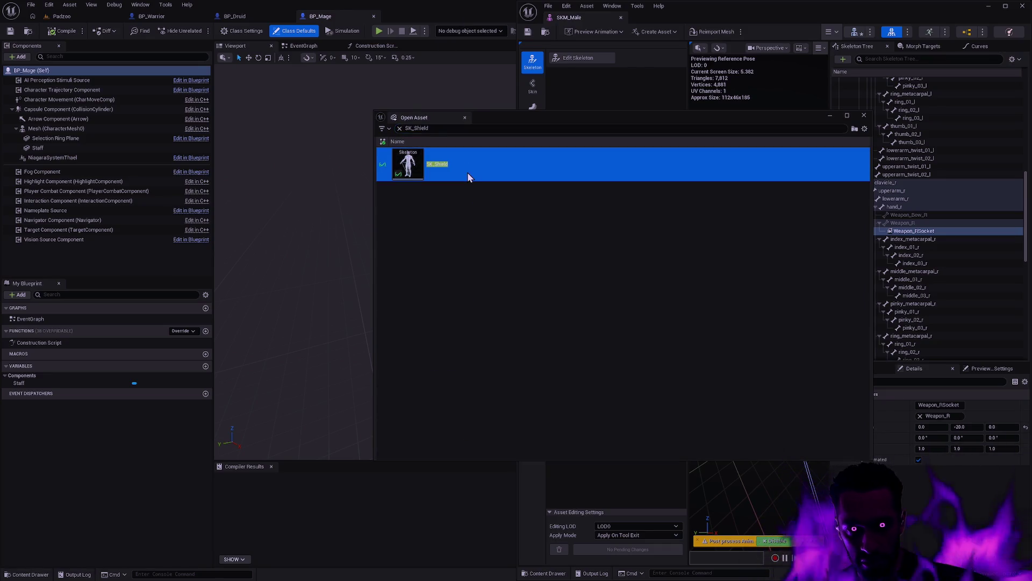
{"action": "double_click", "coordinate": [468, 174]}
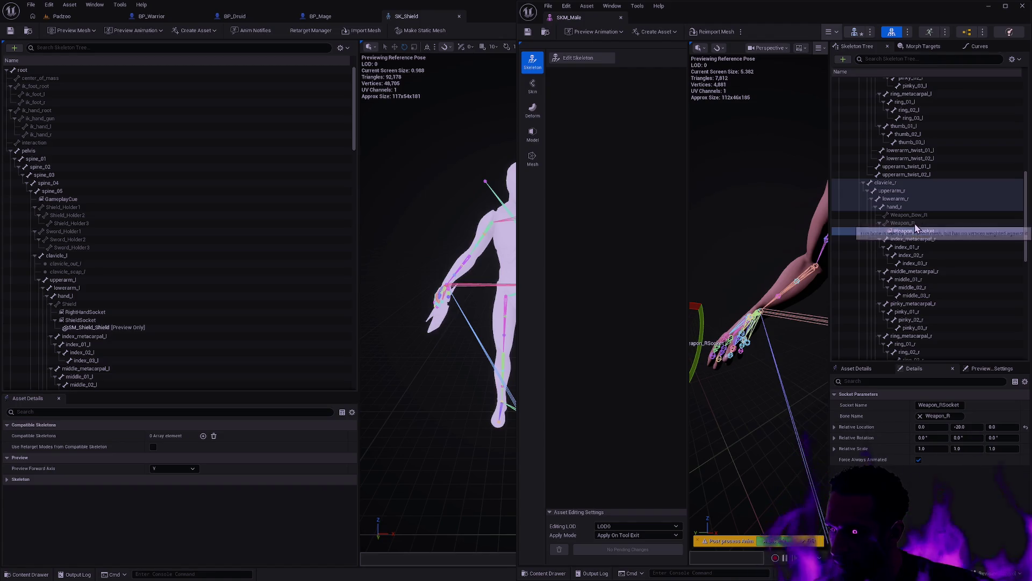
Enter skeleton editing on SKM_Male and add two new bones under spine_05.
{"action": "left_click", "coordinate": [581, 58]}
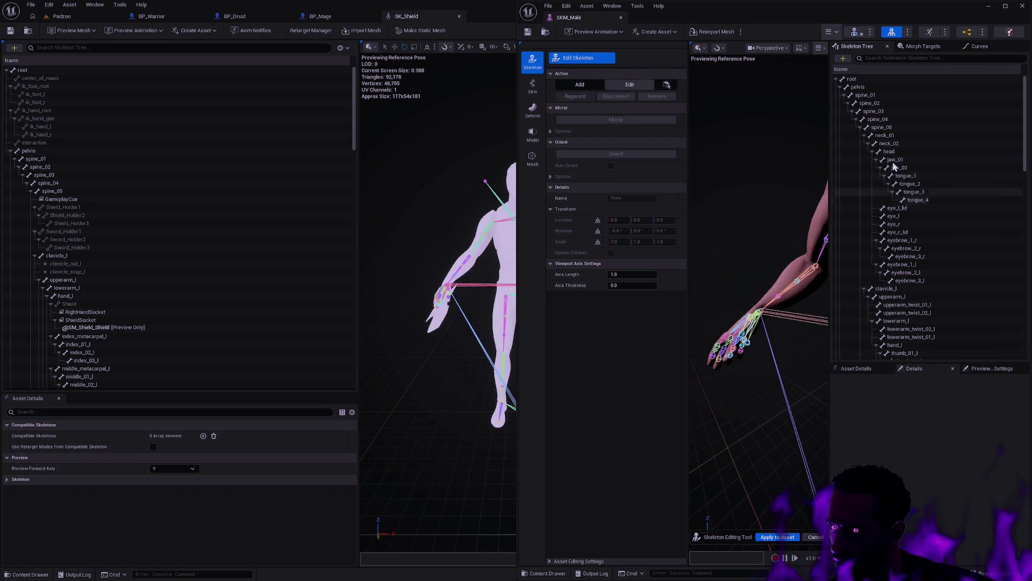
{"action": "left_click", "coordinate": [864, 136]}
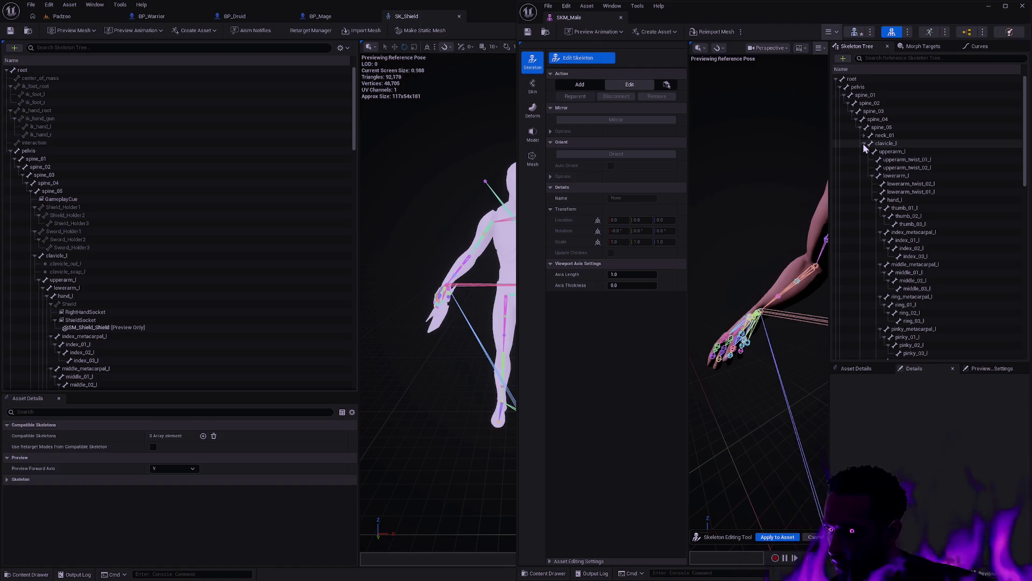
{"action": "left_click", "coordinate": [864, 144]}
{"action": "left_click", "coordinate": [864, 151]}
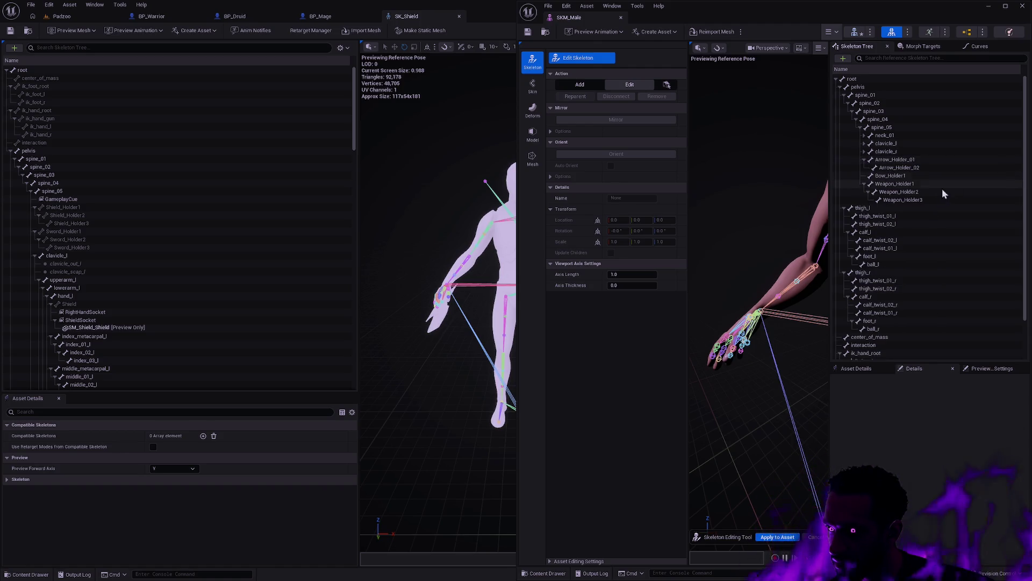
{"action": "left_click", "coordinate": [906, 128]}
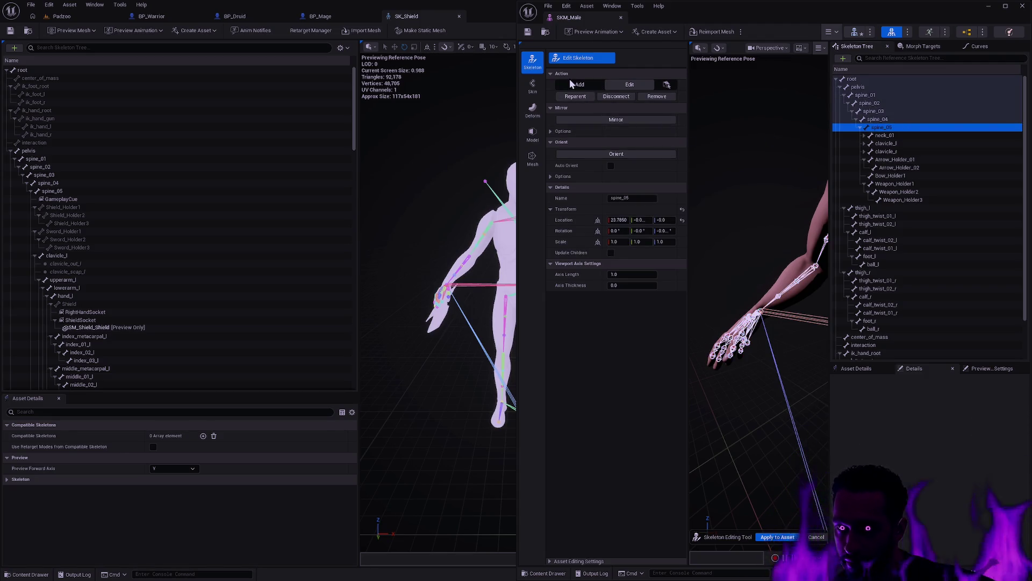
{"action": "left_click", "coordinate": [789, 227]}
{"action": "left_click", "coordinate": [789, 228]}
{"action": "left_click", "coordinate": [788, 228]}
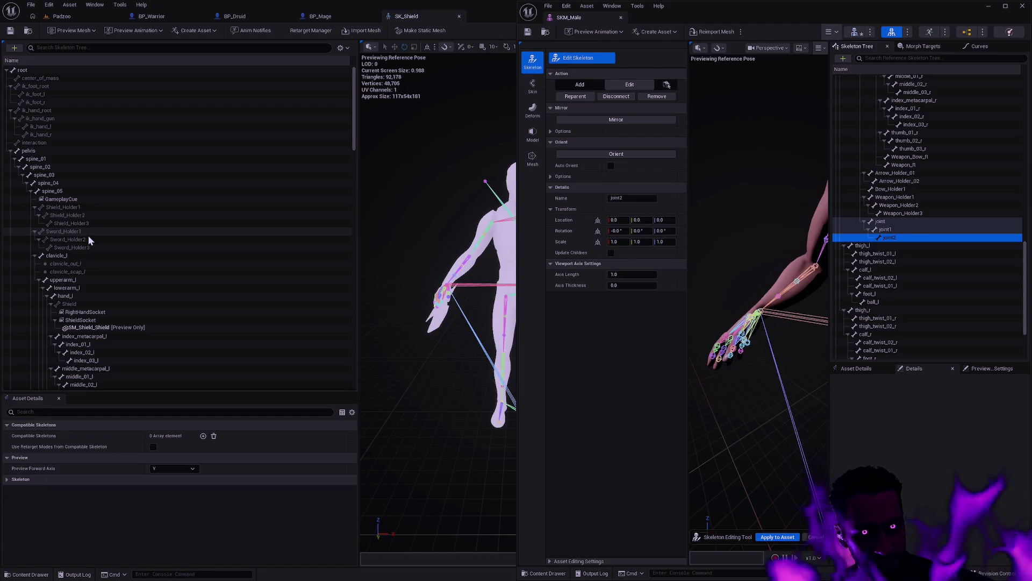
Add more joint bones under spine_05 with Ctrl+N to form the second three-bone chain.
{"action": "scroll", "coordinate": [944, 231], "scroll_direction": "up", "scroll_amount": 5}
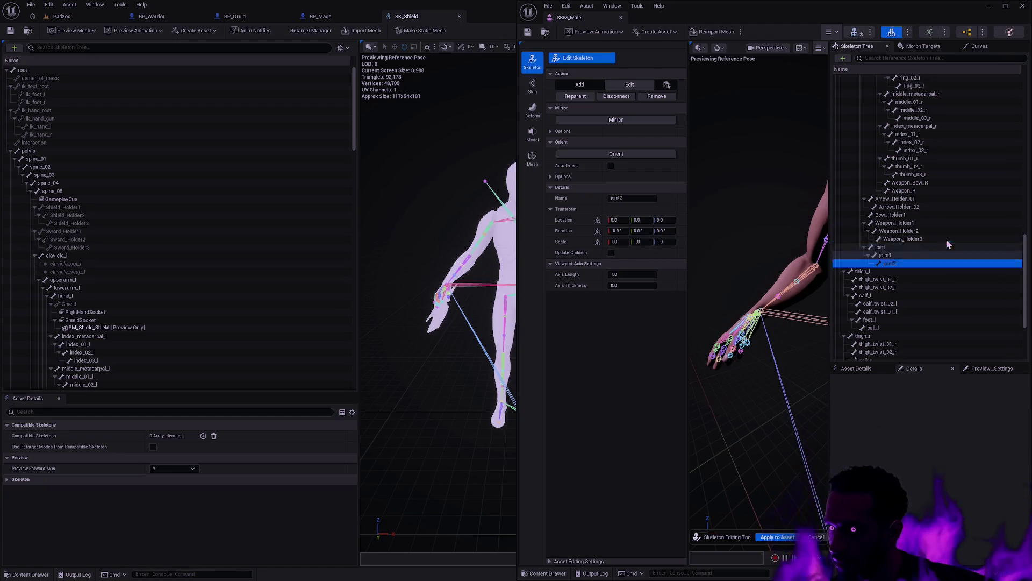
{"action": "scroll", "coordinate": [938, 226], "scroll_direction": "up", "scroll_amount": 10}
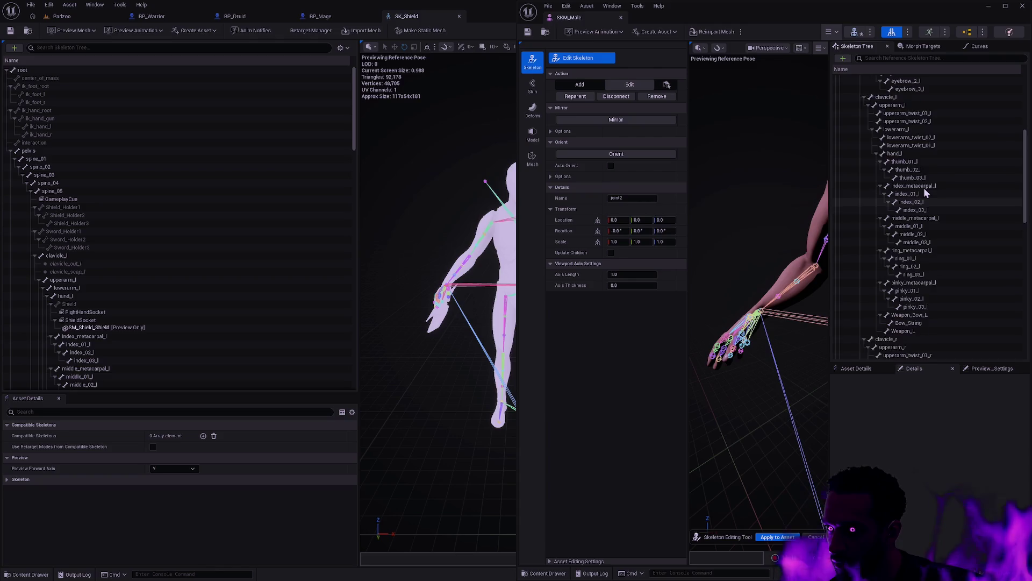
{"action": "scroll", "coordinate": [911, 167], "scroll_direction": "up", "scroll_amount": 6}
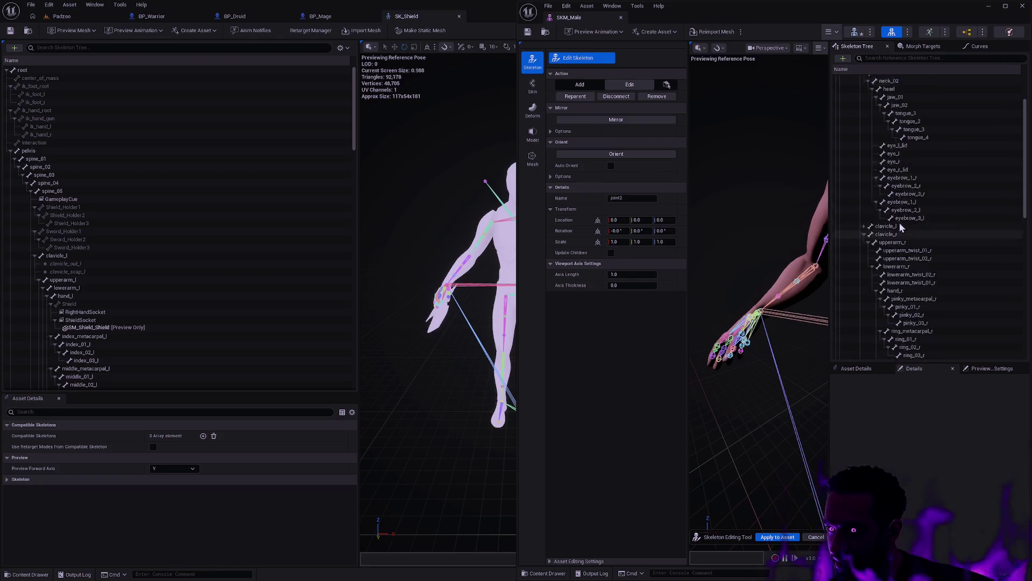
{"action": "left_click", "coordinate": [864, 296]}
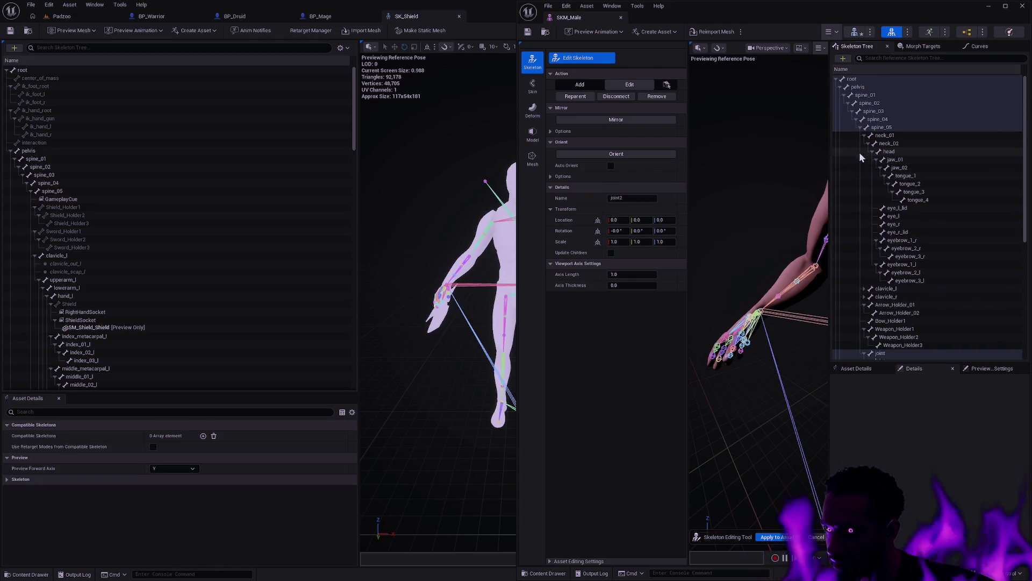
{"action": "left_click", "coordinate": [874, 152]}
{"action": "left_click", "coordinate": [870, 135]}
{"action": "left_click", "coordinate": [888, 127]}
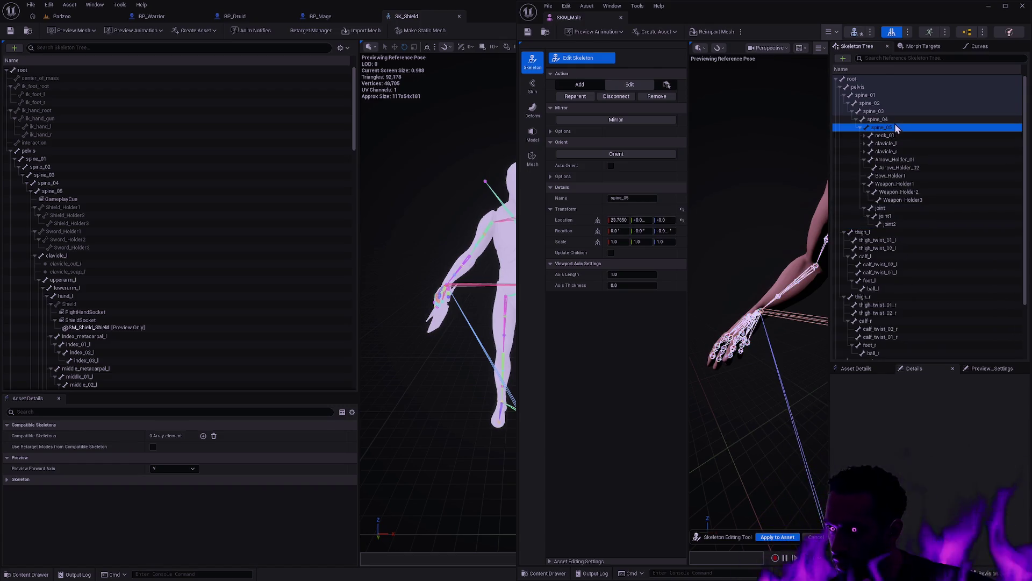
{"action": "key", "text": "ctrl+n"}
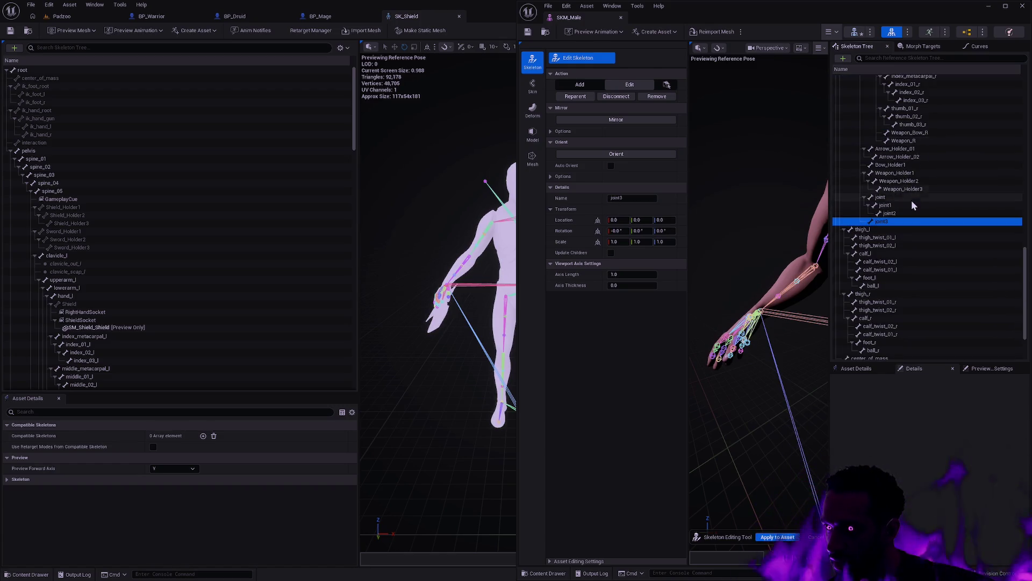
{"action": "key", "text": "ctrl+n"}
{"action": "key", "text": "ctrl+n"}
{"action": "left_click", "coordinate": [902, 199]}
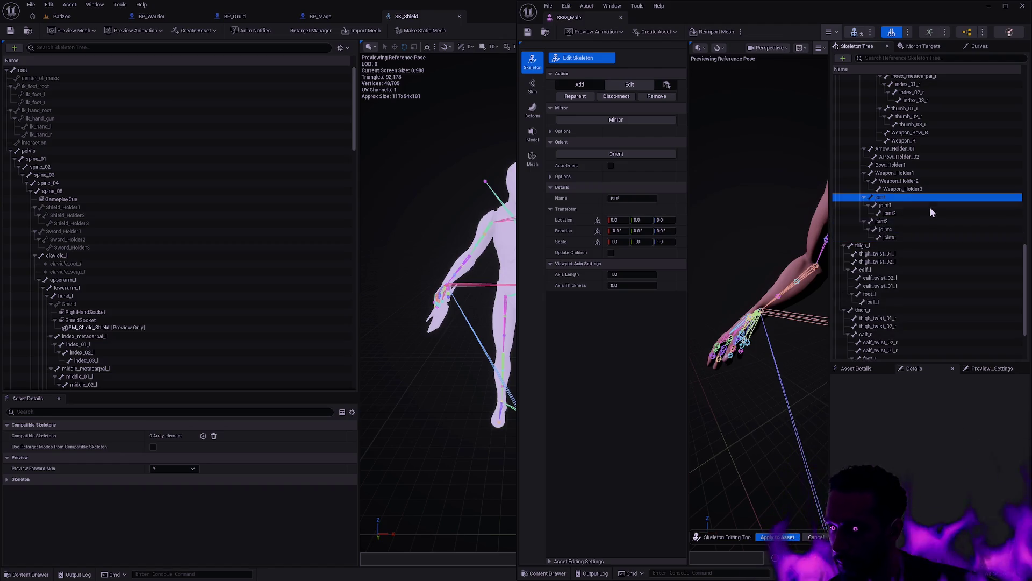
{"action": "key", "text": "F2"}
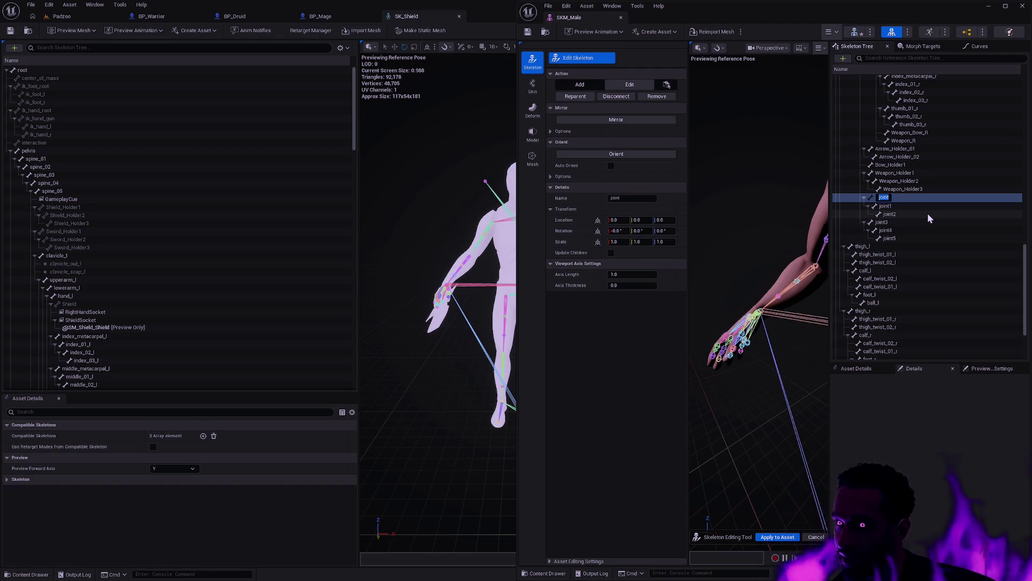
{"action": "left_click", "coordinate": [895, 207]}
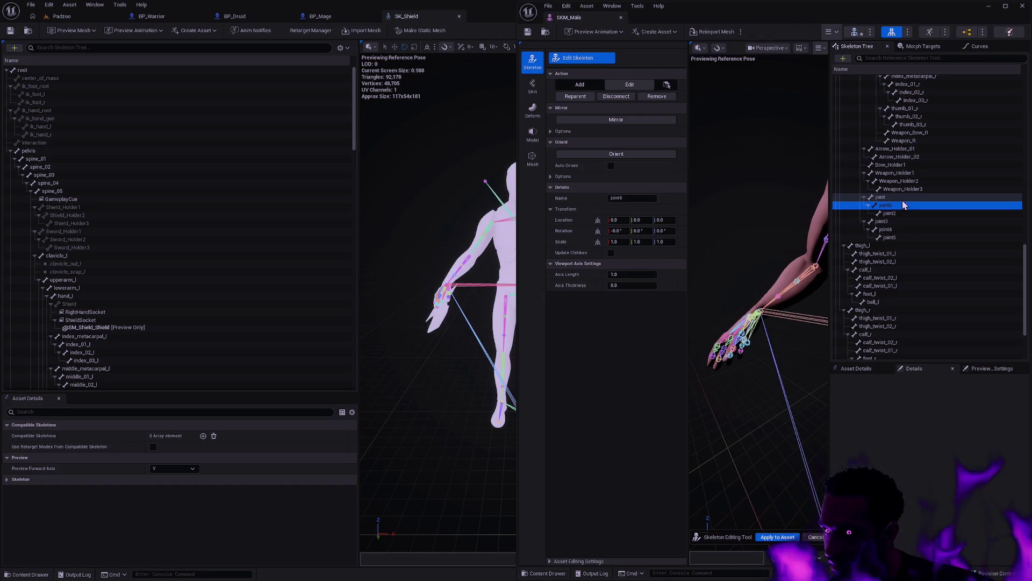
Rename the first chain's joints to Shield_Holder1, Shield_Holder2 and Shield_Holder3.
{"action": "double_click", "coordinate": [903, 200]}
{"action": "type", "text": "Shield_Holder1"}
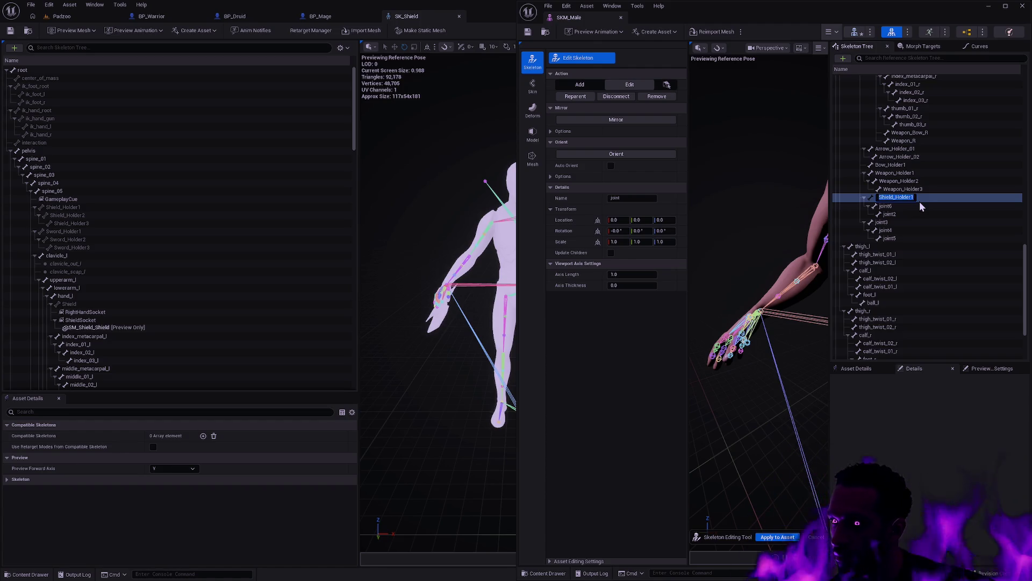
{"action": "double_click", "coordinate": [920, 205]}
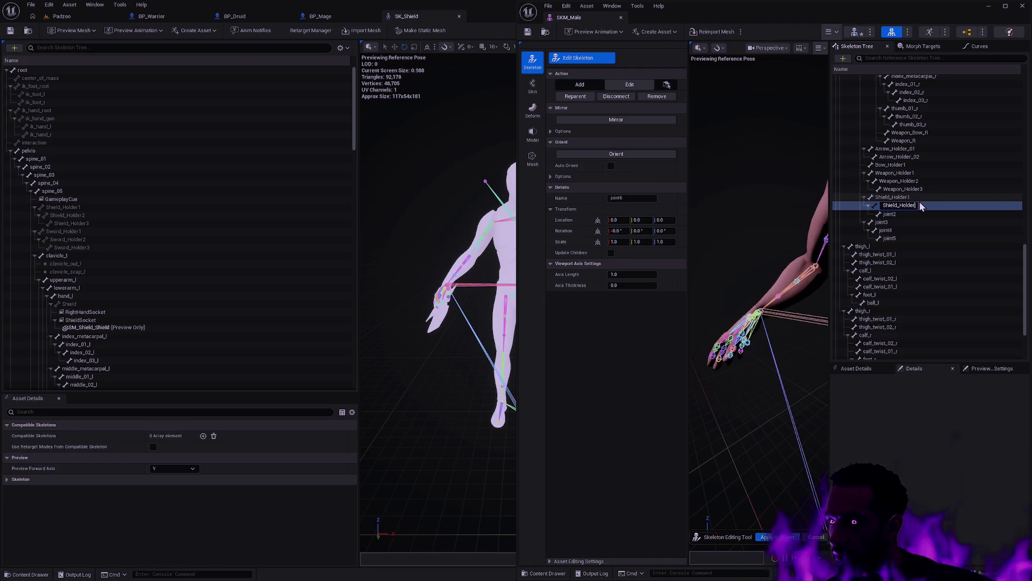
{"action": "type", "text": "2"}
{"action": "key", "text": "Return"}
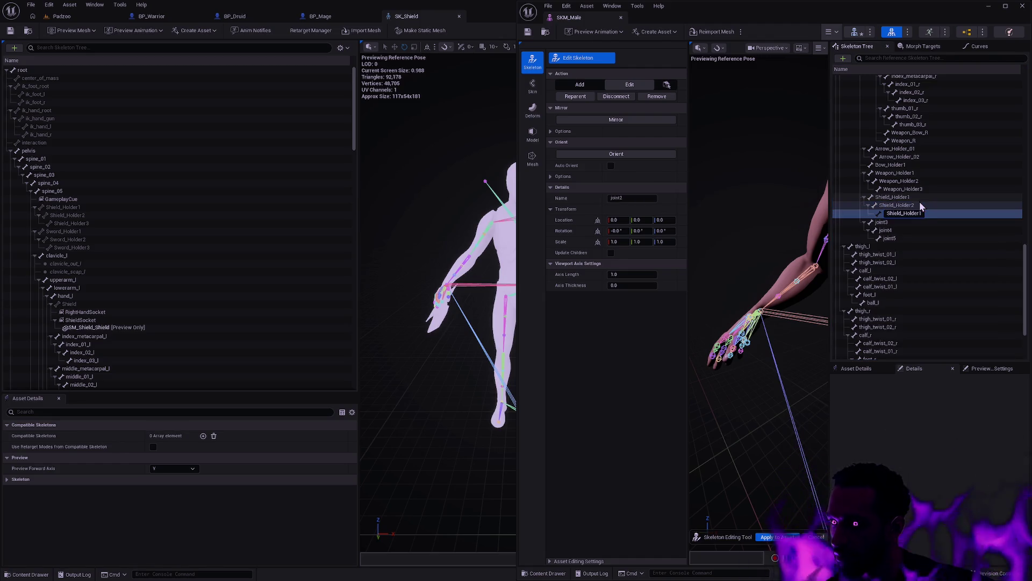
{"action": "key", "text": "BackSpace"}
{"action": "type", "text": "3"}
{"action": "key", "text": "Return"}
Rename the second chain's joints to Sword_Holder1, Sword_Holder2 and Sword_Holder3.
{"action": "key", "text": "F2"}
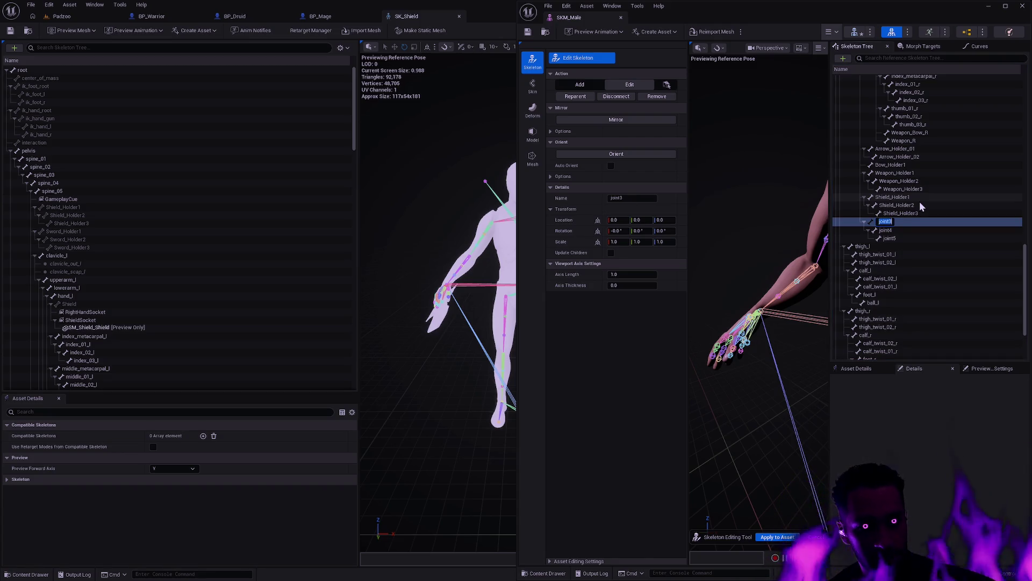
{"action": "type", "text": "Sword_Holder1"}
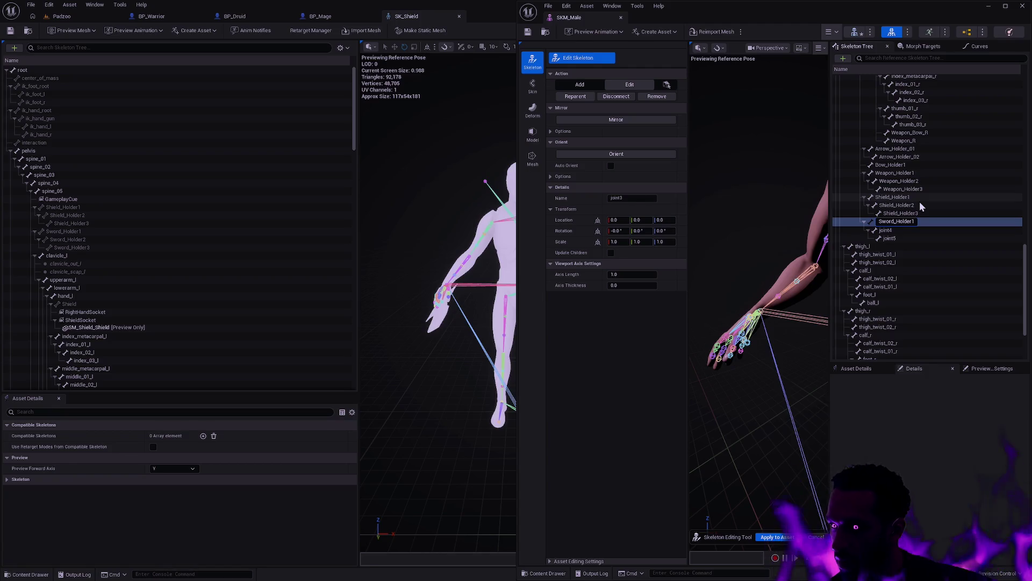
{"action": "key", "text": "Return"}
{"action": "key", "text": "F2"}
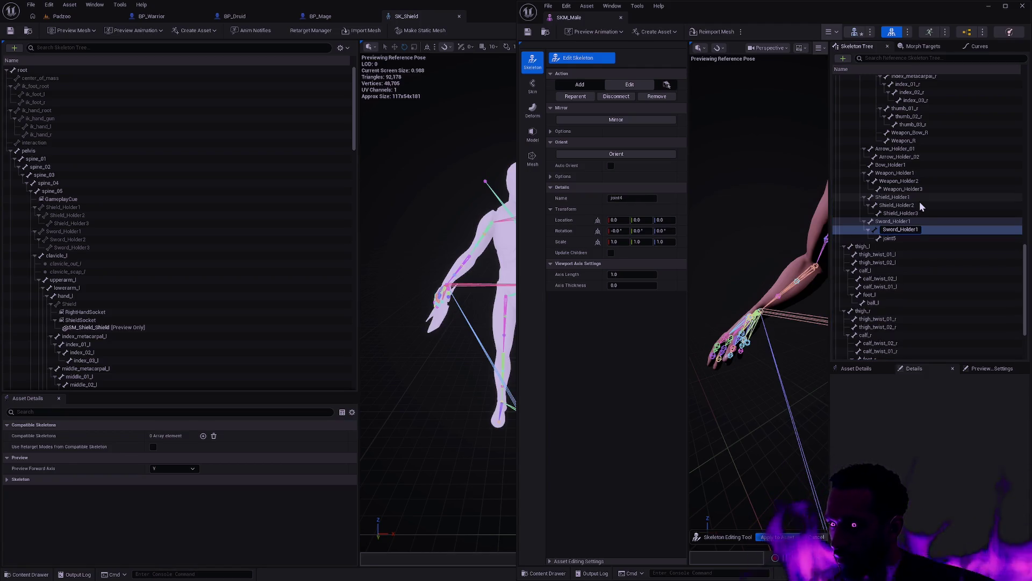
{"action": "type", "text": "Sword_Holder2"}
{"action": "key", "text": "Return"}
{"action": "key", "text": "F2"}
{"action": "type", "text": "Sword_Holder3"}
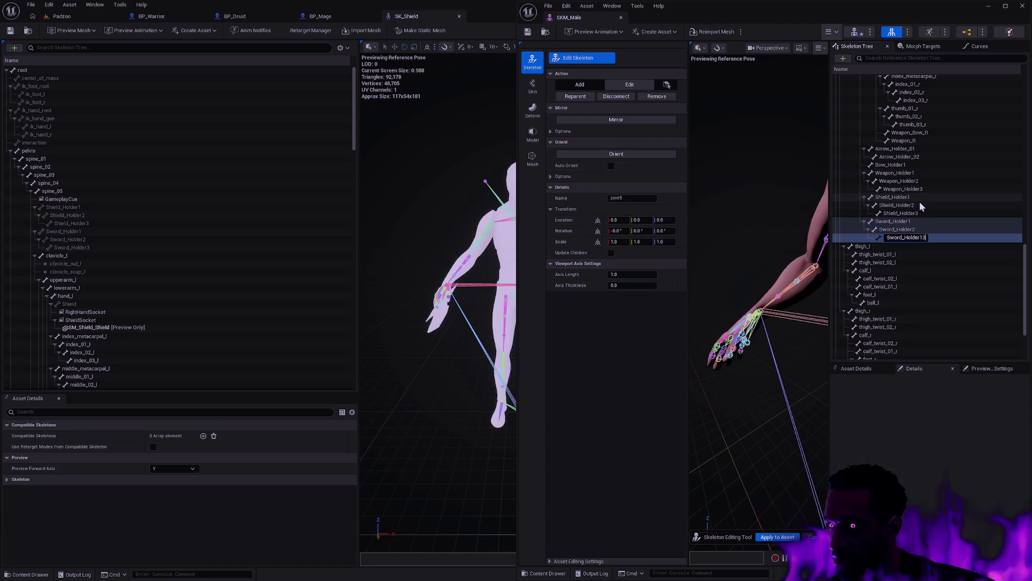
{"action": "key", "text": "Return"}
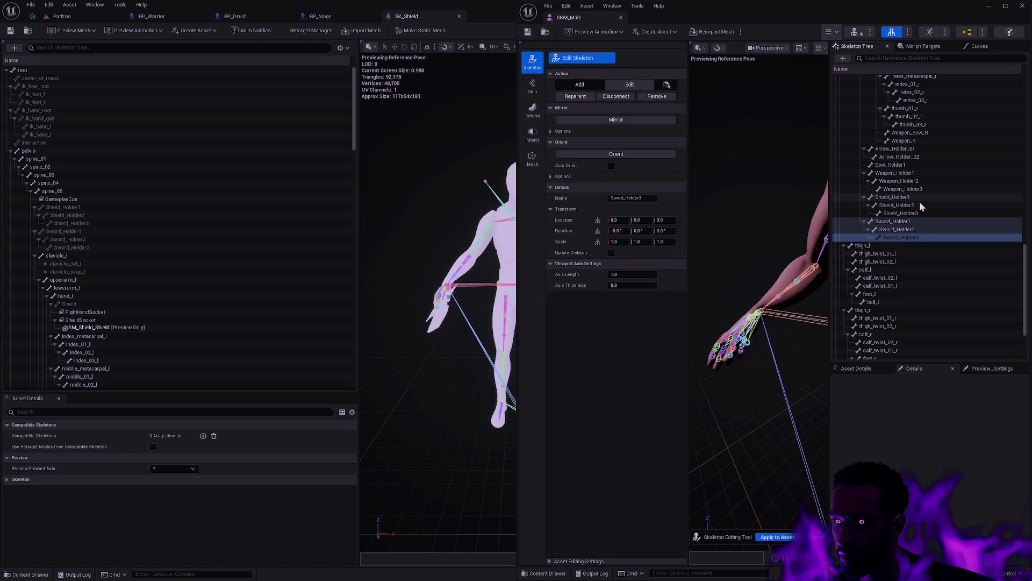
Detach the SK_Shield editor into its own window and widen its bone list.
{"action": "left_click", "coordinate": [132, 207]}
{"action": "left_click", "coordinate": [129, 215]}
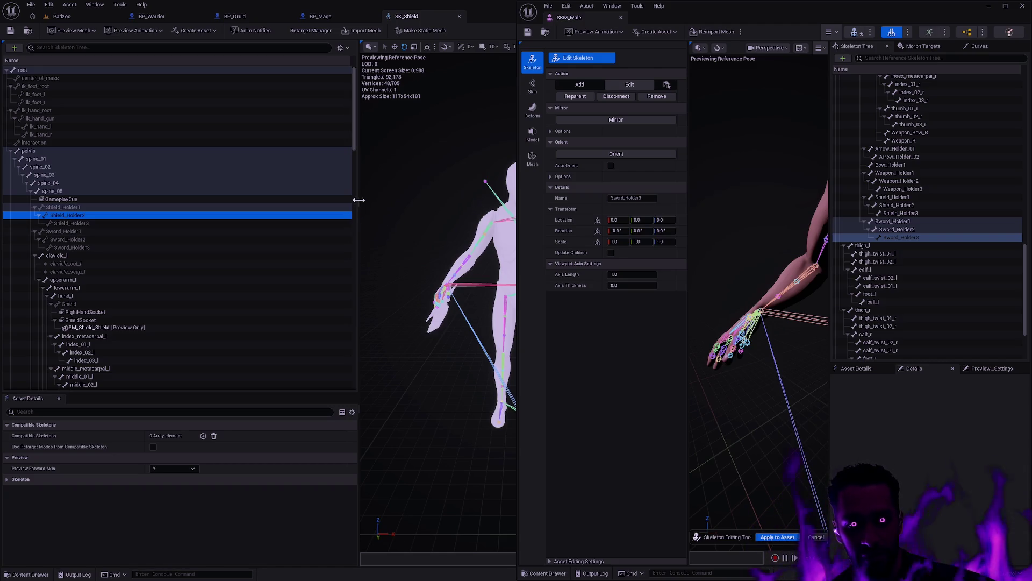
{"action": "mouse_move", "coordinate": [360, 199]}
{"action": "left_mouse_down"}
{"action": "mouse_move", "coordinate": [309, 199]}
{"action": "mouse_move", "coordinate": [337, 199]}
{"action": "left_mouse_up"}
{"action": "mouse_move", "coordinate": [408, 16]}
{"action": "left_mouse_down"}
{"action": "mouse_move", "coordinate": [464, 148]}
{"action": "mouse_move", "coordinate": [138, 207]}
{"action": "mouse_move", "coordinate": [293, 219]}
{"action": "left_mouse_up"}
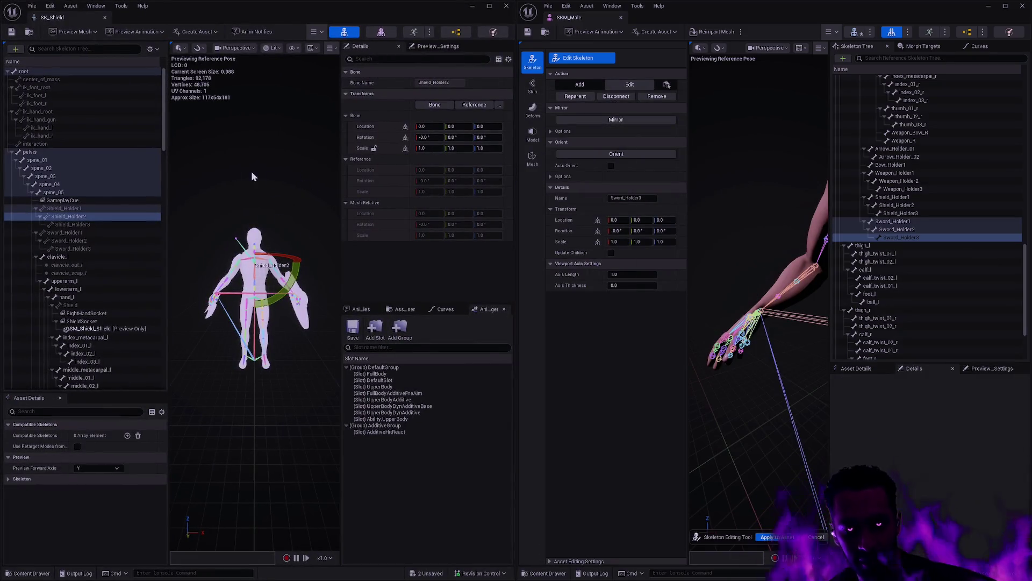
{"action": "left_click_drag", "start_coordinate": [169, 163], "coordinate": [184, 161]}
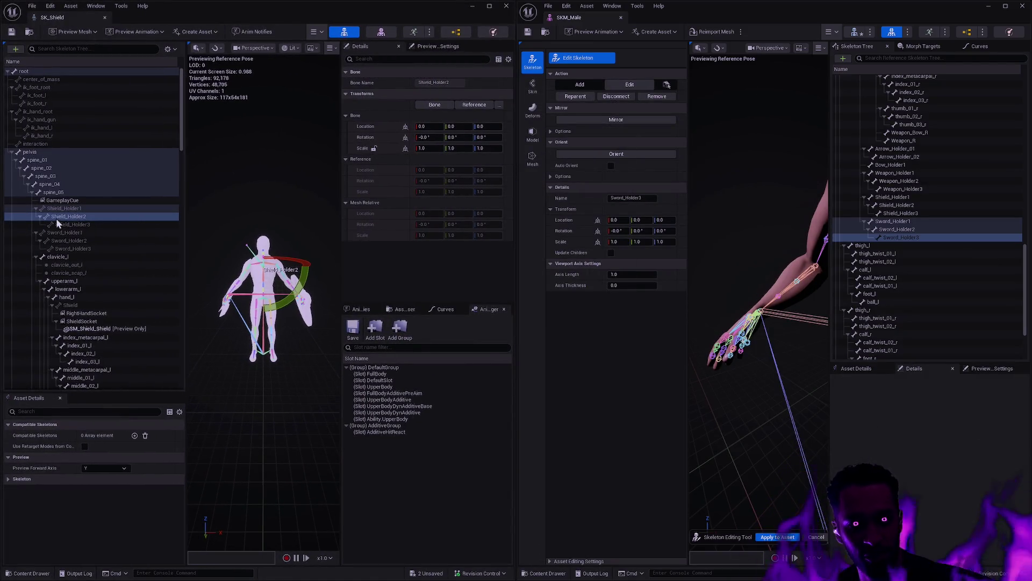
{"action": "left_click", "coordinate": [86, 210]}
{"action": "left_click", "coordinate": [86, 215]}
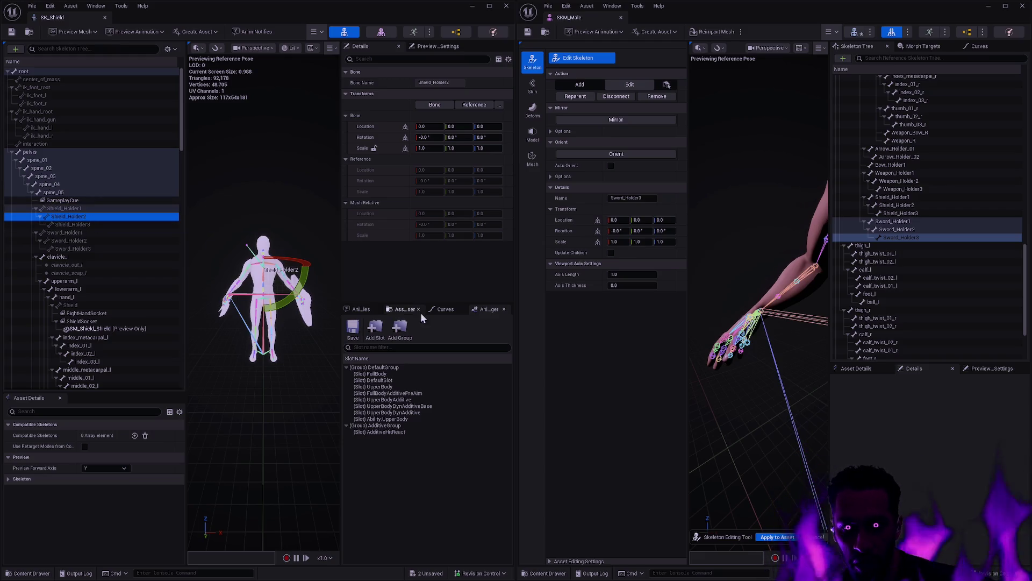
Copy SK_Shield's Shield_Holder3 location and rotation onto SK_Male's Shield_Holder3.
{"action": "key", "text": "f"}
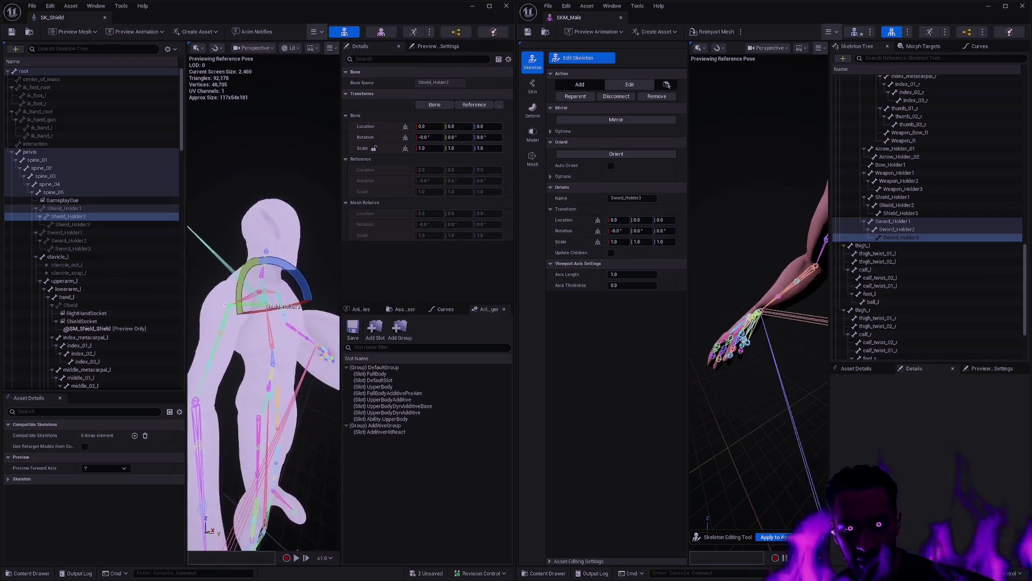
{"action": "mouse_move", "coordinate": [264, 345]}
{"action": "left_mouse_down"}
{"action": "mouse_move", "coordinate": [328, 344]}
{"action": "mouse_move", "coordinate": [269, 344]}
{"action": "mouse_move", "coordinate": [280, 344]}
{"action": "left_mouse_up"}
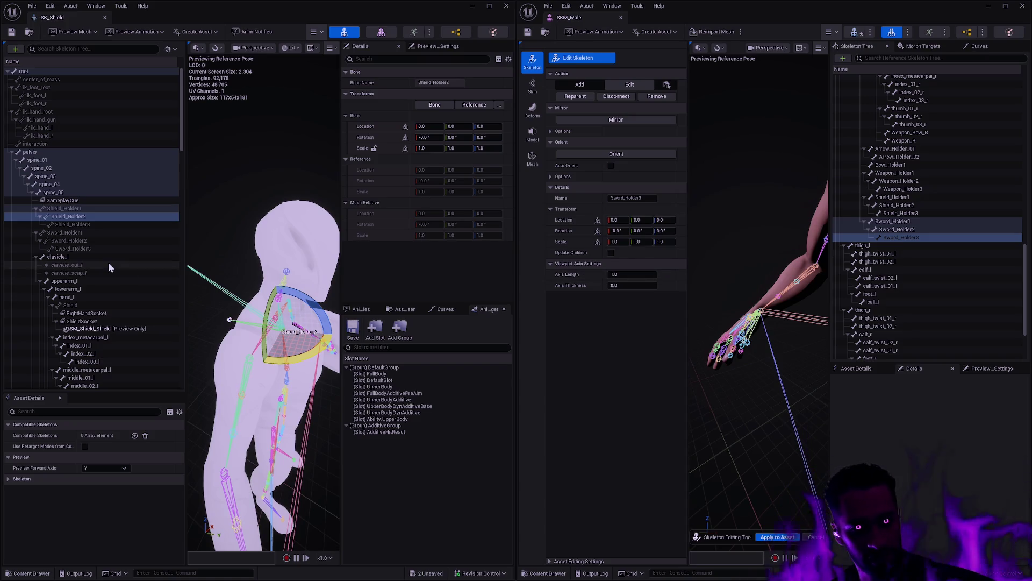
{"action": "left_click", "coordinate": [105, 225]}
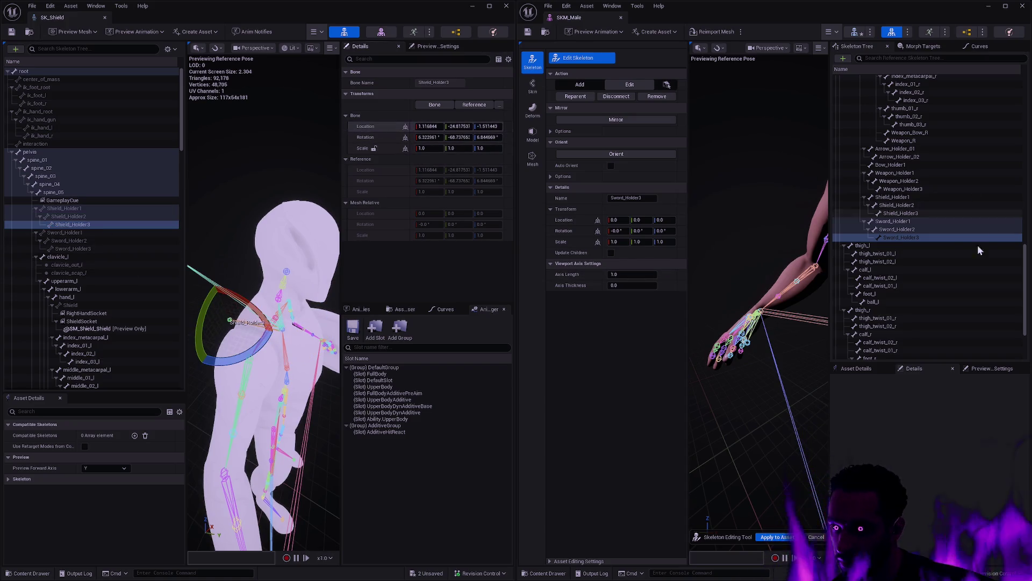
{"action": "left_click", "coordinate": [910, 213]}
{"action": "left_click", "coordinate": [574, 221], "text": "shift"}
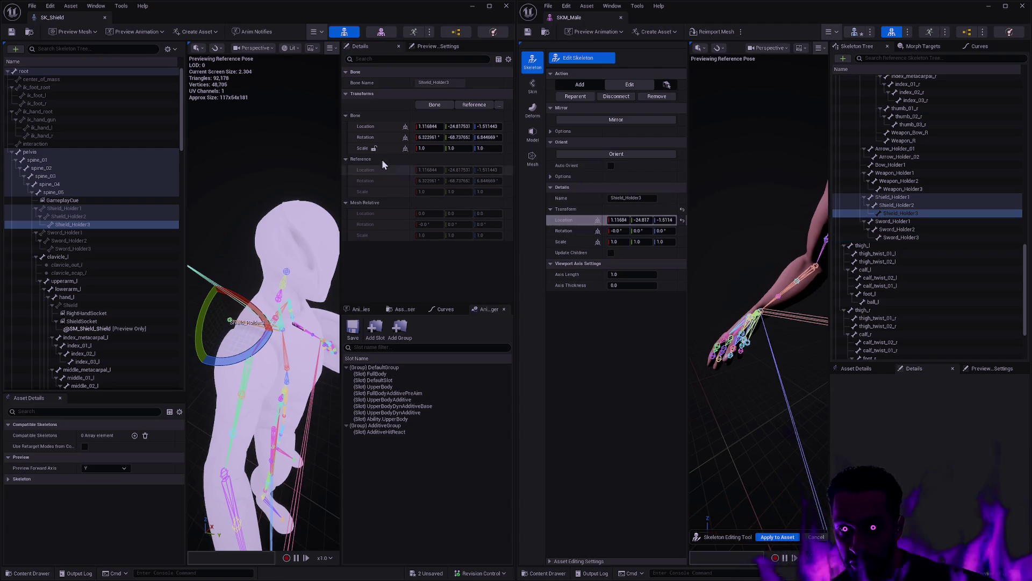
{"action": "right_click", "coordinate": [378, 138], "text": "shift"}
{"action": "left_click", "coordinate": [576, 231], "text": "shift"}
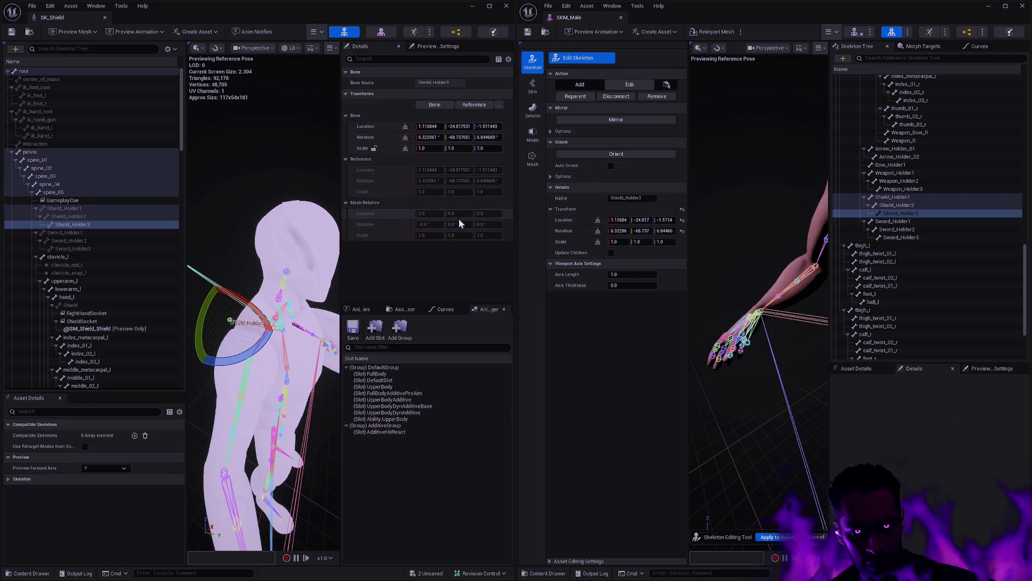
Give SK_Male's Sword_Holder3 location 32.67, -12.44, 24.34 and rotation -170.65, 53.06, -168.51.
{"action": "left_click", "coordinate": [94, 249]}
{"action": "left_click", "coordinate": [901, 238]}
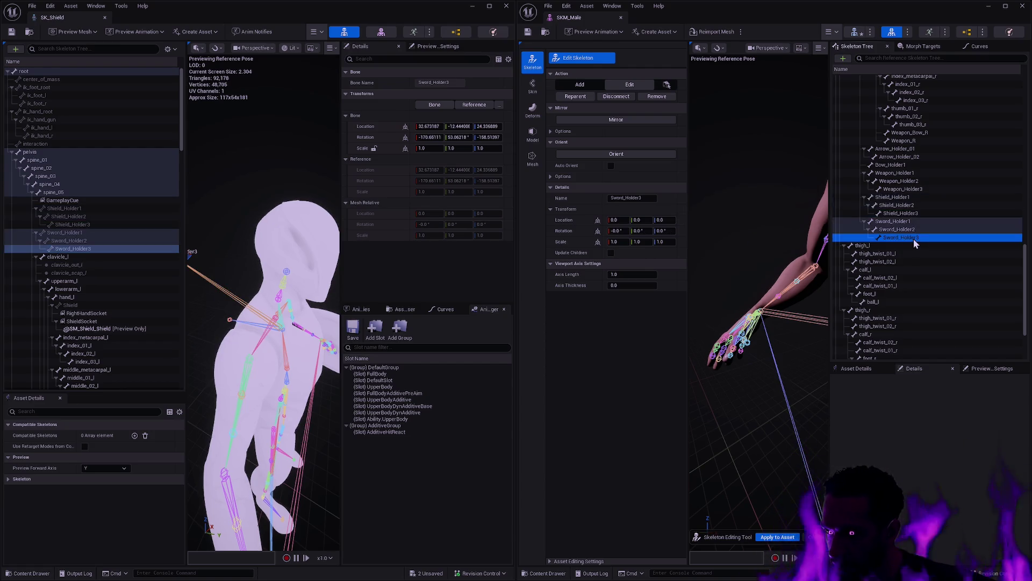
{"action": "key", "text": "ctrl+v"}
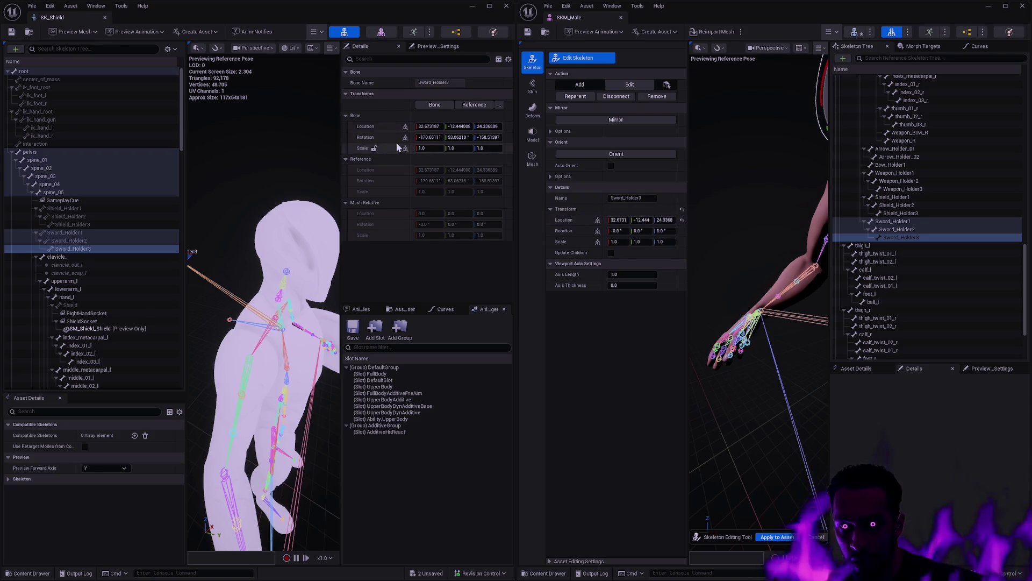
{"action": "key", "text": "ctrl+c"}
{"action": "key", "text": "ctrl+v"}
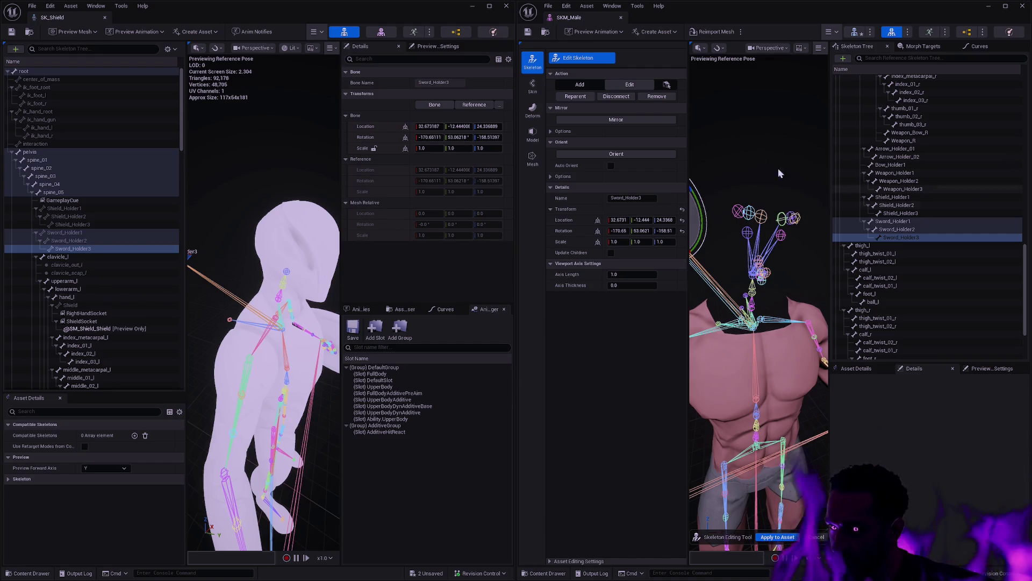
Add a new bone named Shield under SKM_Male's hand_l.
{"action": "left_click", "coordinate": [914, 237]}
{"action": "scroll", "coordinate": [931, 258], "scroll_direction": "up", "scroll_amount": 3}
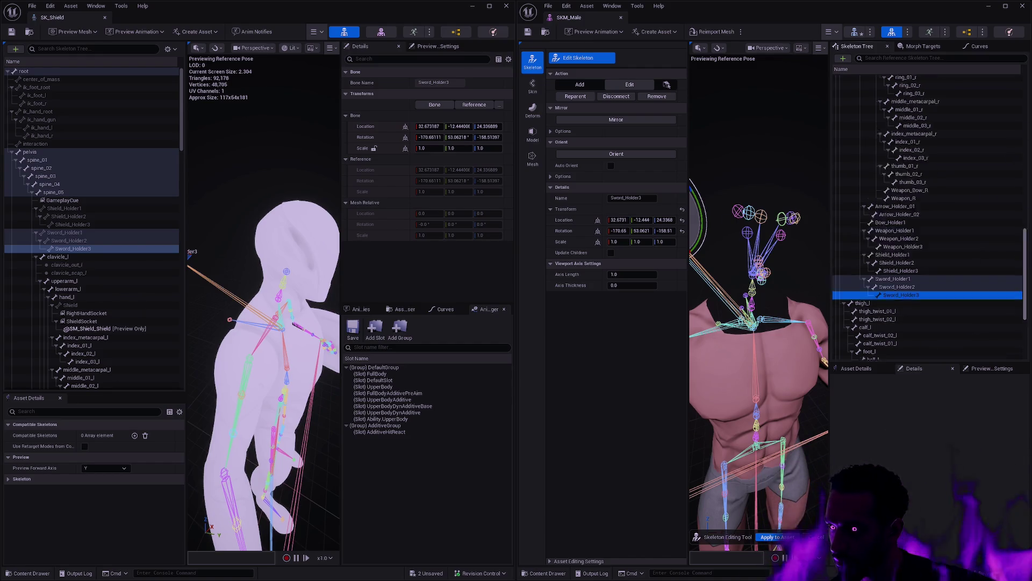
{"action": "scroll", "coordinate": [931, 241], "scroll_direction": "up", "scroll_amount": 5}
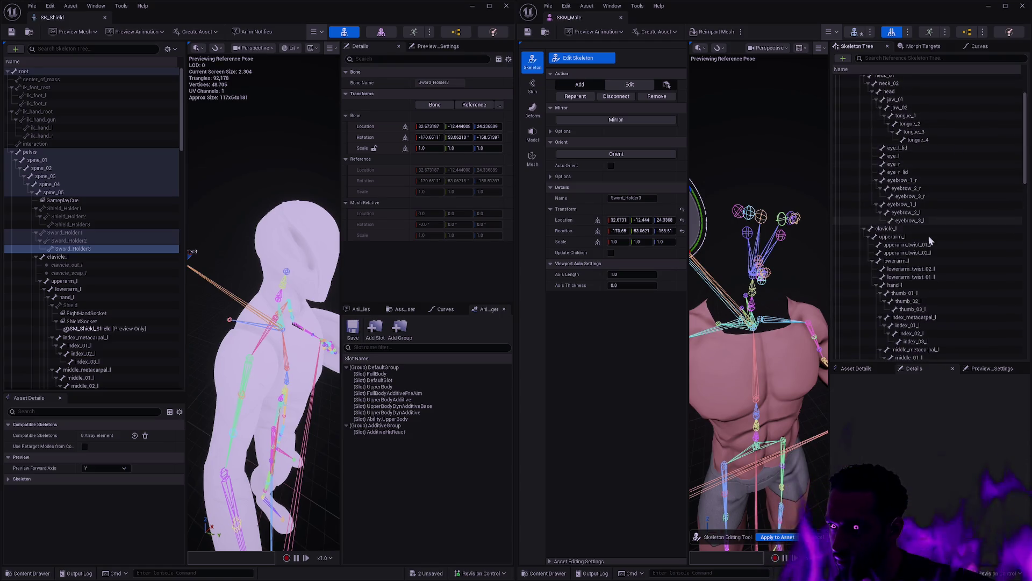
{"action": "scroll", "coordinate": [930, 240], "scroll_direction": "down", "scroll_amount": 3}
{"action": "left_click", "coordinate": [919, 221]}
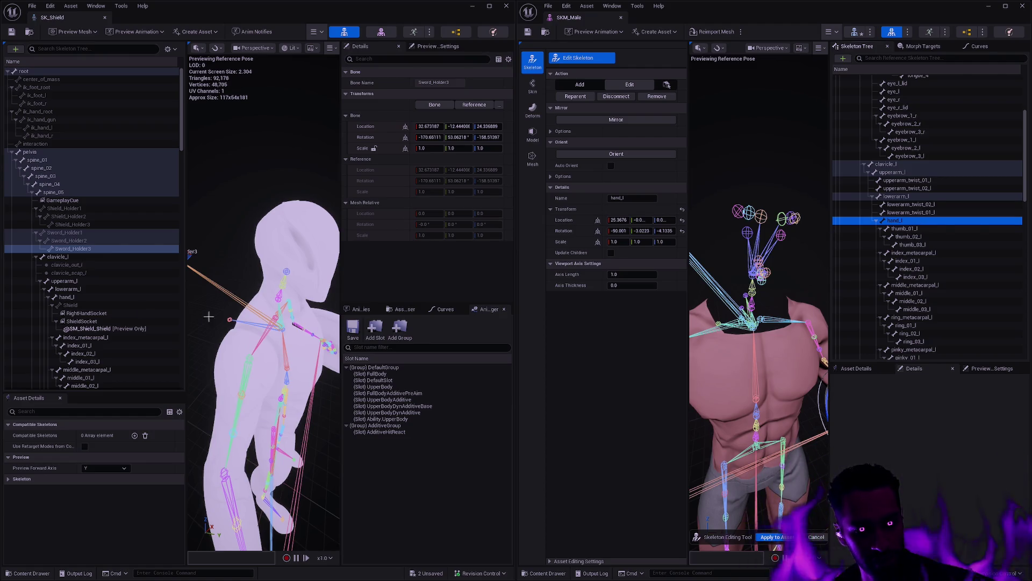
{"action": "left_click", "coordinate": [94, 306]}
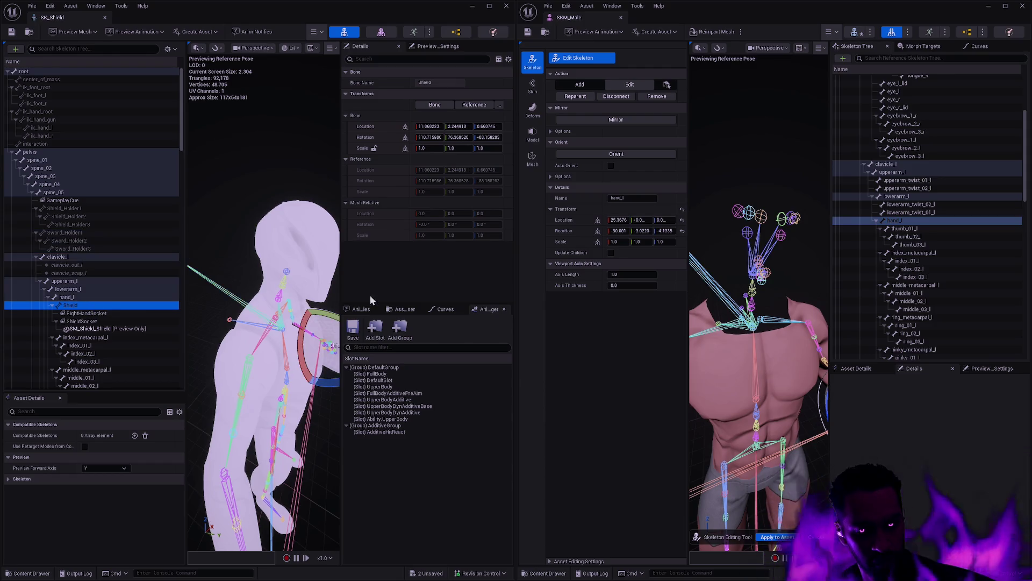
{"action": "left_click", "coordinate": [910, 220]}
{"action": "key", "text": "ctrl+n"}
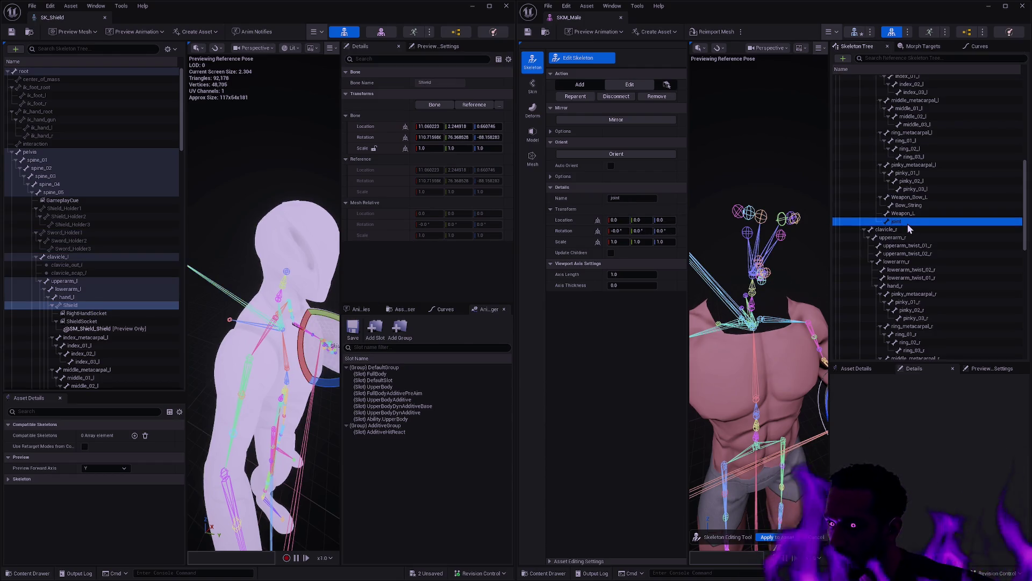
{"action": "type", "text": "Shield"}
{"action": "key", "text": "Return"}
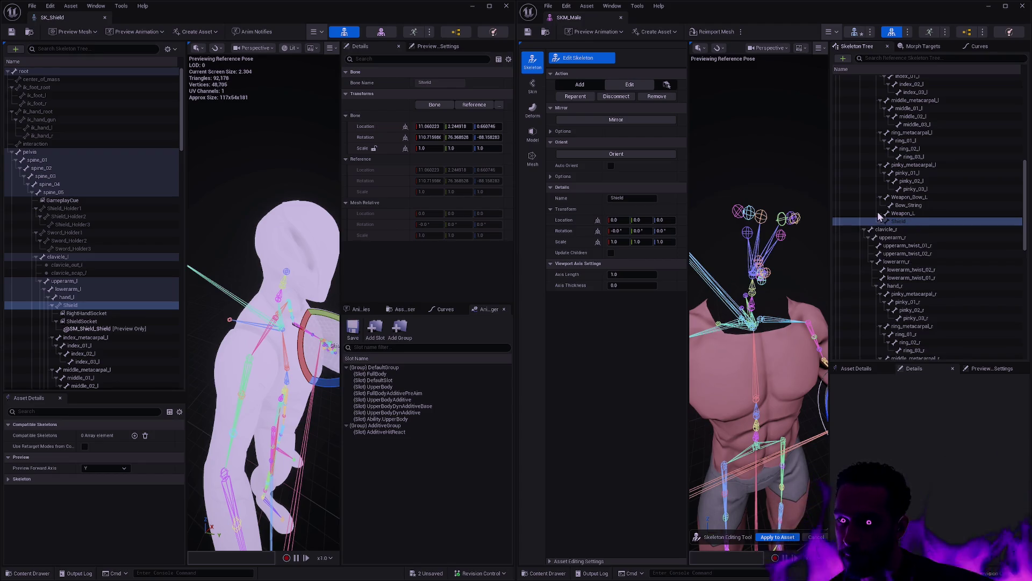
Set Shield to location 11.06, 2.24, 0.66 and rotation 110.72, 76.37, -88.16, then apply to asset.
{"action": "right_click", "coordinate": [380, 130], "text": "shift"}
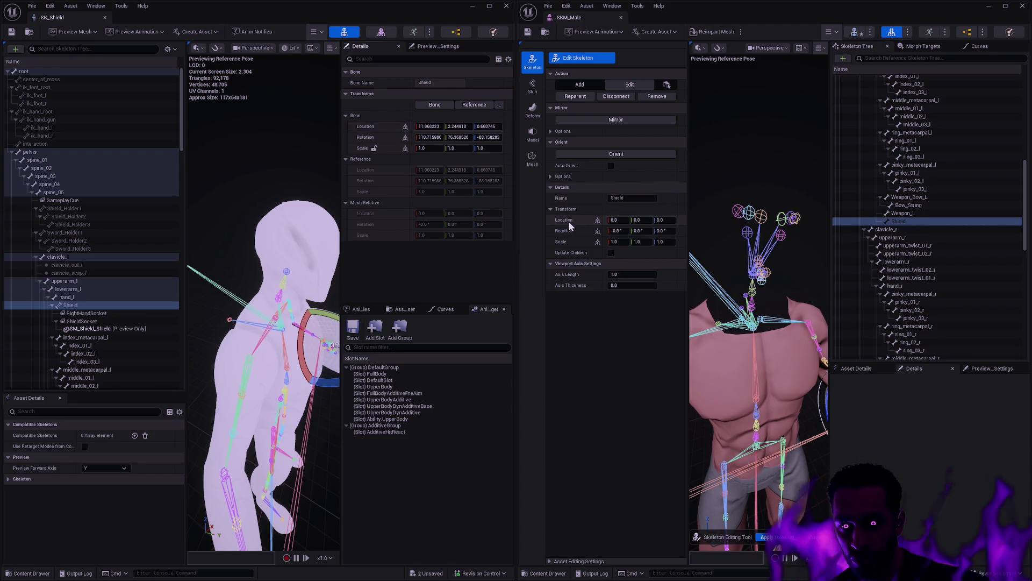
{"action": "left_click", "coordinate": [568, 222], "text": "shift"}
{"action": "right_click", "coordinate": [355, 137], "text": "shift"}
{"action": "left_click", "coordinate": [573, 232], "text": "shift"}
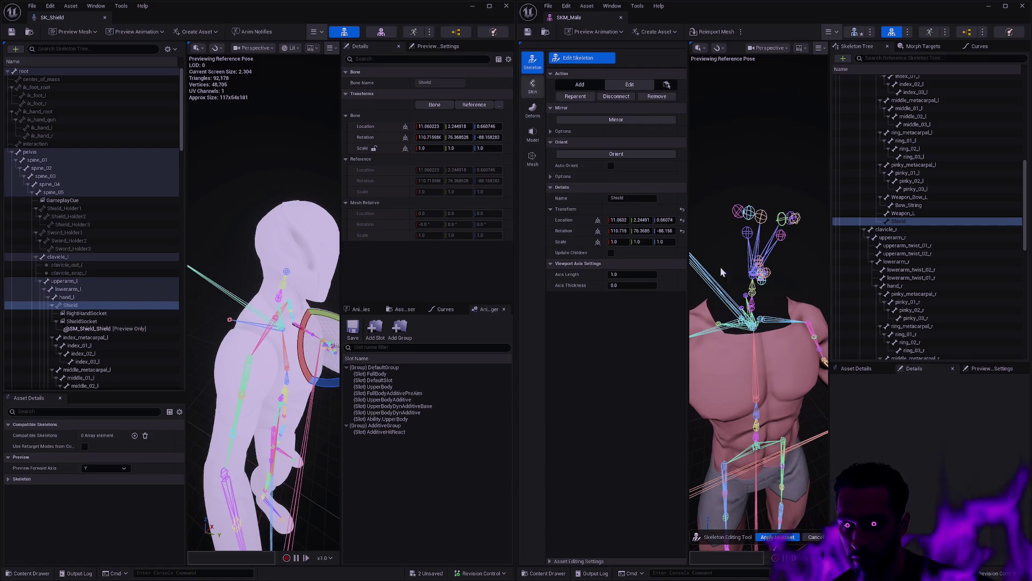
{"action": "left_click", "coordinate": [776, 538]}
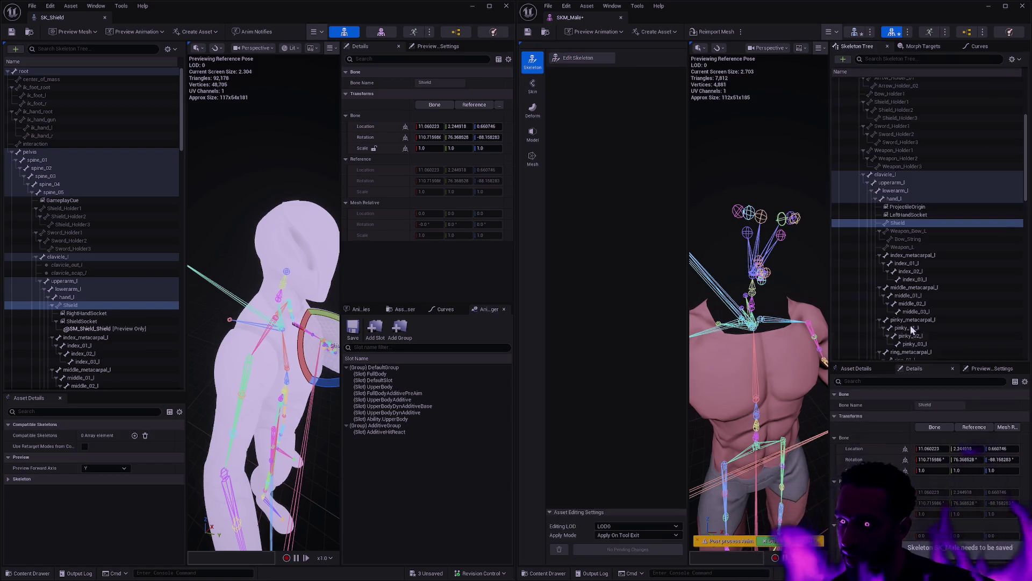
Add a socket to SKM_Male's Shield bone and compare it against SK_Shield's ShieldSocket.
{"action": "right_click", "coordinate": [911, 225]}
{"action": "left_click", "coordinate": [929, 268]}
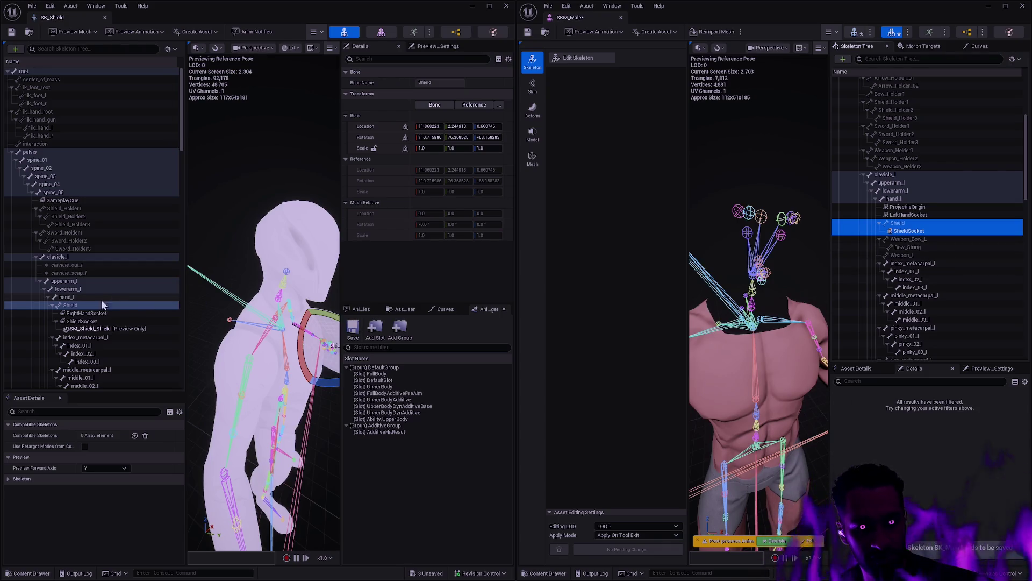
{"action": "left_click", "coordinate": [85, 321]}
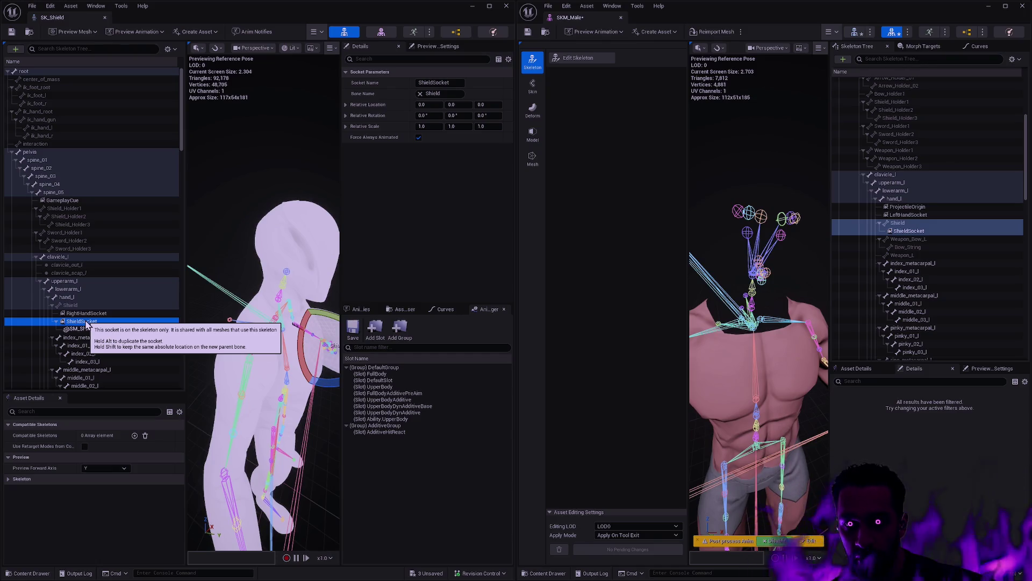
{"action": "left_click", "coordinate": [913, 224]}
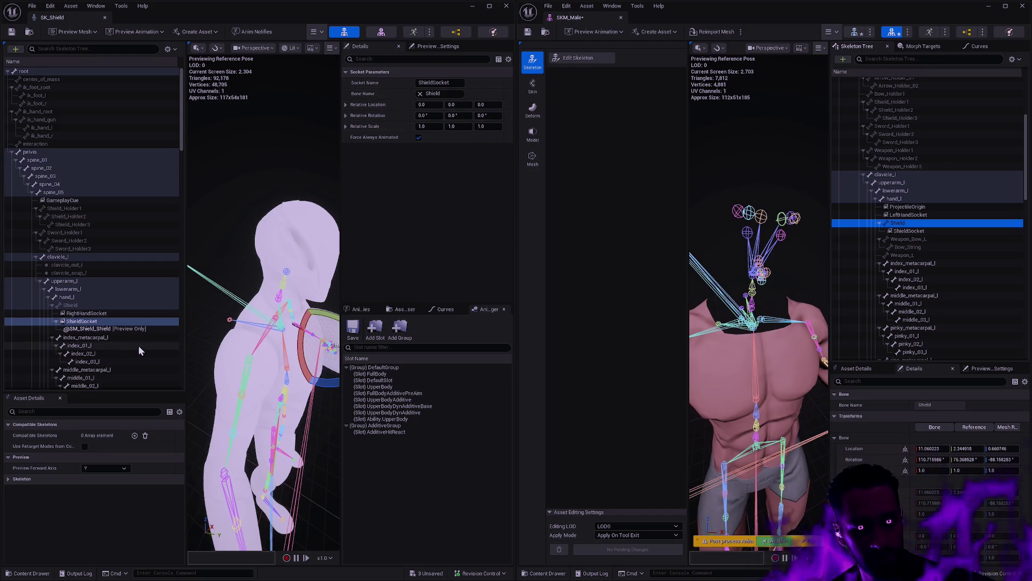
Add a new bone named Sword under SKM_Male's hand_r.
{"action": "scroll", "coordinate": [134, 344], "scroll_direction": "down", "scroll_amount": 5}
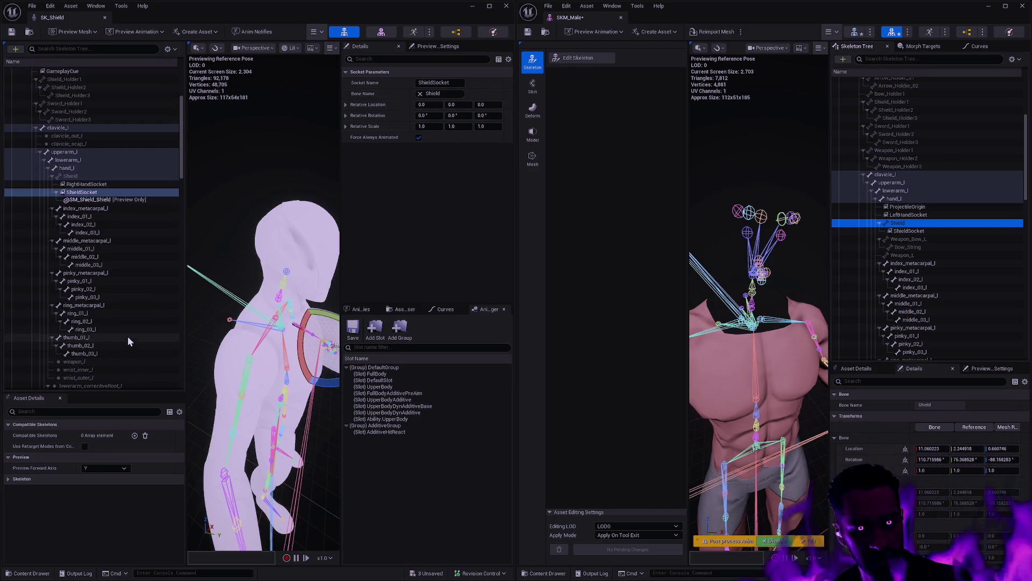
{"action": "scroll", "coordinate": [124, 337], "scroll_direction": "down", "scroll_amount": 3}
{"action": "scroll", "coordinate": [119, 338], "scroll_direction": "down", "scroll_amount": 6}
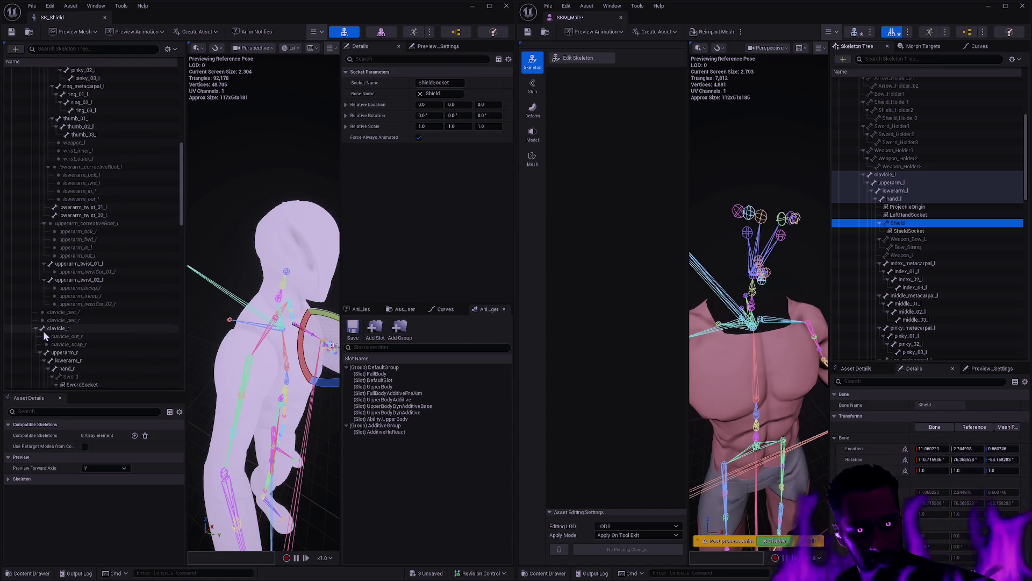
{"action": "scroll", "coordinate": [98, 336], "scroll_direction": "down", "scroll_amount": 3}
{"action": "left_click", "coordinate": [80, 303]}
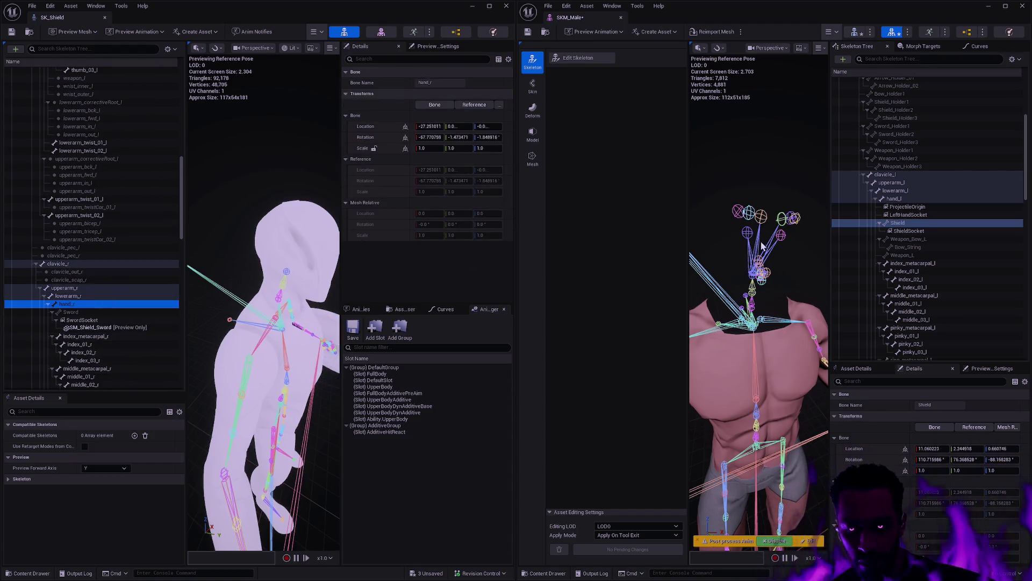
{"action": "left_click", "coordinate": [588, 60]}
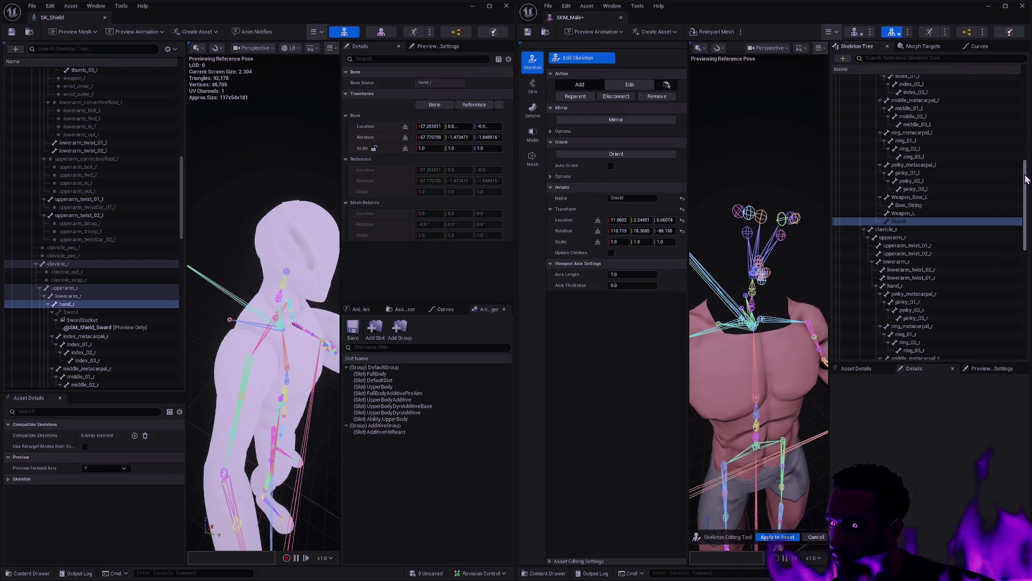
{"action": "left_click_drag", "start_coordinate": [1026, 179], "coordinate": [1023, 220]}
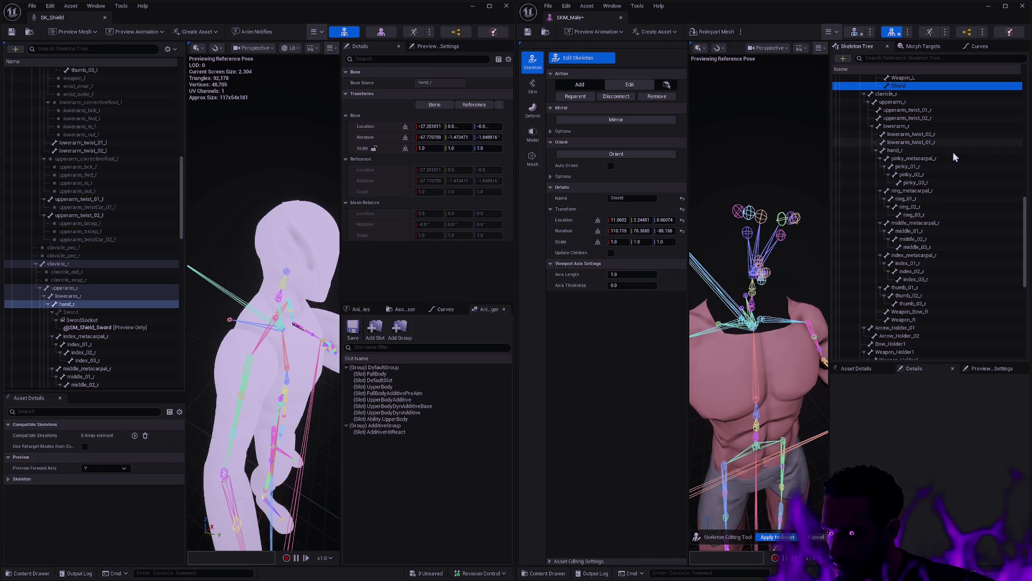
{"action": "left_click", "coordinate": [923, 150]}
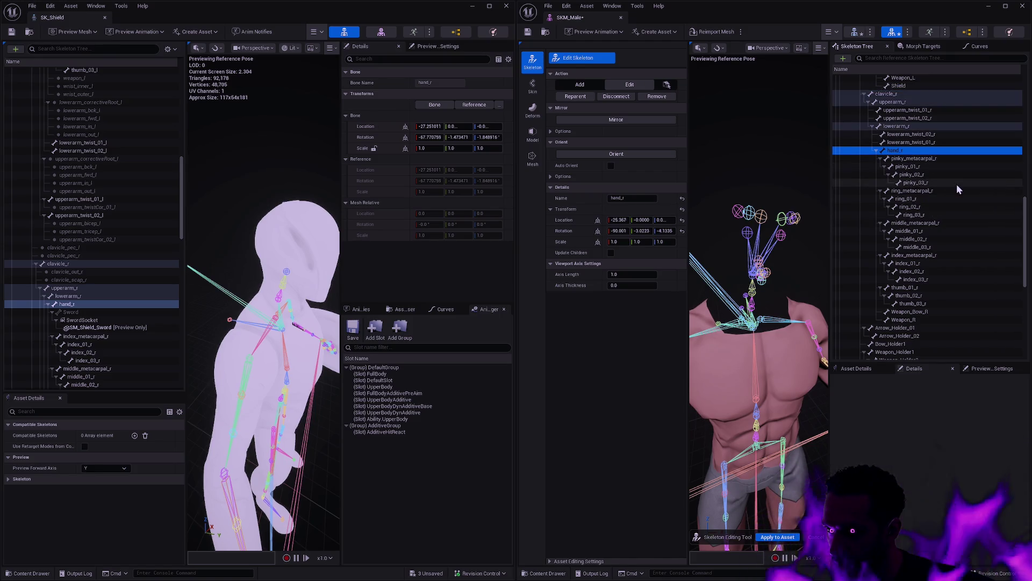
{"action": "key", "text": "ctrl+n"}
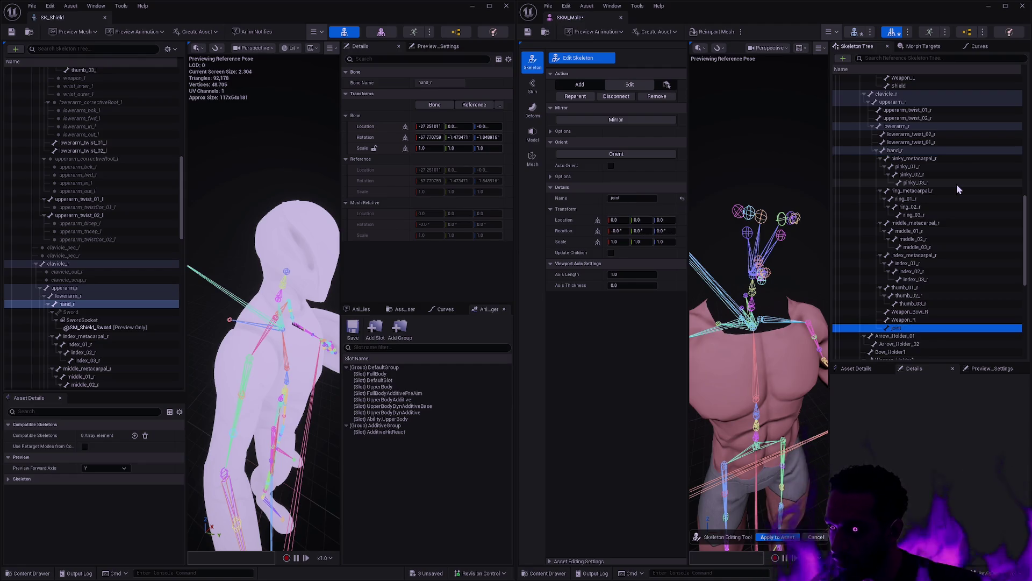
{"action": "key", "text": "F2"}
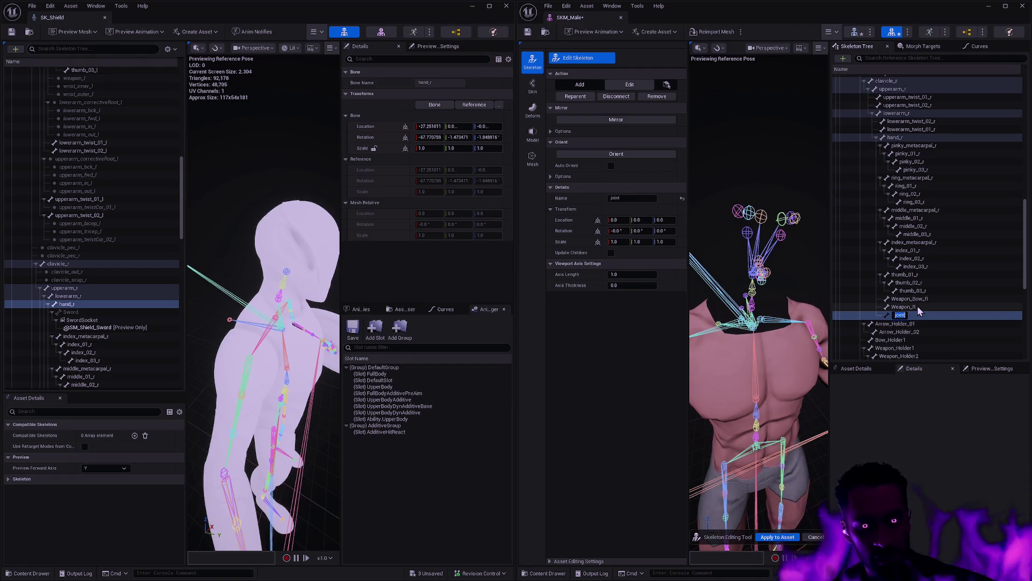
{"action": "type", "text": "Sword"}
{"action": "key", "text": "Return"}
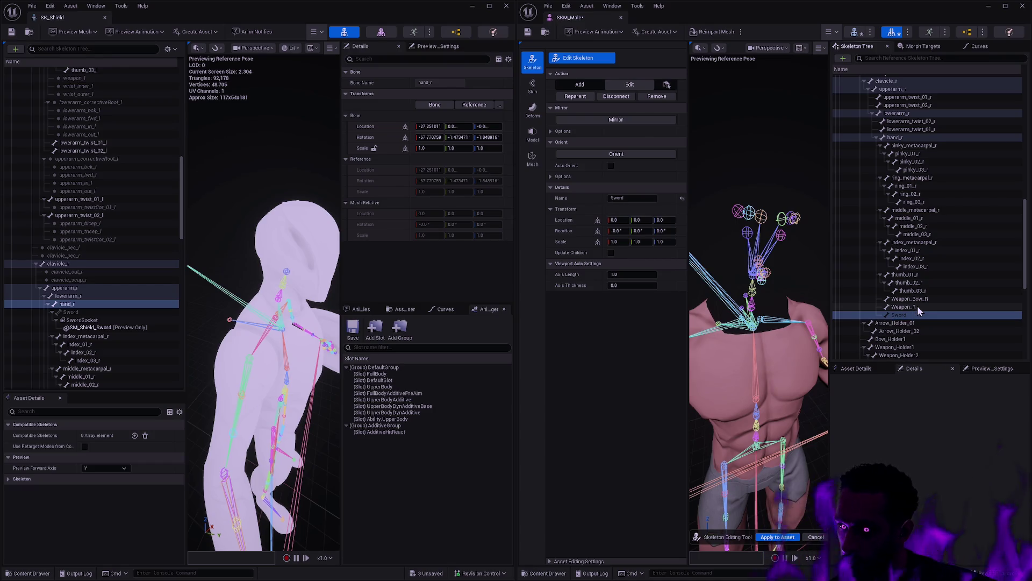
Copy SK_Shield's Sword bone location and rotation onto the new Sword bone and apply to asset.
{"action": "left_click", "coordinate": [88, 313]}
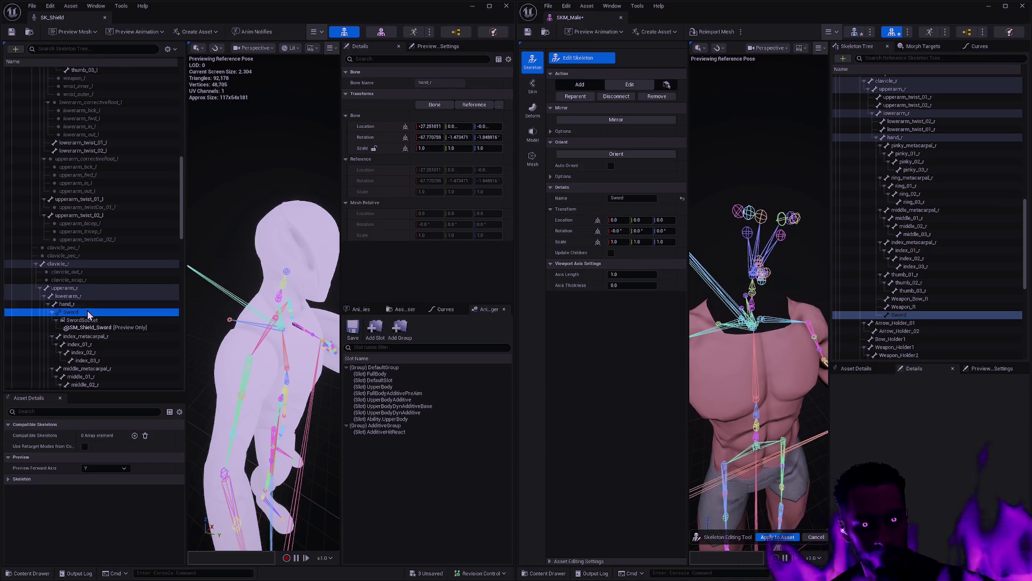
{"action": "right_click", "coordinate": [376, 129], "text": "shift"}
{"action": "left_click", "coordinate": [564, 220], "text": "shift"}
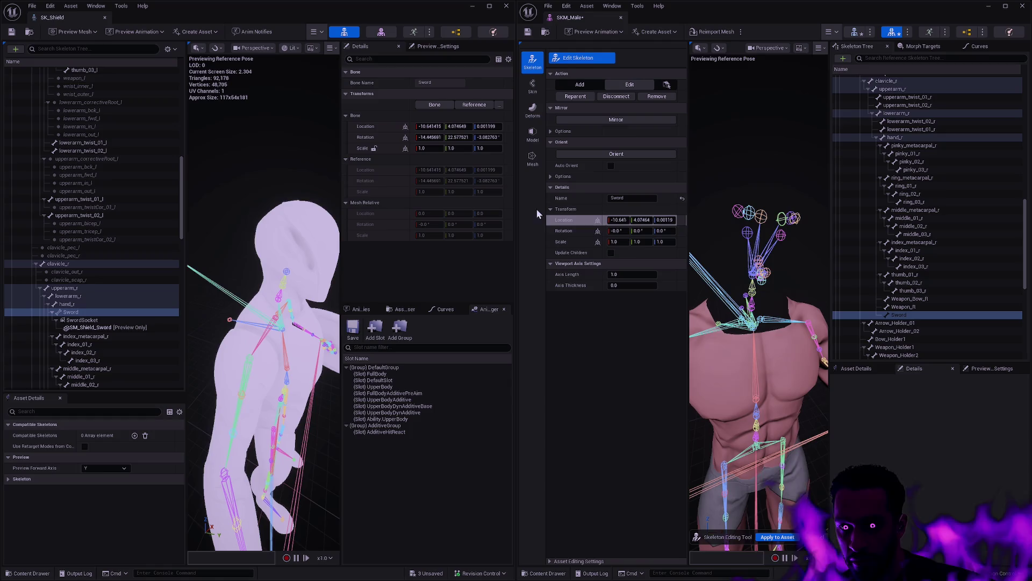
{"action": "right_click", "coordinate": [371, 138], "text": "shift"}
{"action": "left_click", "coordinate": [564, 231], "text": "shift"}
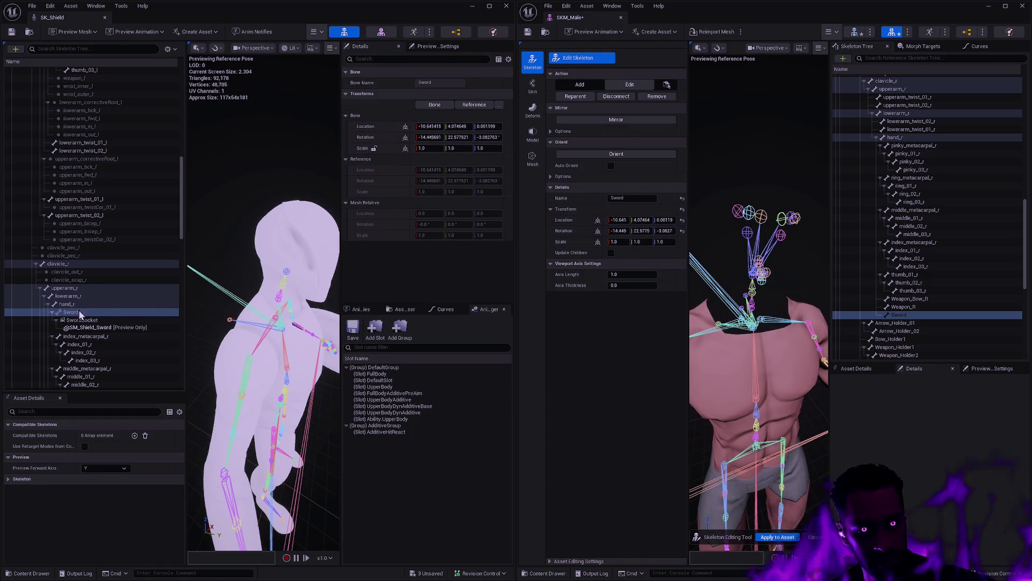
{"action": "left_click", "coordinate": [784, 538]}
Add a SwordSocket to the Sword bone under hand_r on SKM_Male.
{"action": "left_click", "coordinate": [911, 217]}
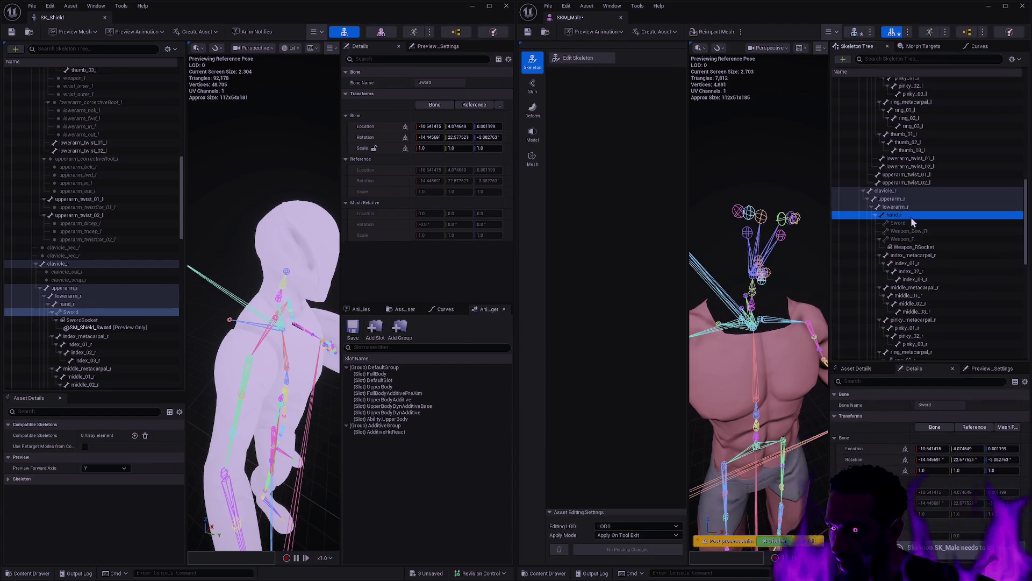
{"action": "right_click", "coordinate": [910, 223]}
{"action": "left_click", "coordinate": [933, 264]}
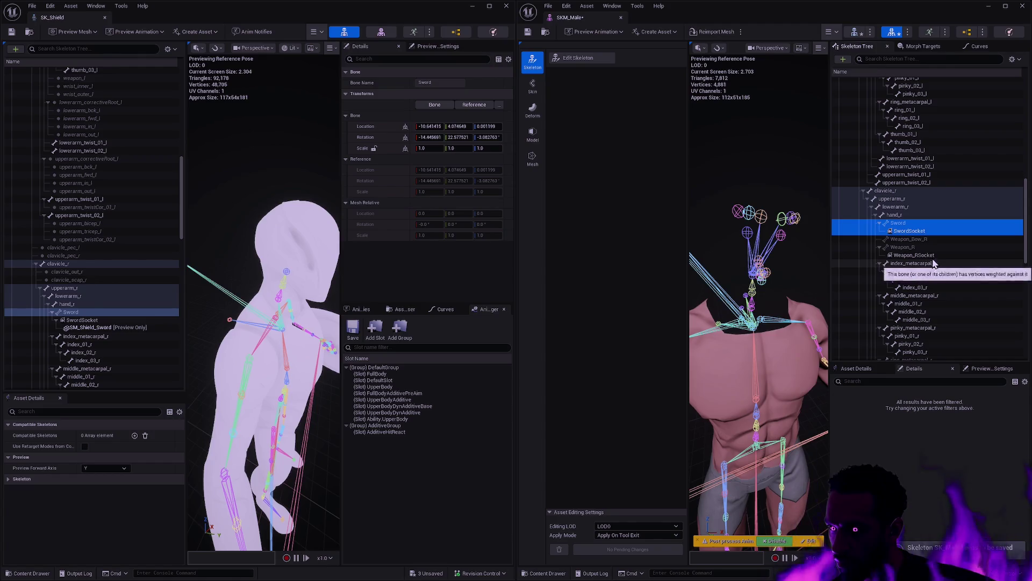
Compare it with SK_Shield's SwordSocket and view the socket at the right hand.
{"action": "left_click", "coordinate": [90, 321]}
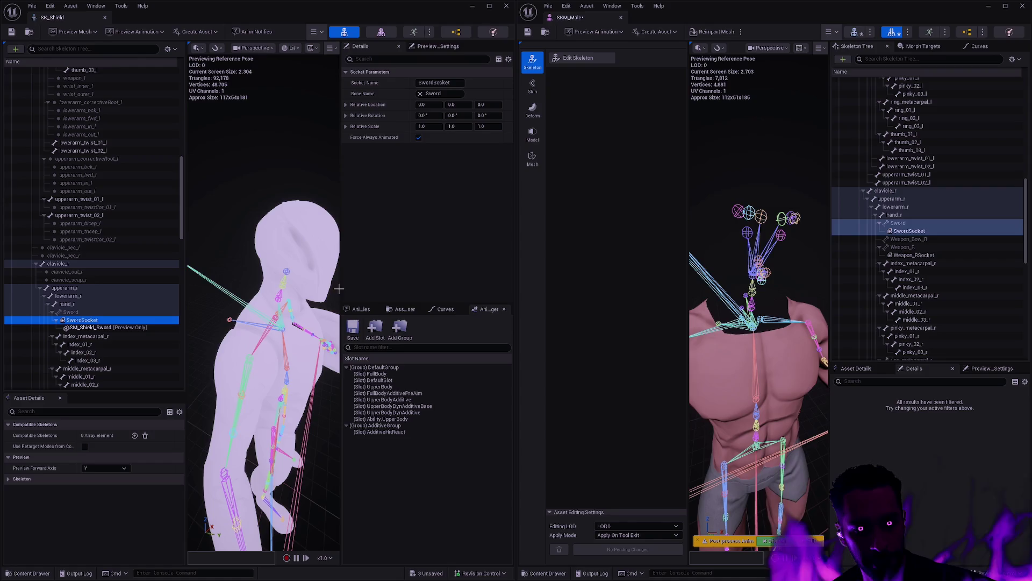
{"action": "scroll", "coordinate": [179, 234], "scroll_direction": "down", "scroll_amount": 5}
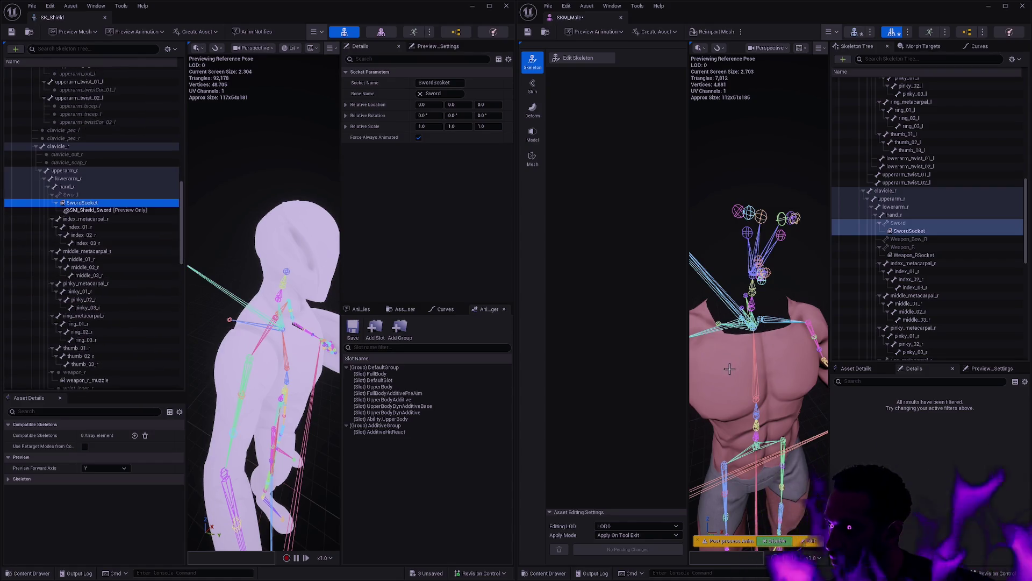
{"action": "scroll", "coordinate": [730, 368], "scroll_direction": "down", "scroll_amount": 10}
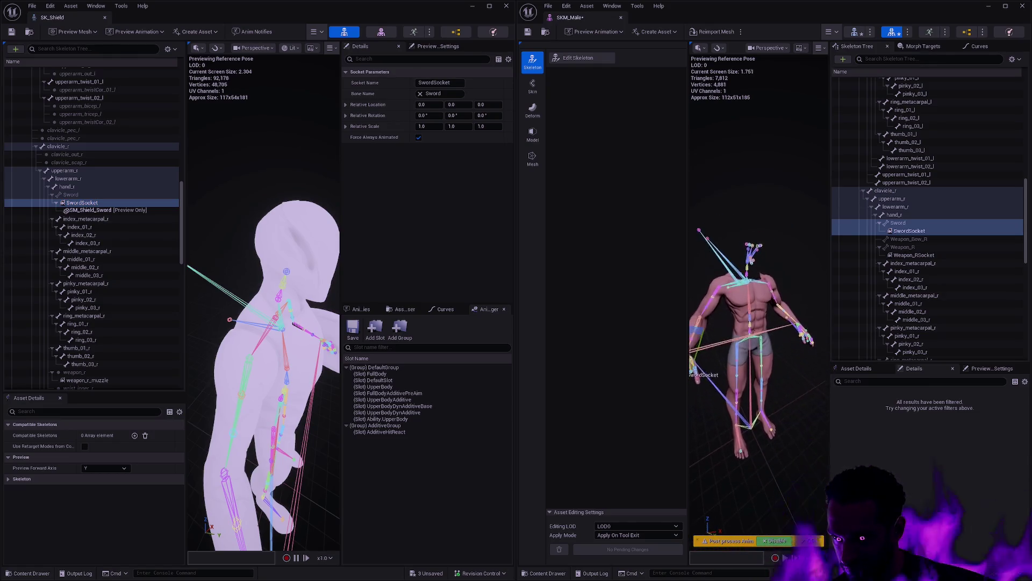
{"action": "scroll", "coordinate": [758, 317], "scroll_direction": "up", "scroll_amount": 10}
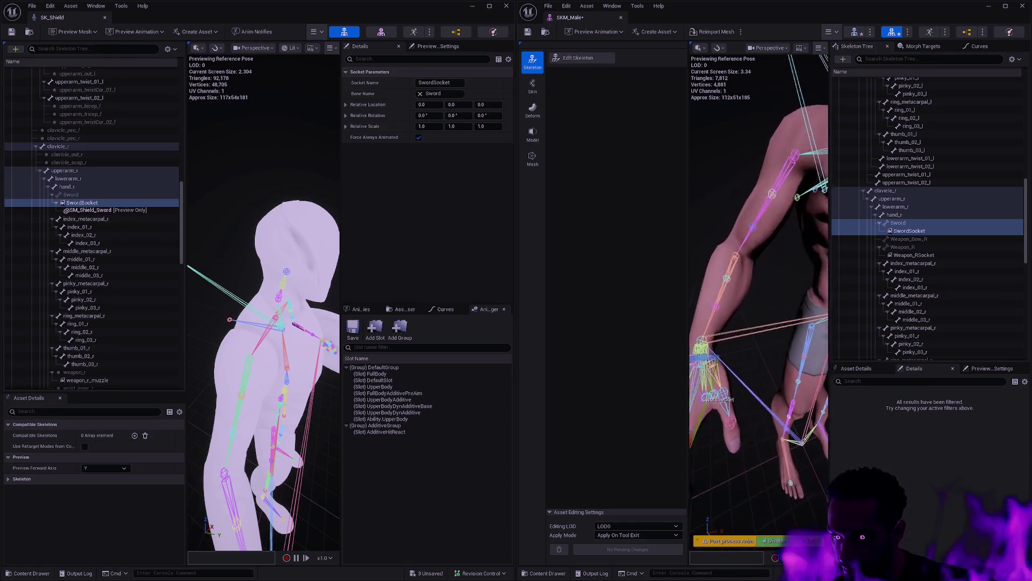
{"action": "mouse_move", "coordinate": [758, 317]}
{"action": "left_mouse_down"}
{"action": "mouse_move", "coordinate": [823, 181]}
{"action": "mouse_move", "coordinate": [742, 410]}
{"action": "mouse_move", "coordinate": [763, 366]}
{"action": "mouse_move", "coordinate": [747, 387]}
{"action": "mouse_move", "coordinate": [728, 367]}
{"action": "mouse_move", "coordinate": [718, 406]}
{"action": "left_mouse_up"}
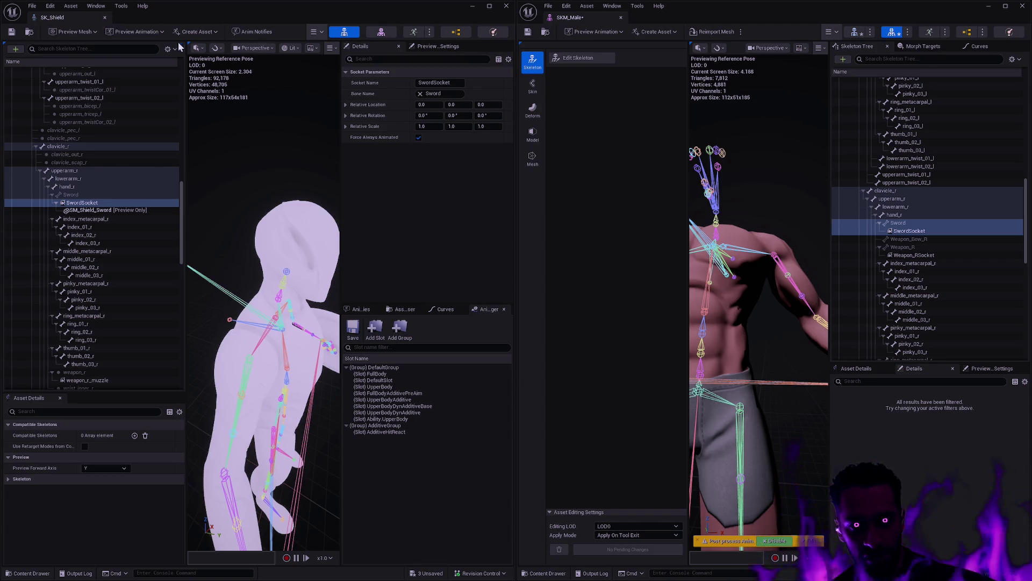
Show the UpperBodyMask blend weights per bone in the skeleton tree.
{"action": "left_click", "coordinate": [169, 48]}
{"action": "mouse_move", "coordinate": [204, 81]}
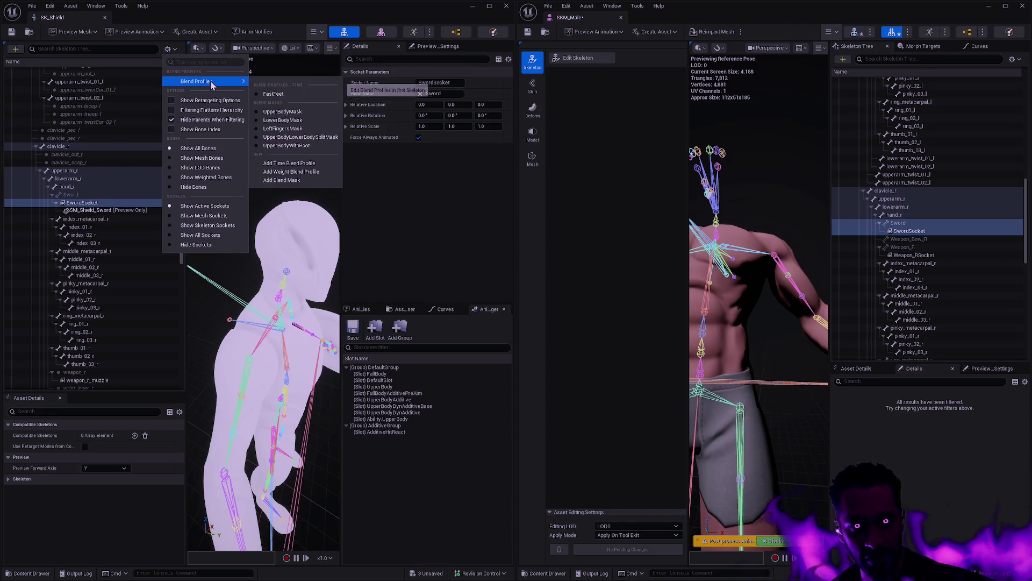
{"action": "left_click", "coordinate": [302, 113]}
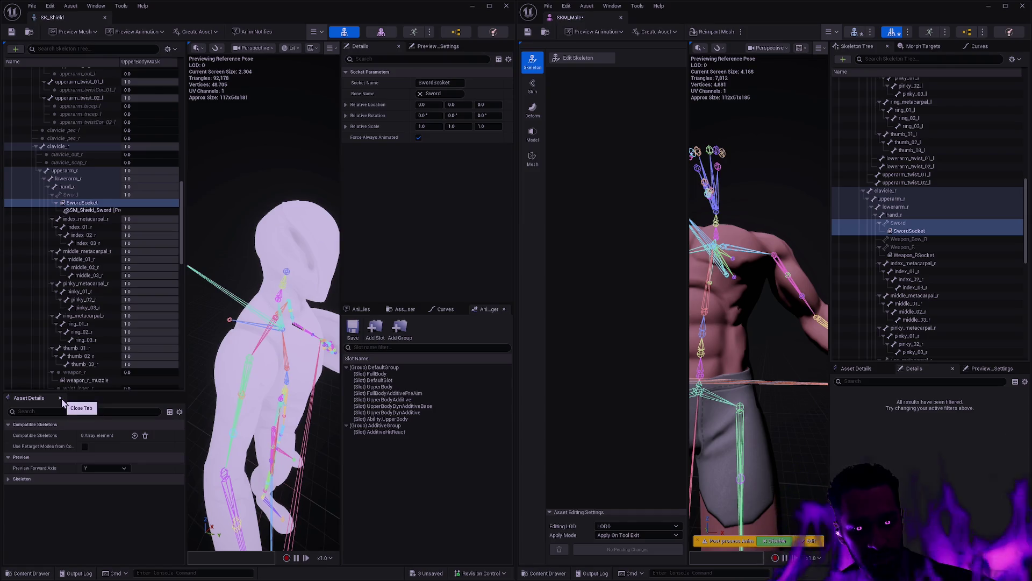
Check the Skeleton asset details and user data, close the panel, and save SKM_Male.
{"action": "left_click", "coordinate": [8, 479]}
{"action": "left_click", "coordinate": [8, 501]}
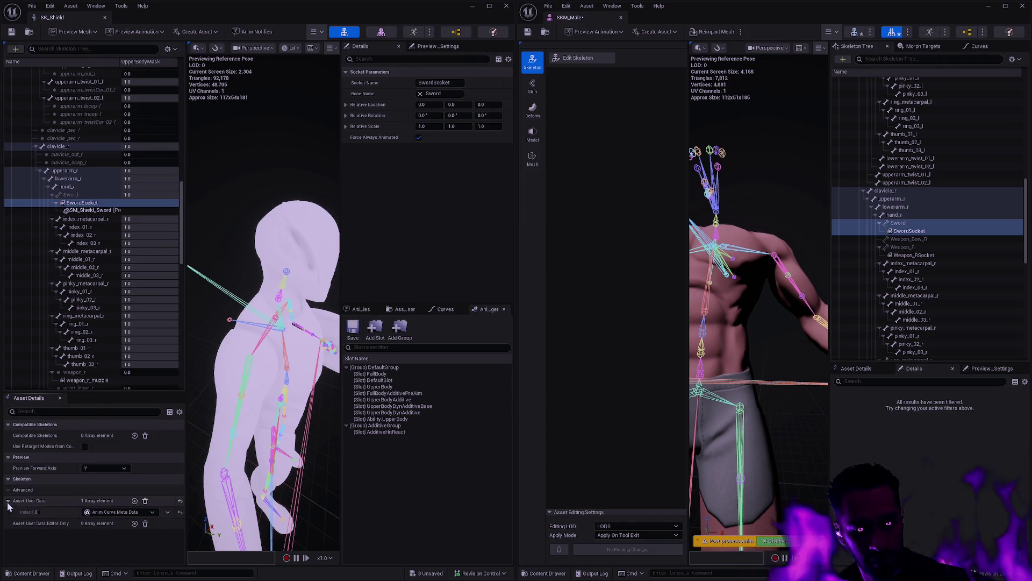
{"action": "left_click", "coordinate": [60, 398]}
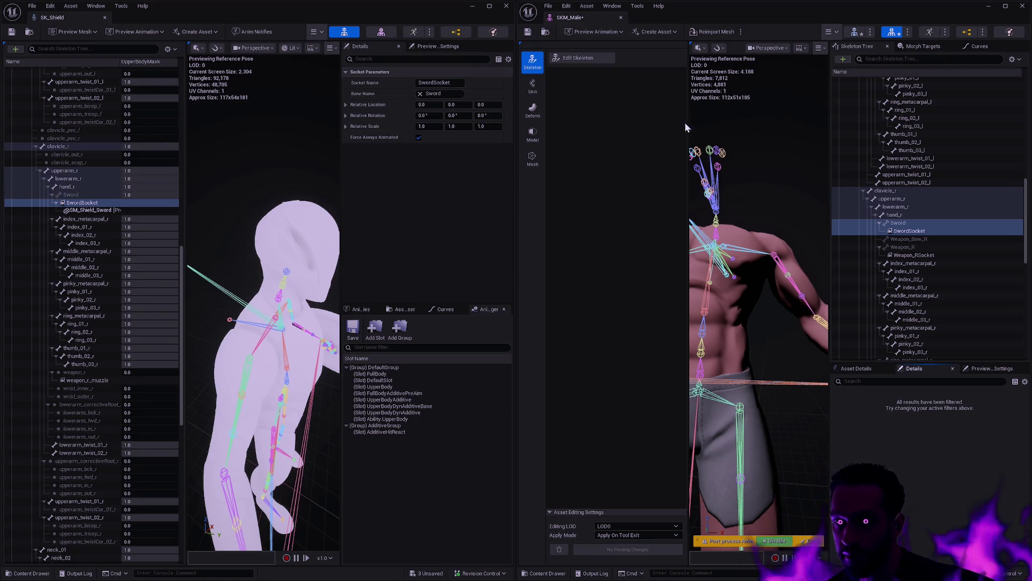
{"action": "left_click", "coordinate": [528, 31]}
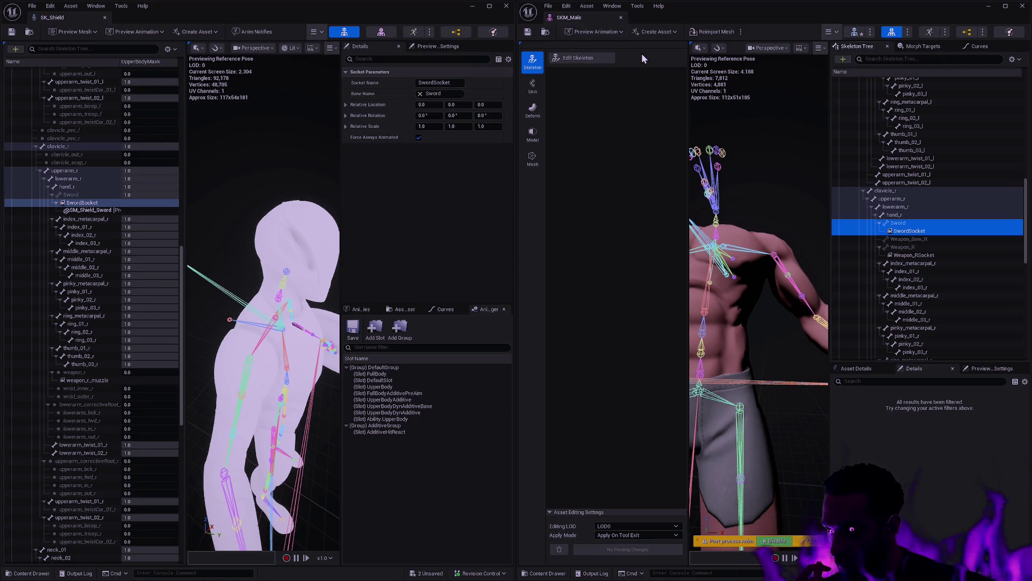
Close the SK_Shield editor window and the SKM_Male mesh editor.
{"action": "left_click", "coordinate": [623, 20]}
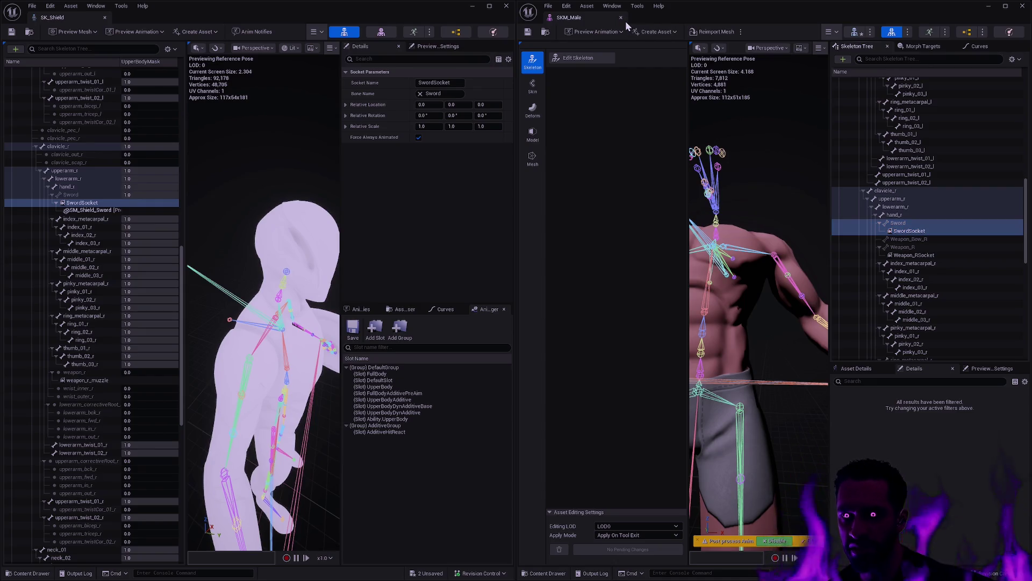
{"action": "left_click", "coordinate": [507, 6]}
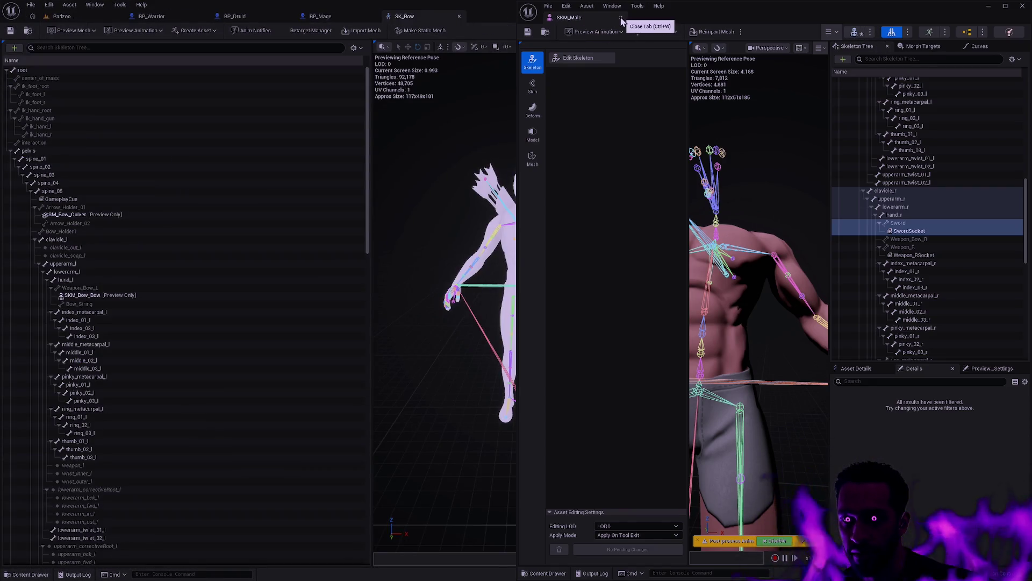
{"action": "left_click", "coordinate": [622, 19]}
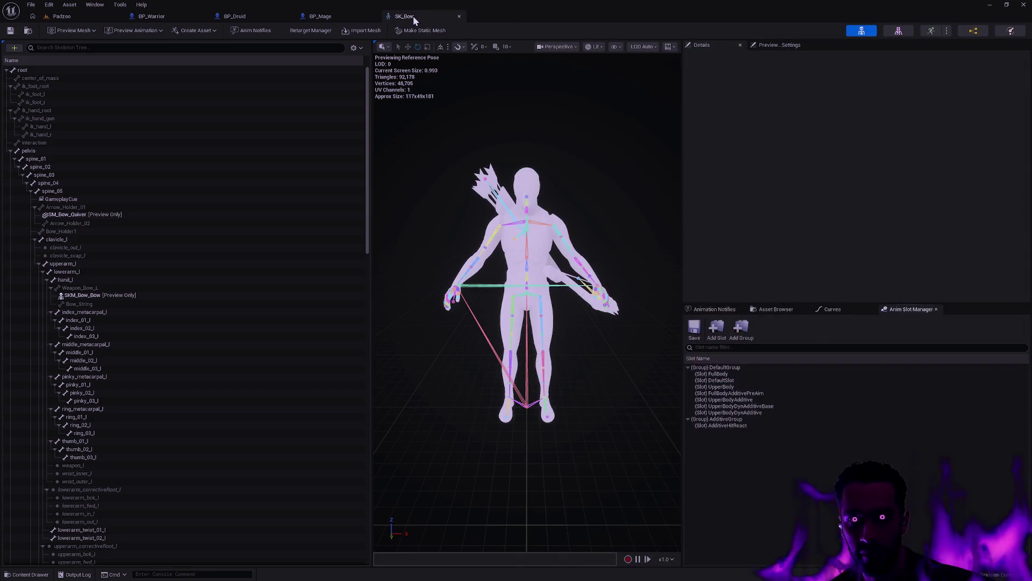
Open the SK_Male skeleton and dock it on the right, with SK_Bow on the left.
{"action": "key", "text": "ctrl+p"}
{"action": "type", "text": "SK_Male"}
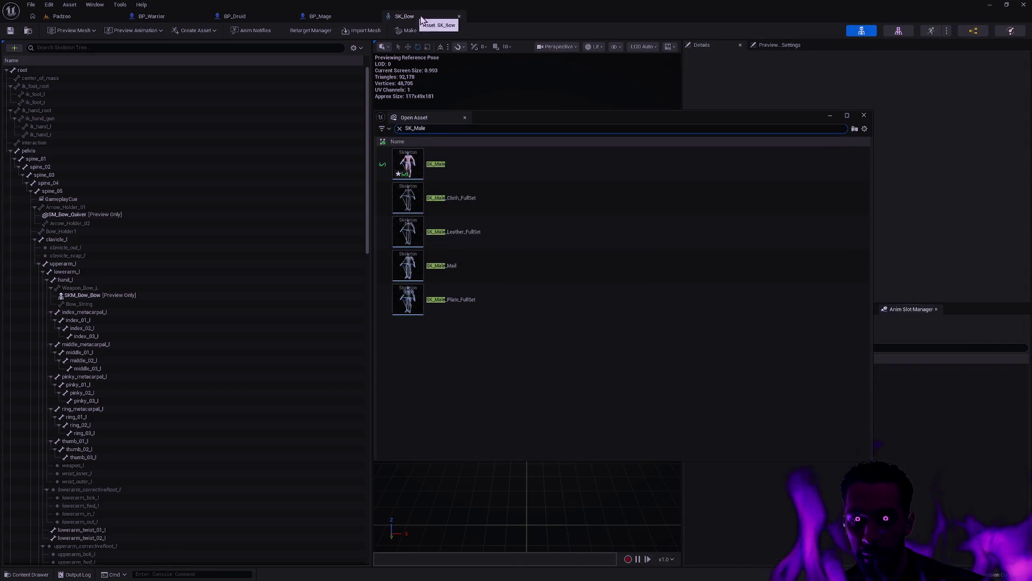
{"action": "double_click", "coordinate": [472, 163]}
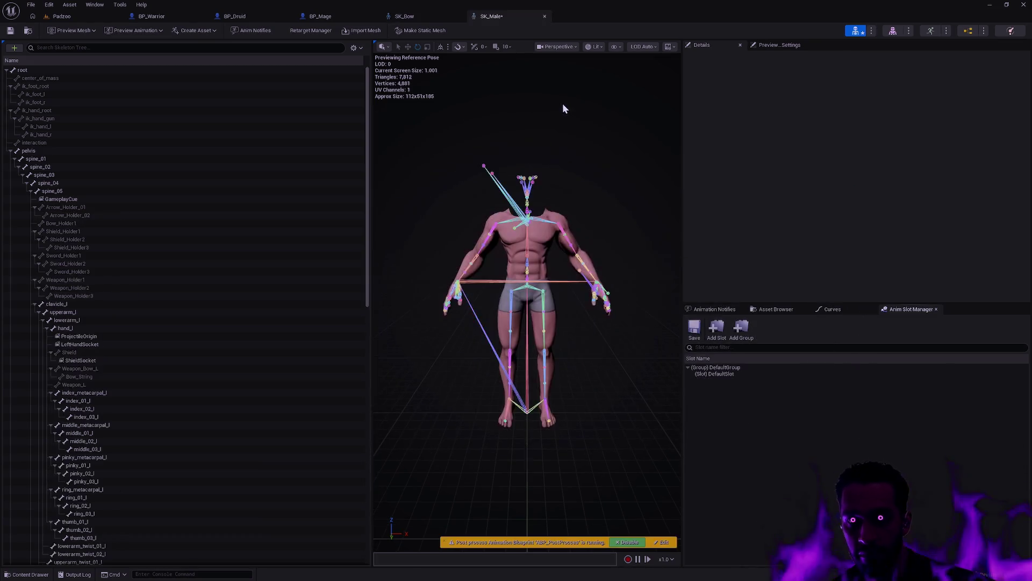
{"action": "left_click_drag", "start_coordinate": [524, 16], "coordinate": [737, 146]}
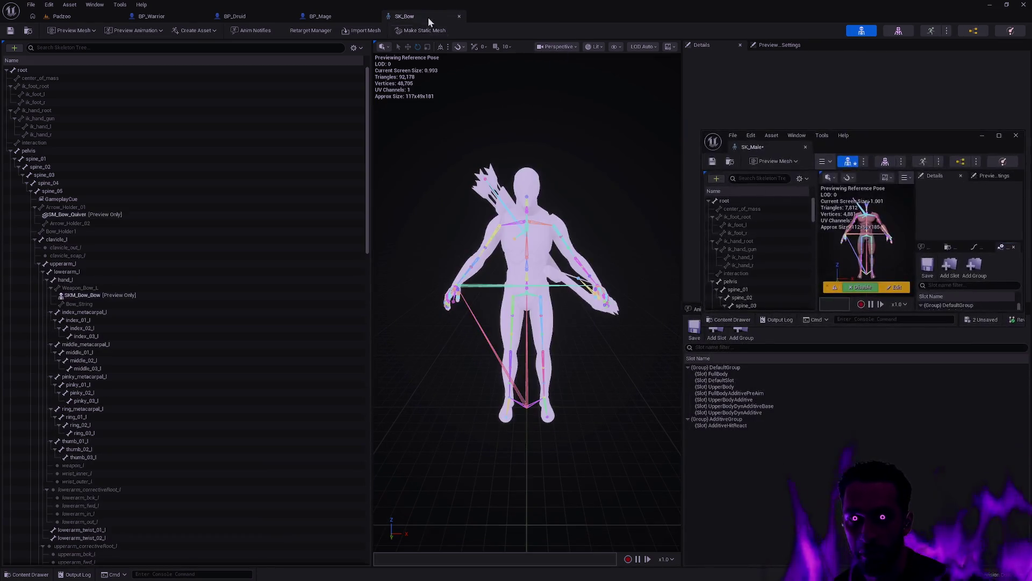
{"action": "mouse_move", "coordinate": [428, 17]}
{"action": "left_mouse_down"}
{"action": "mouse_move", "coordinate": [519, 118]}
{"action": "mouse_move", "coordinate": [176, 174]}
{"action": "left_mouse_up"}
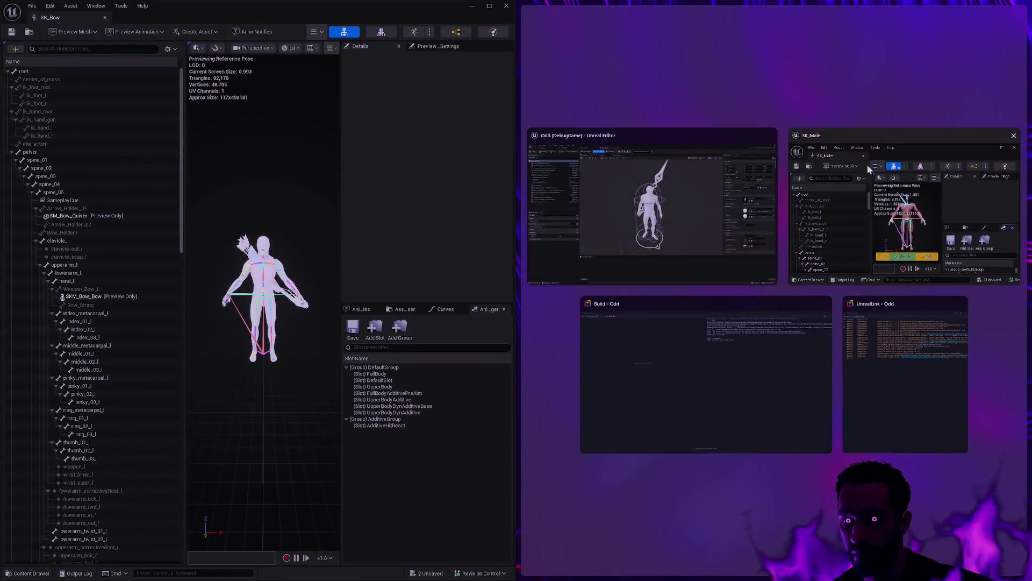
{"action": "left_click", "coordinate": [852, 211]}
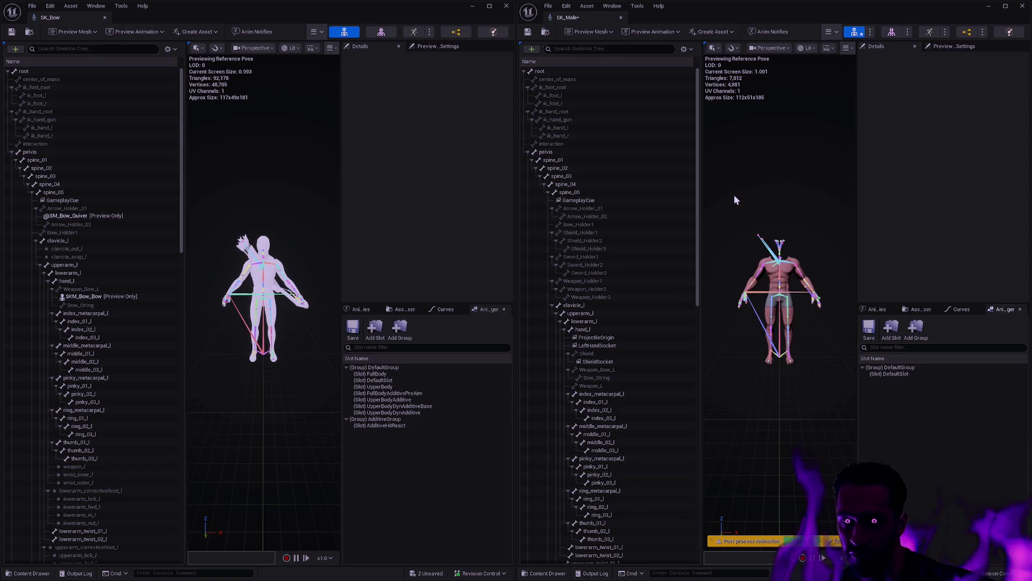
Save SK_Male and add a new blend mask named UpperBodyMask.
{"action": "left_click", "coordinate": [525, 32]}
{"action": "left_click", "coordinate": [685, 49]}
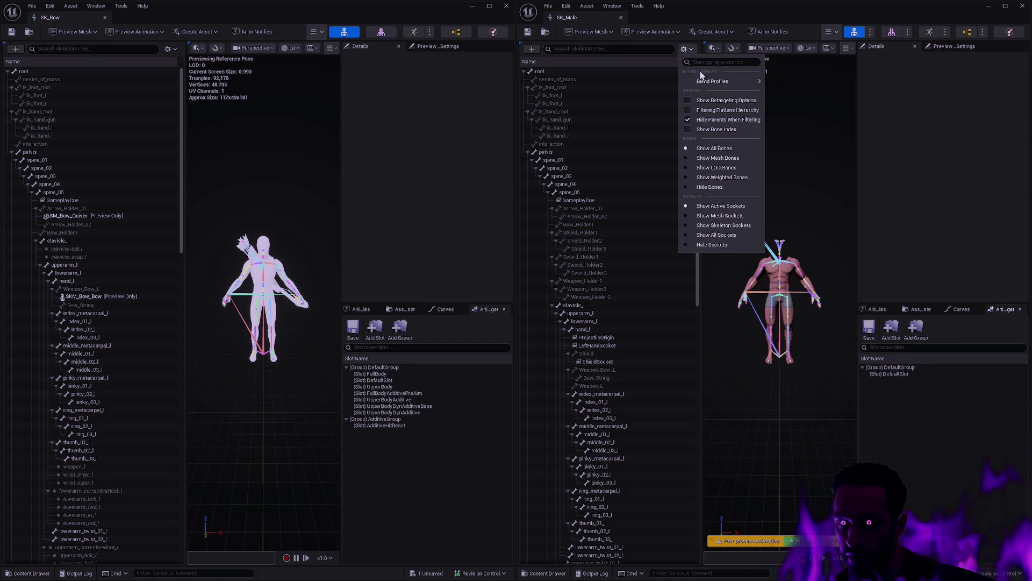
{"action": "mouse_move", "coordinate": [711, 81]}
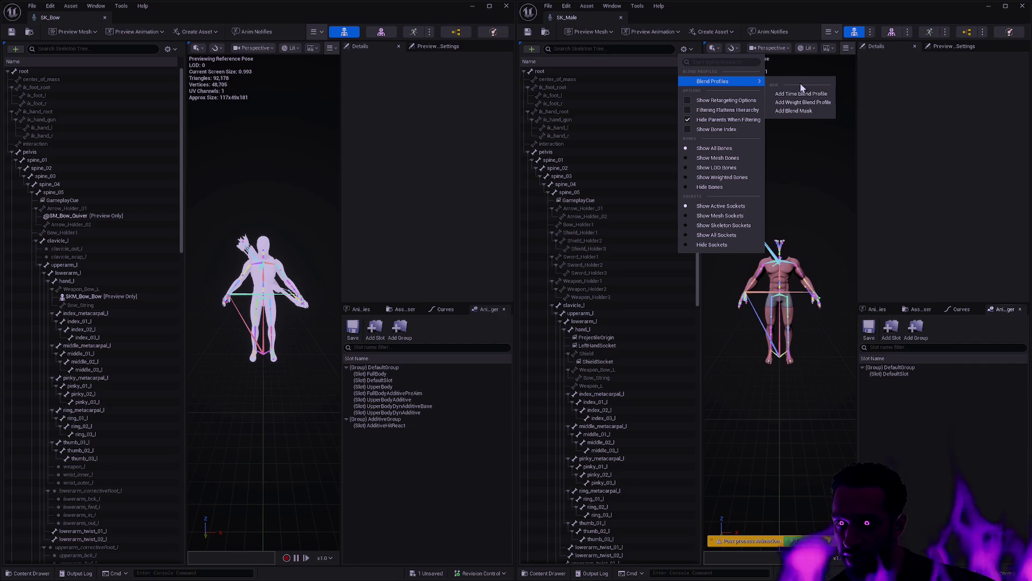
{"action": "left_click", "coordinate": [811, 111]}
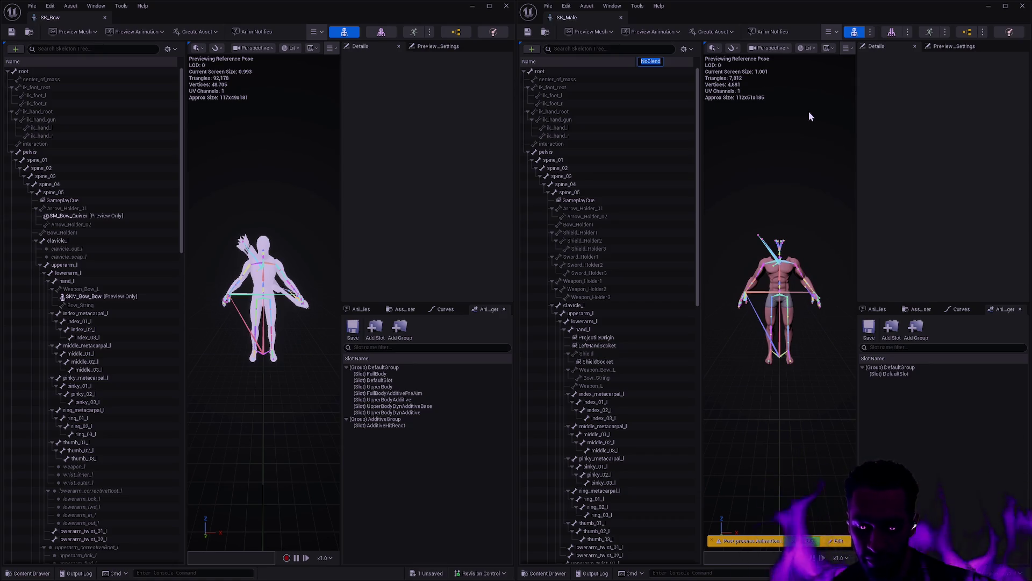
{"action": "type", "text": "UpperBodyMask"}
{"action": "key", "text": "Return"}
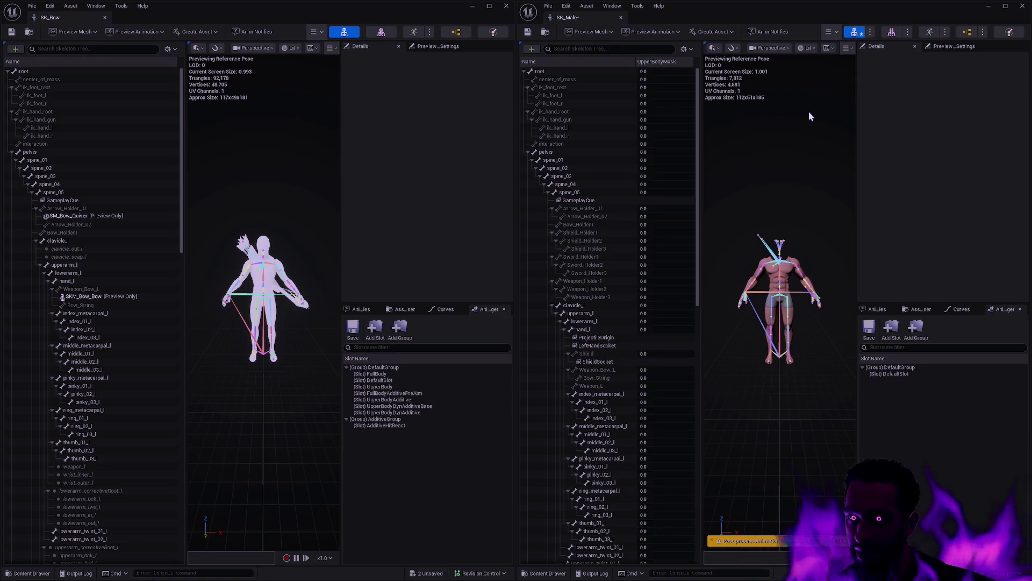
Show SK_Bow's UpperBodyMask weights for reference and start editing SK_Male's ik_hand_root weight.
{"action": "left_click", "coordinate": [168, 49]}
{"action": "mouse_move", "coordinate": [198, 81]}
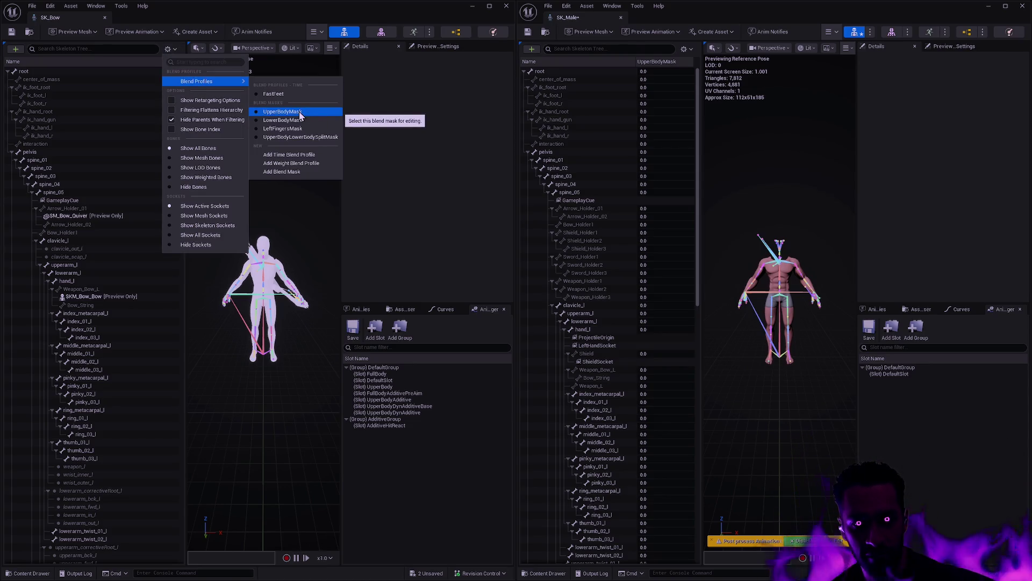
{"action": "left_click", "coordinate": [282, 112]}
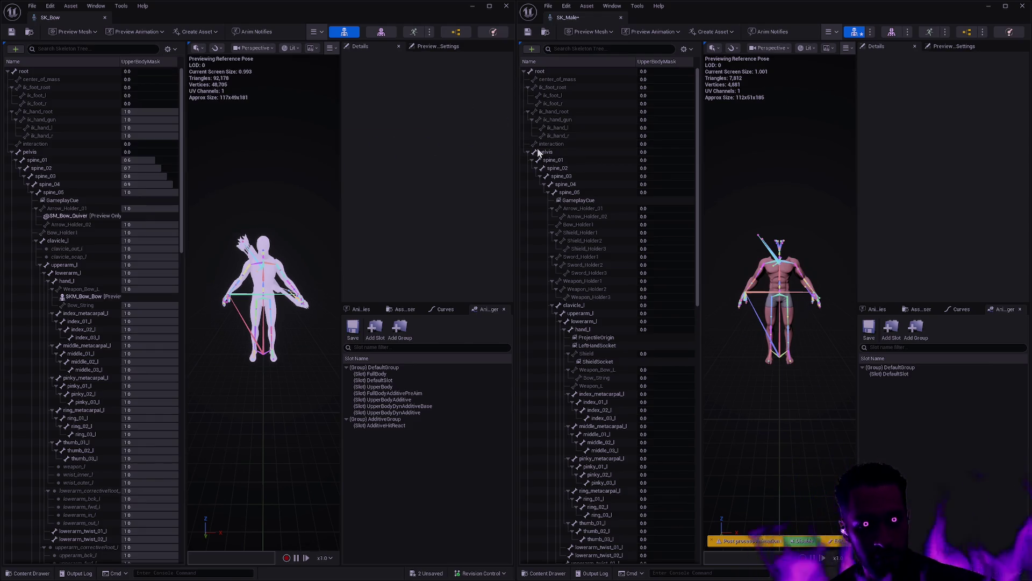
{"action": "left_click", "coordinate": [667, 114]}
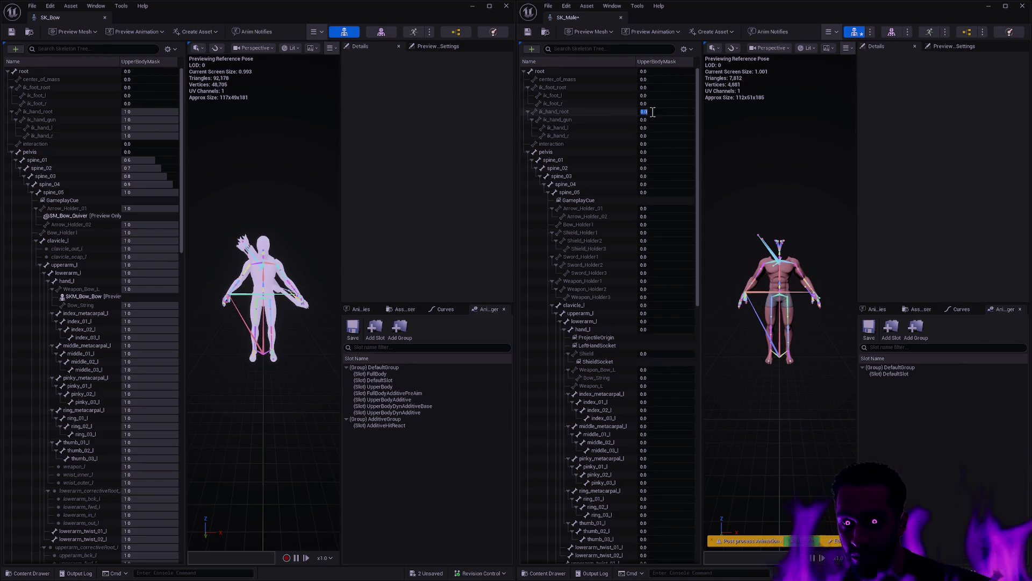
Give ik_hand_root and all its children a mask weight of 1.0.
{"action": "type", "text": "1"}
{"action": "key", "text": "Return"}
{"action": "left_click", "coordinate": [612, 112]}
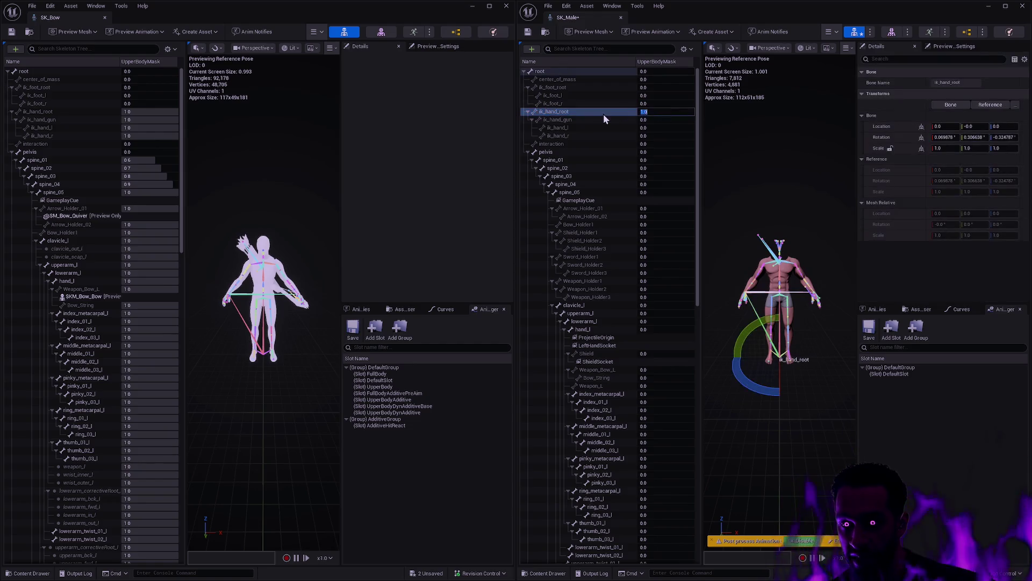
{"action": "right_click", "coordinate": [603, 114]}
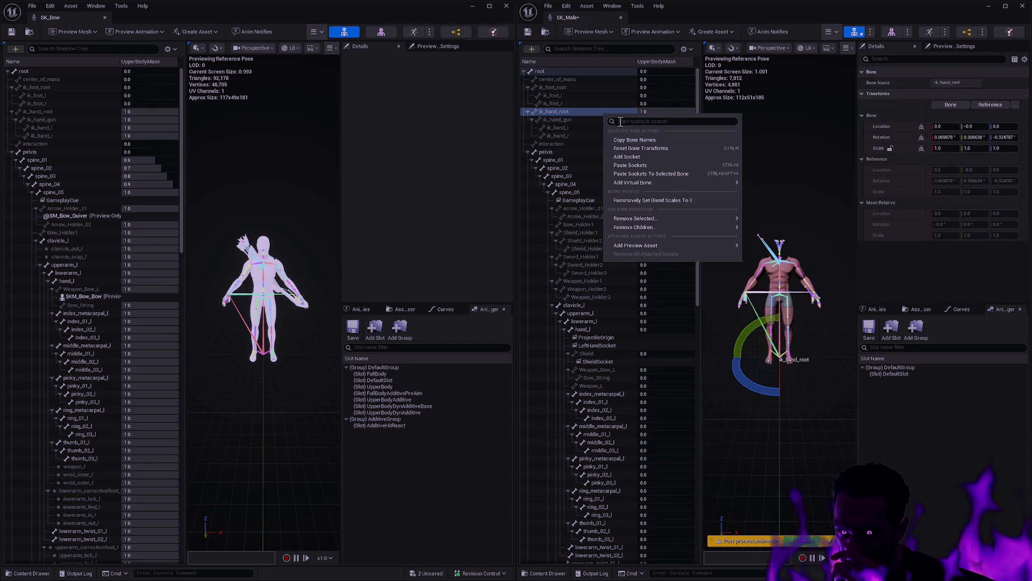
{"action": "left_click", "coordinate": [661, 200]}
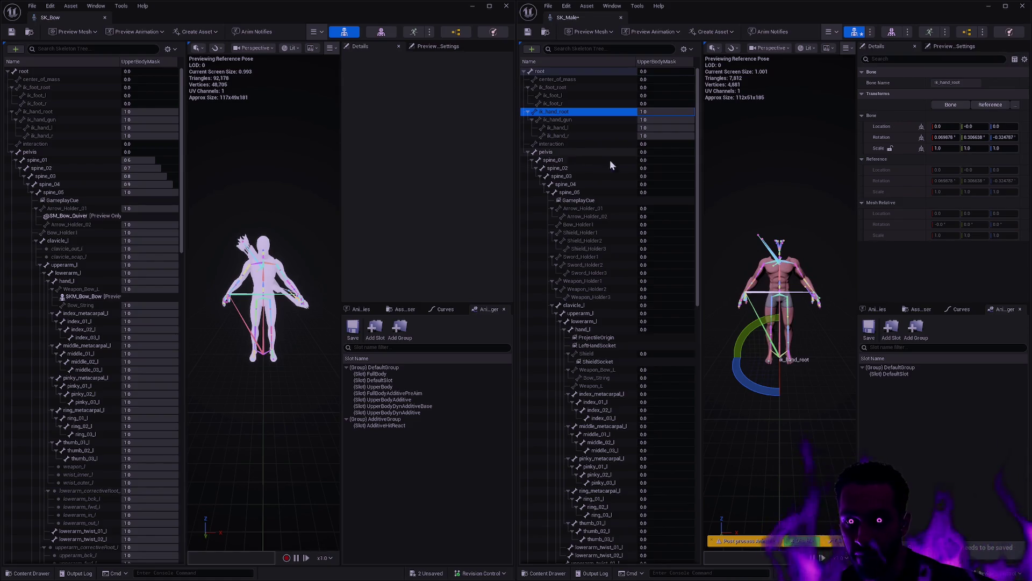
Set spine_01–spine_04 weights to 0.6, 0.7, 0.8, 0.9, and spine_05 plus all children to 1.0.
{"action": "left_click", "coordinate": [655, 160]}
{"action": "key", "text": "Tab"}
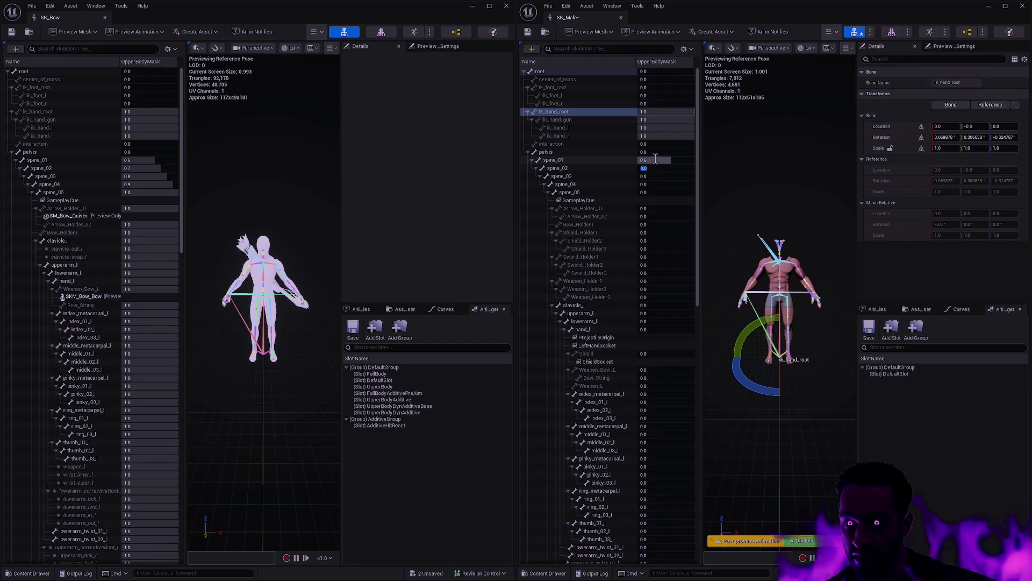
{"action": "type", "text": "0.7"}
{"action": "key", "text": "Tab"}
{"action": "type", "text": "0.8"}
{"action": "key", "text": "Tab"}
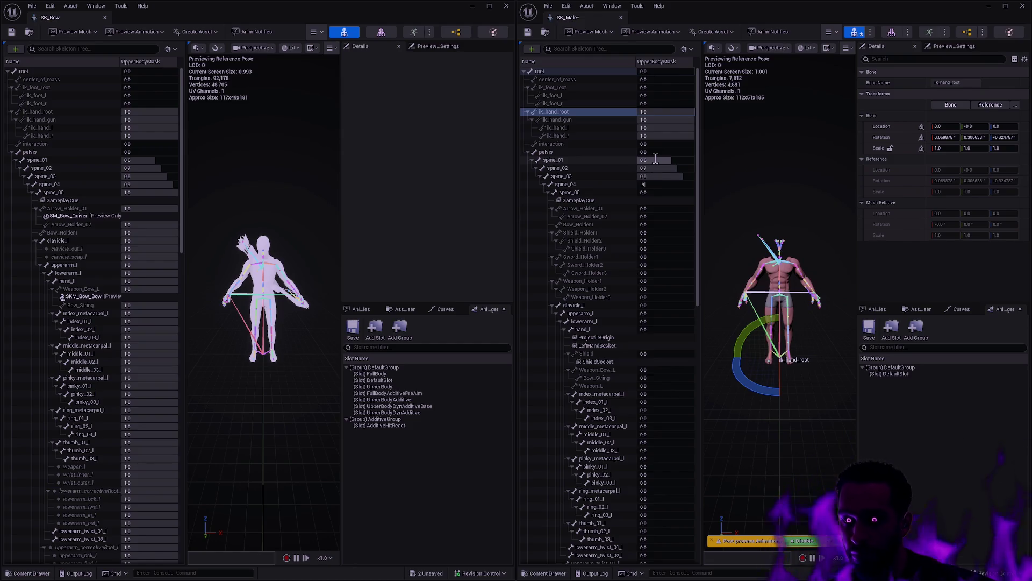
{"action": "key", "text": "Tab"}
{"action": "type", "text": "1"}
{"action": "key", "text": "Return"}
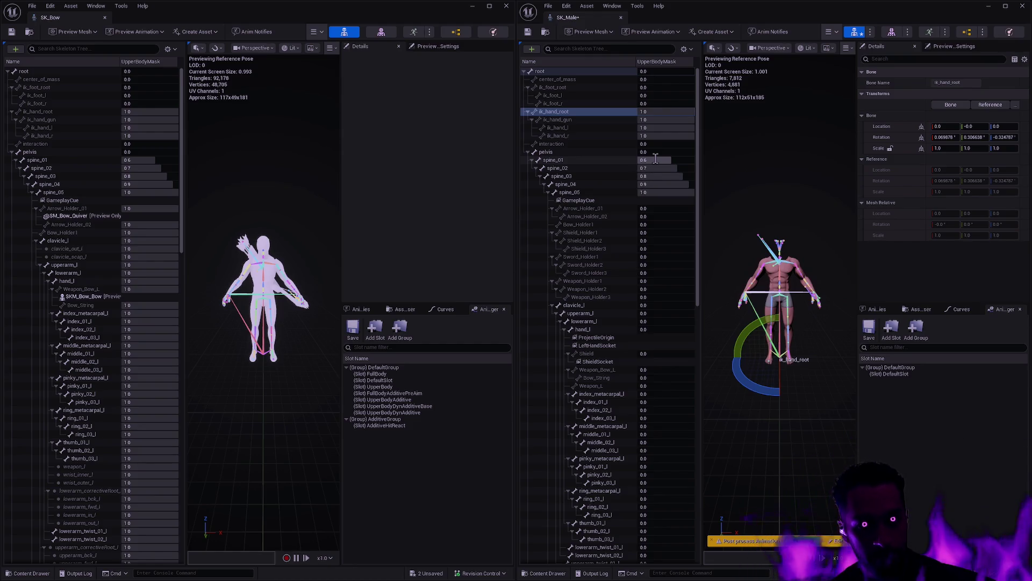
{"action": "right_click", "coordinate": [580, 191]}
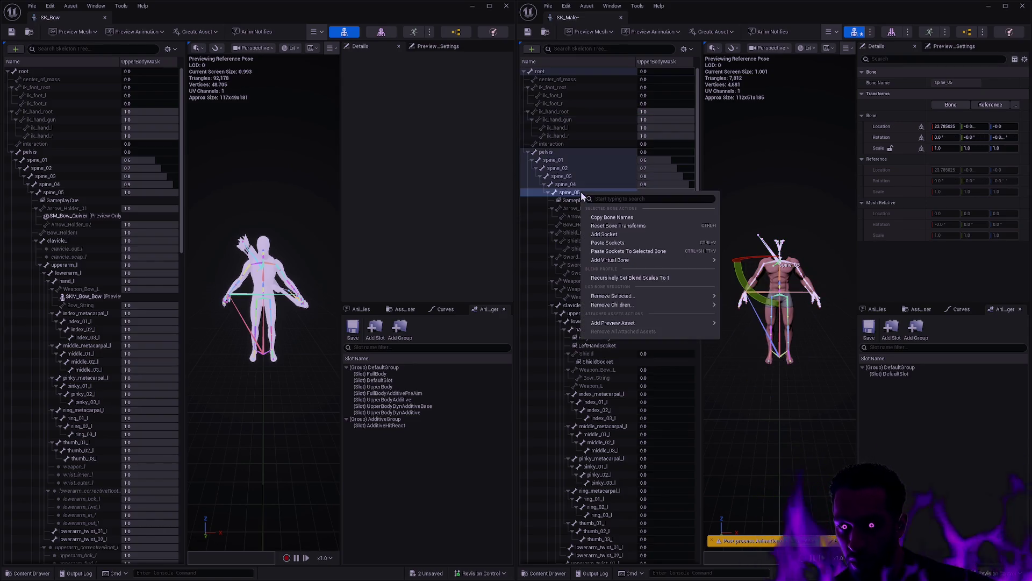
{"action": "left_click", "coordinate": [630, 278]}
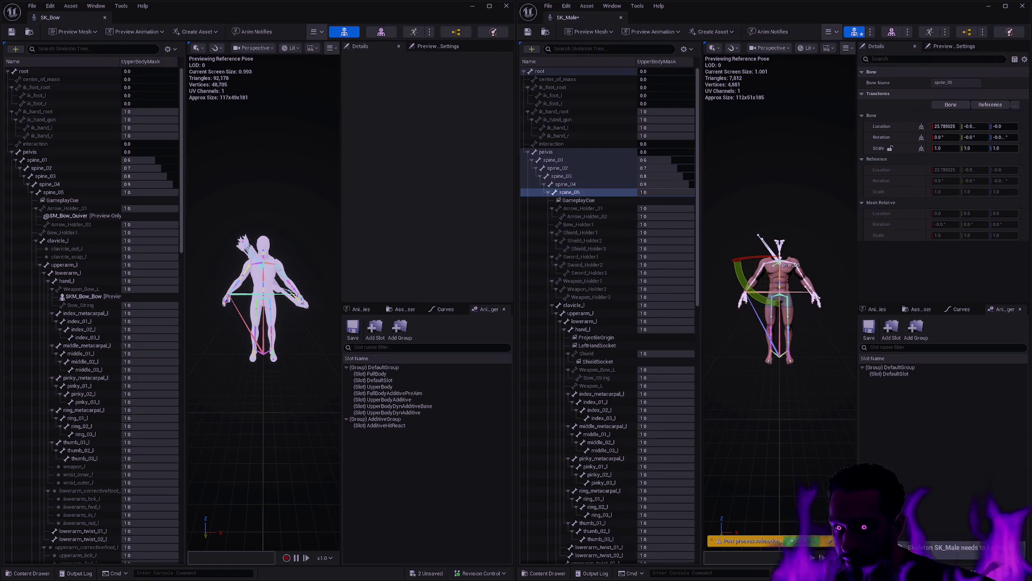
Compare both masks down the bone trees against SK_Bow, then save SK_Male.
{"action": "scroll", "coordinate": [805, 344], "scroll_direction": "up", "scroll_amount": 5}
{"action": "scroll", "coordinate": [758, 331], "scroll_direction": "down", "scroll_amount": 5}
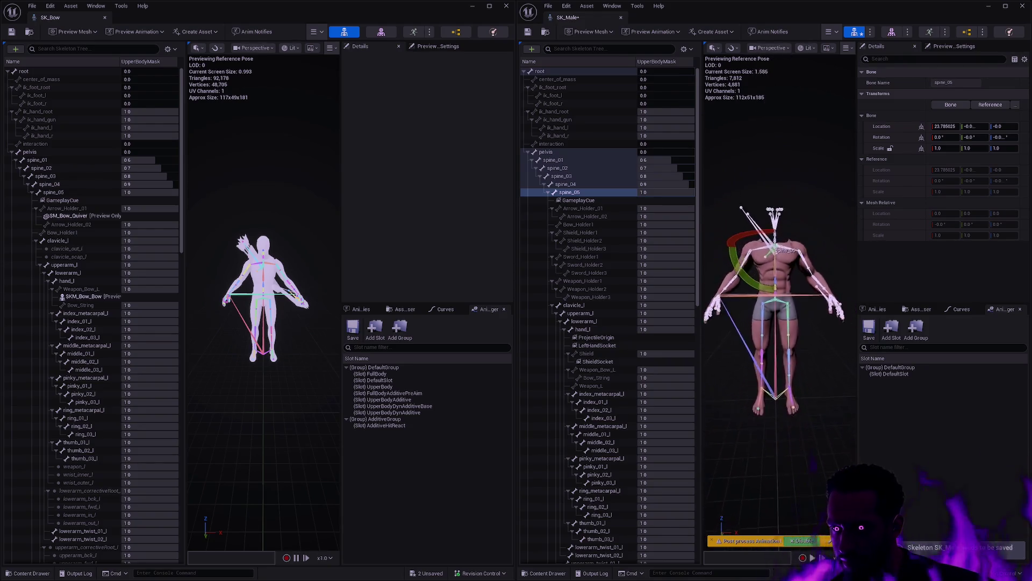
{"action": "mouse_move", "coordinate": [181, 230]}
{"action": "left_mouse_down"}
{"action": "mouse_move", "coordinate": [184, 358]}
{"action": "mouse_move", "coordinate": [230, 359]}
{"action": "left_mouse_up"}
{"action": "left_click_drag", "start_coordinate": [699, 202], "coordinate": [681, 468]}
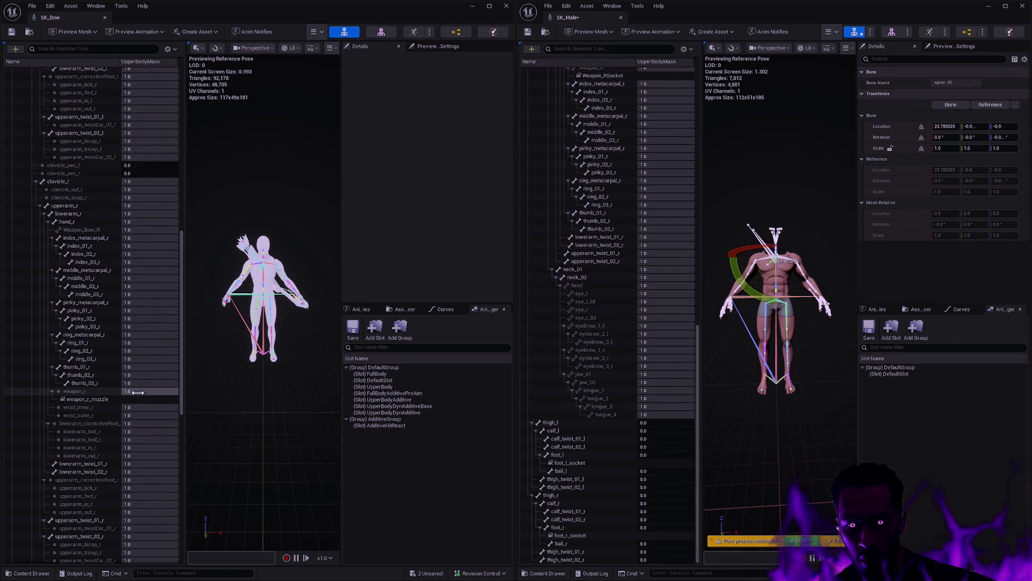
{"action": "left_click_drag", "start_coordinate": [183, 376], "coordinate": [185, 538]}
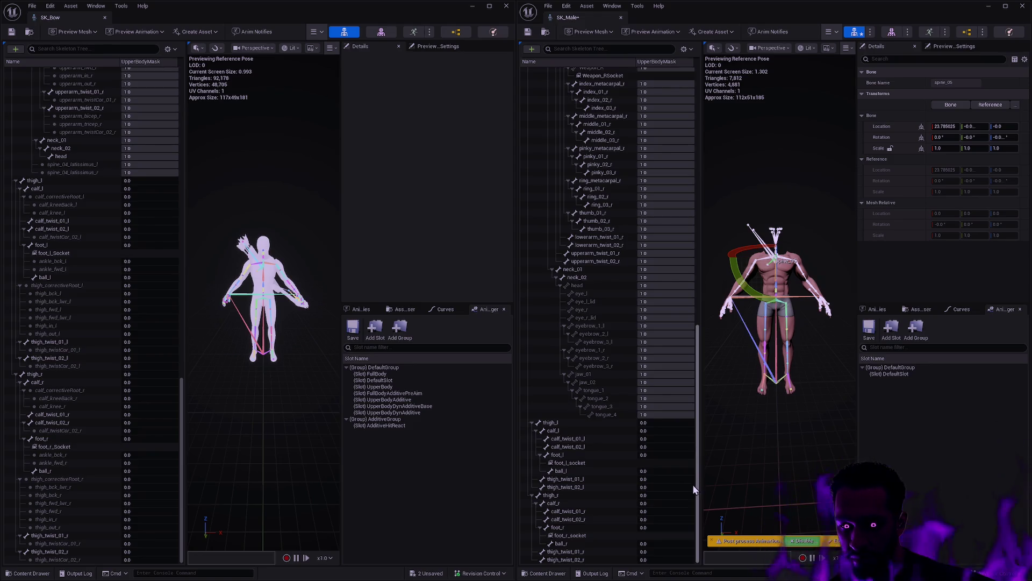
{"action": "mouse_move", "coordinate": [697, 494]}
{"action": "left_mouse_down"}
{"action": "mouse_move", "coordinate": [705, 165]}
{"action": "mouse_move", "coordinate": [695, 124]}
{"action": "left_mouse_up"}
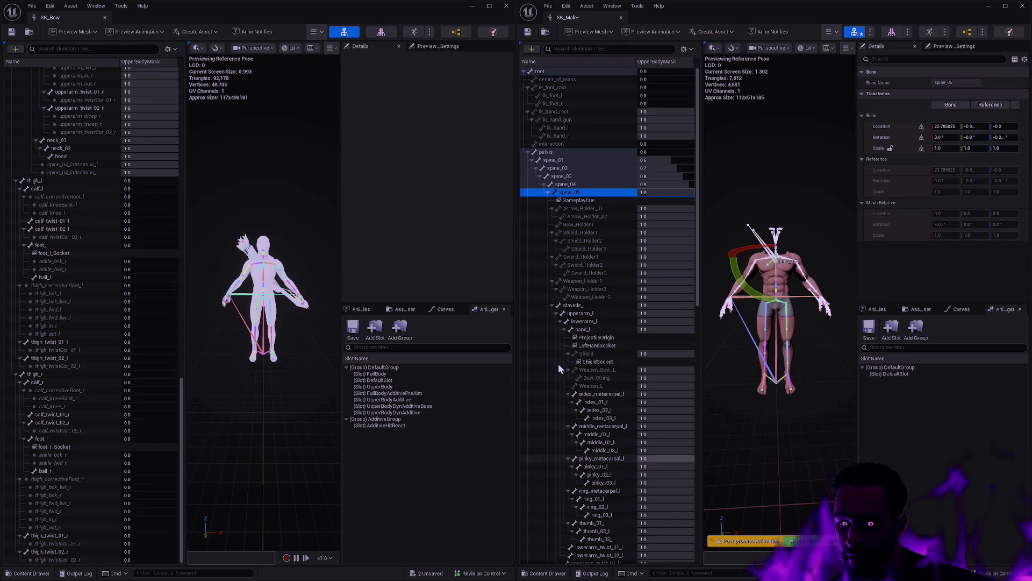
{"action": "left_click", "coordinate": [527, 31]}
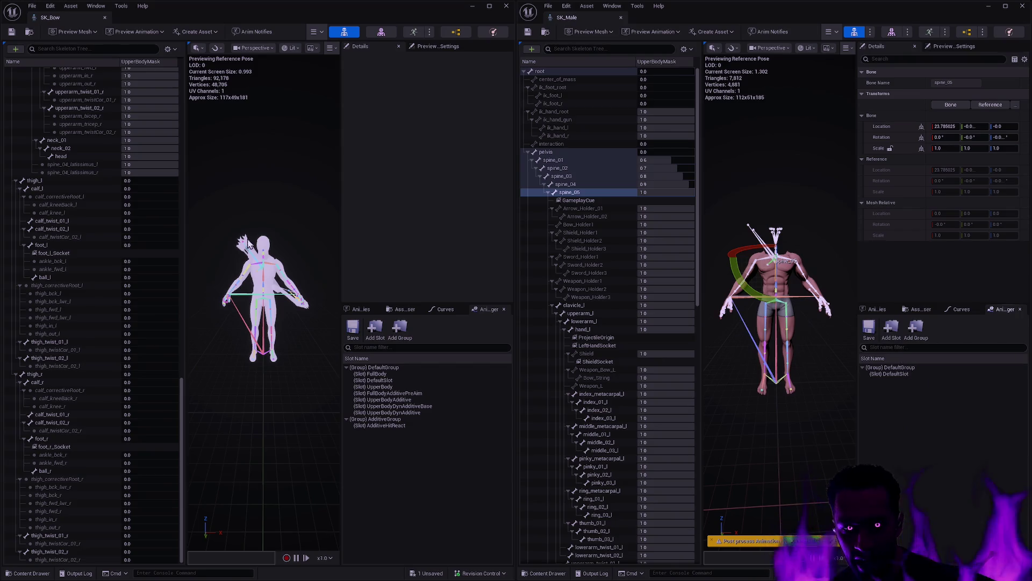
Add FullBody and UpperBody anim slots to DefaultGroup.
{"action": "left_click", "coordinate": [891, 326]}
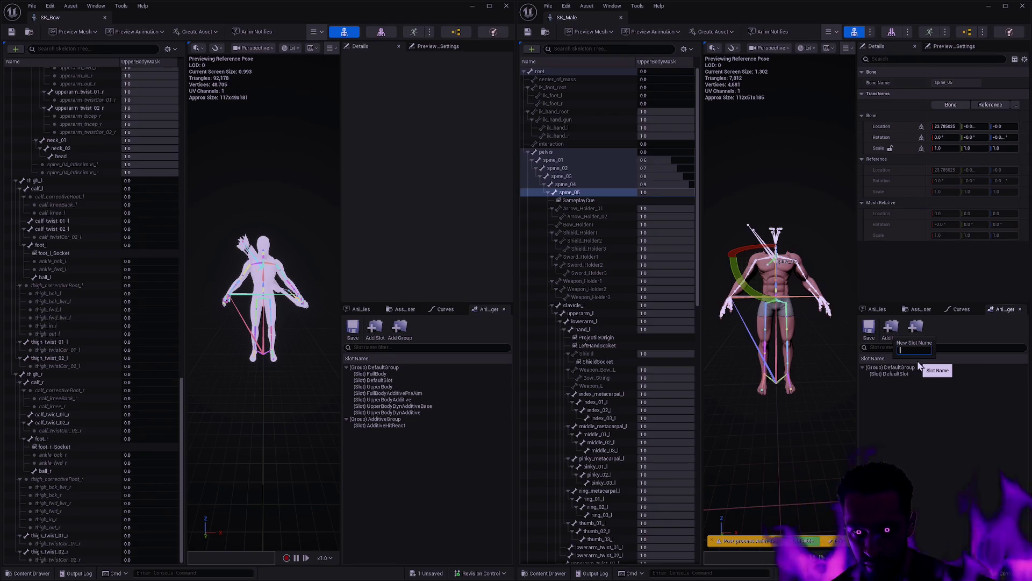
{"action": "type", "text": "FullBody"}
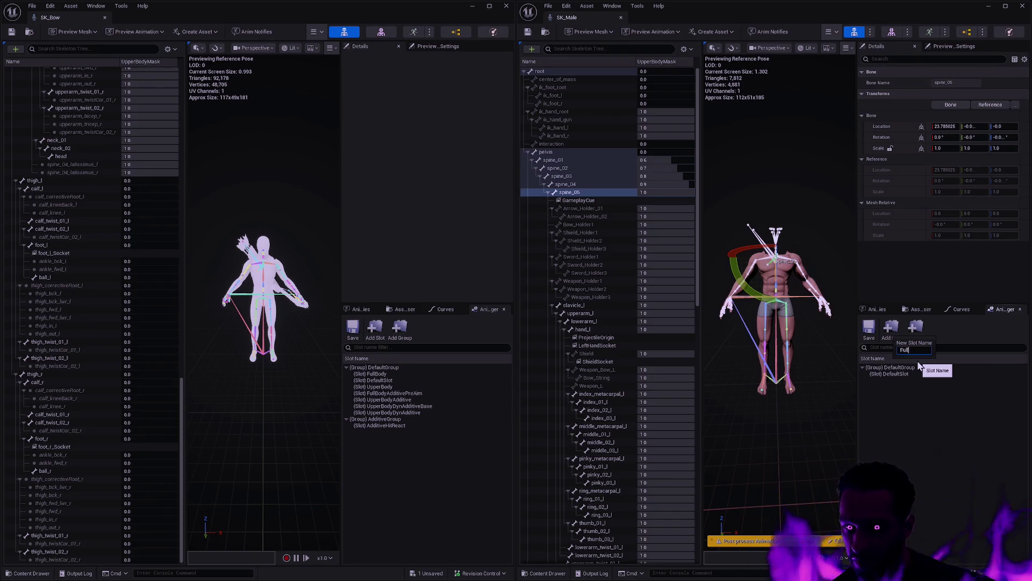
{"action": "key", "text": "Return"}
{"action": "left_click", "coordinate": [893, 328]}
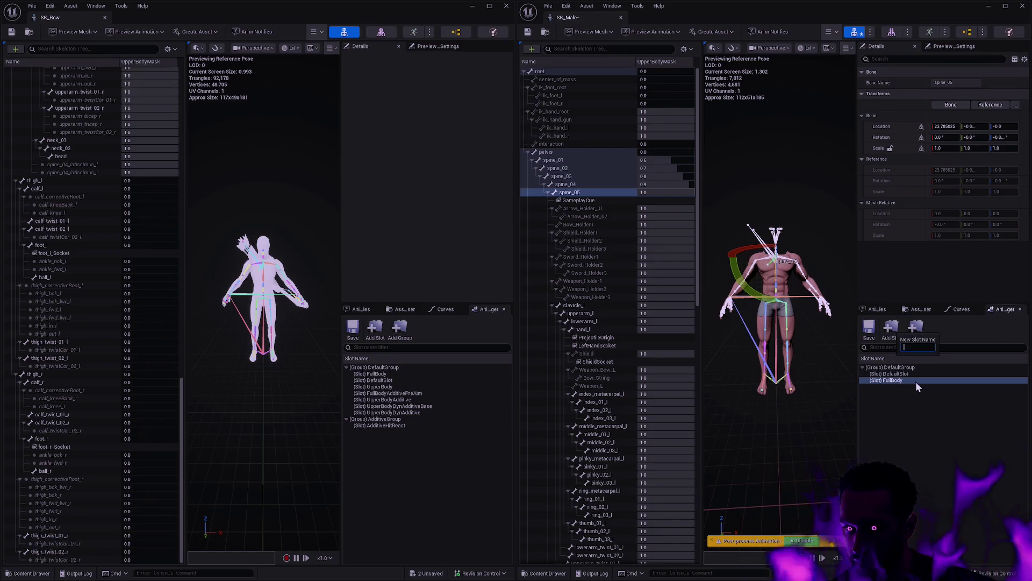
{"action": "type", "text": "UpperBody"}
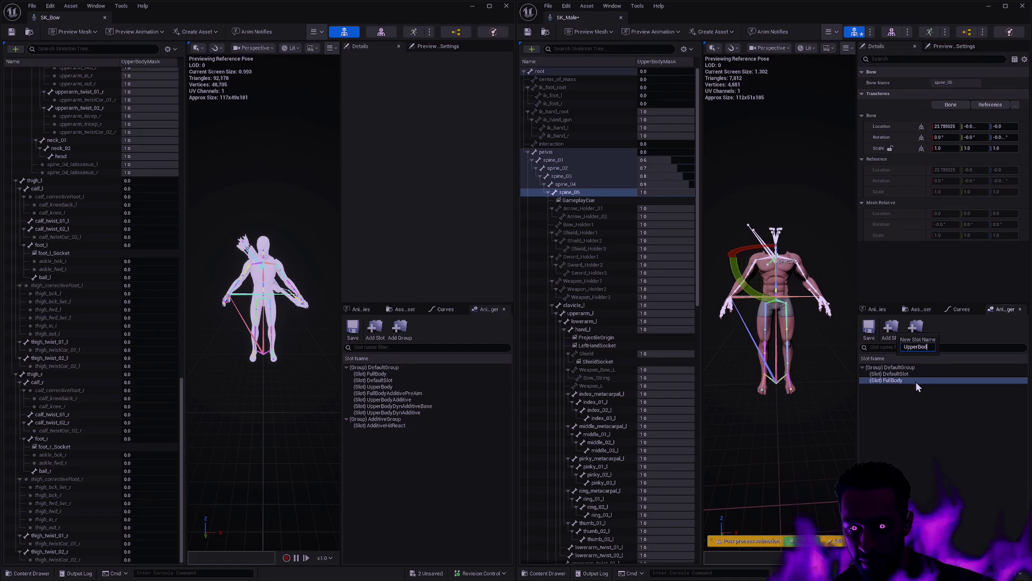
{"action": "key", "text": "Return"}
Create an AdditiveGroup slot group containing an AdditiveHitReact slot.
{"action": "left_click", "coordinate": [916, 328]}
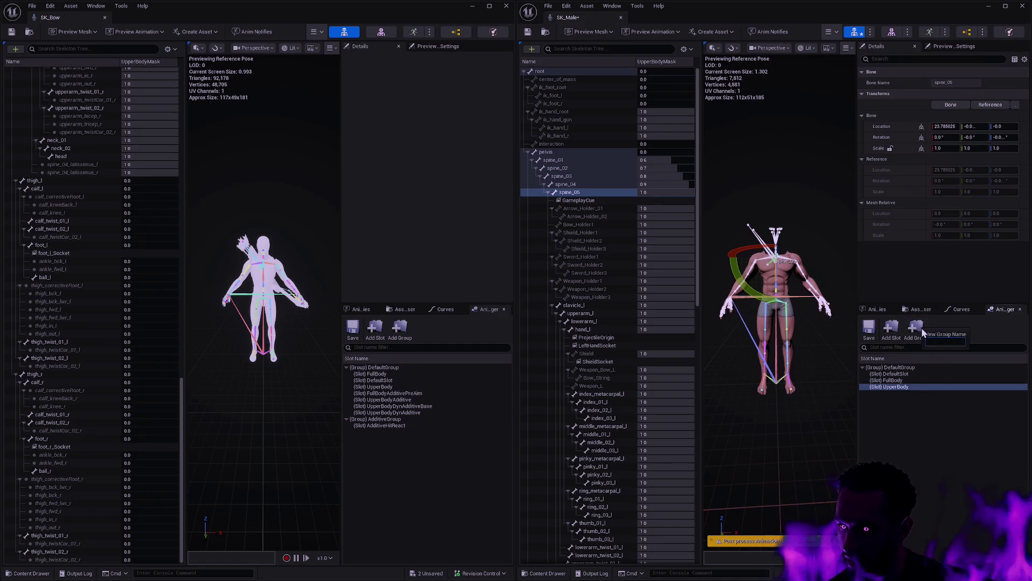
{"action": "type", "text": "AdditiveGroup"}
{"action": "key", "text": "Return"}
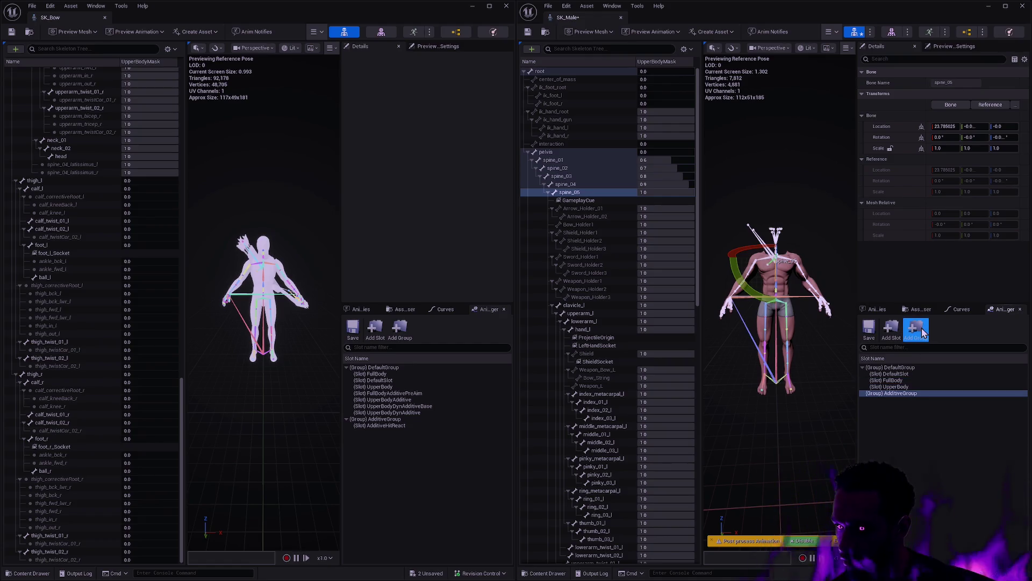
{"action": "left_click", "coordinate": [897, 330]}
{"action": "type", "text": "Addit"}
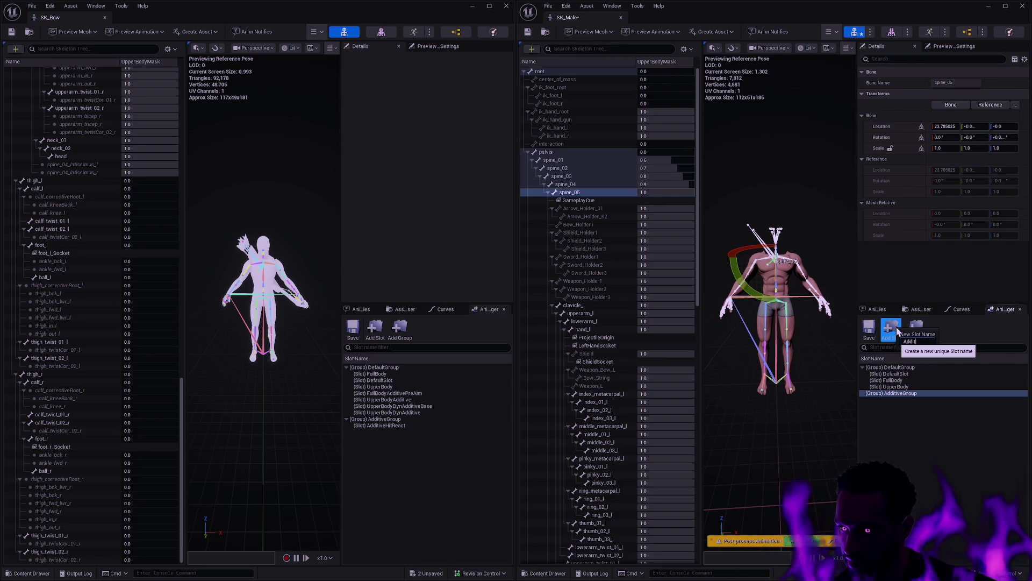
{"action": "type", "text": "iveHitReact"}
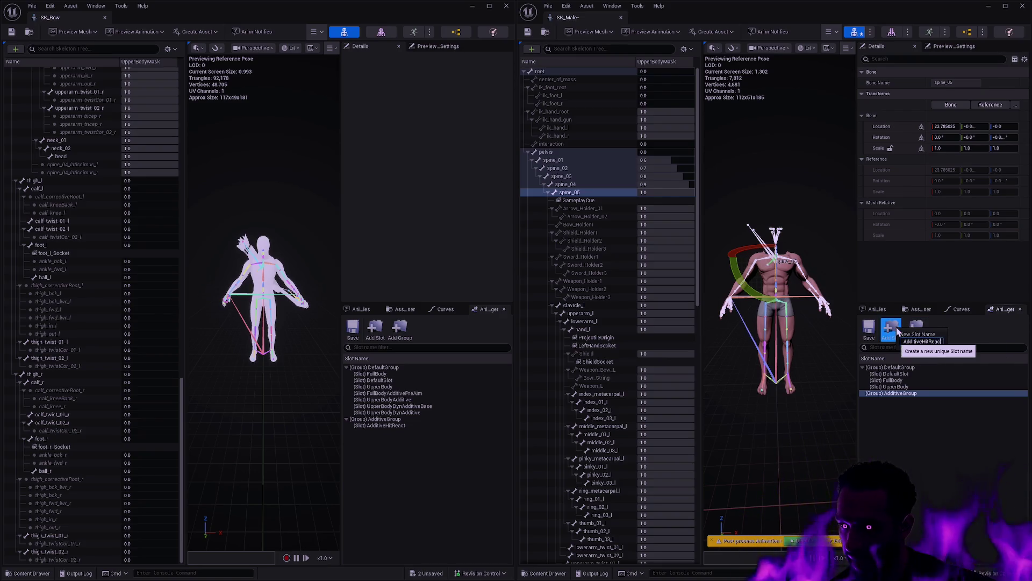
{"action": "key", "text": "Return"}
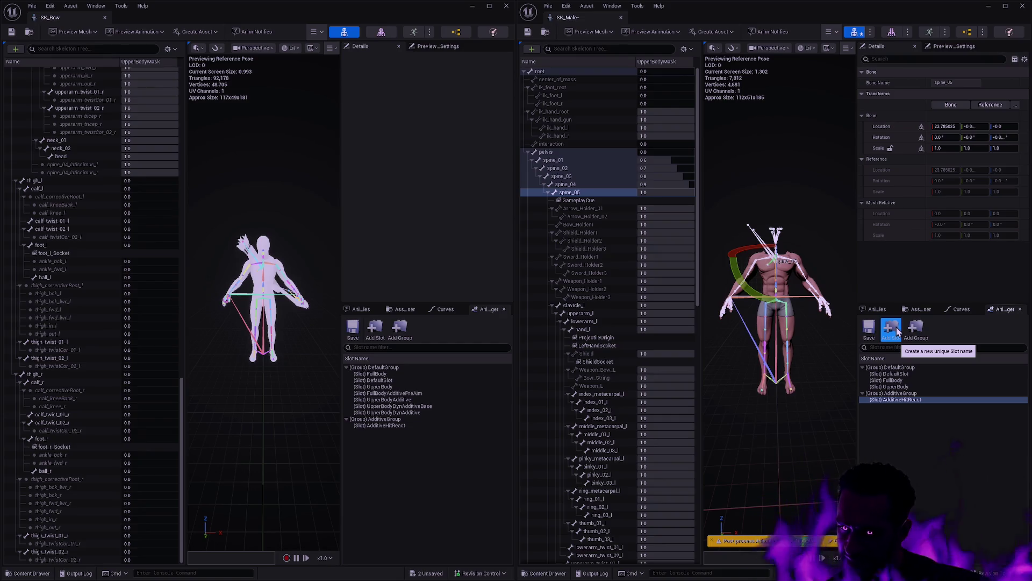
{"action": "left_click", "coordinate": [916, 410]}
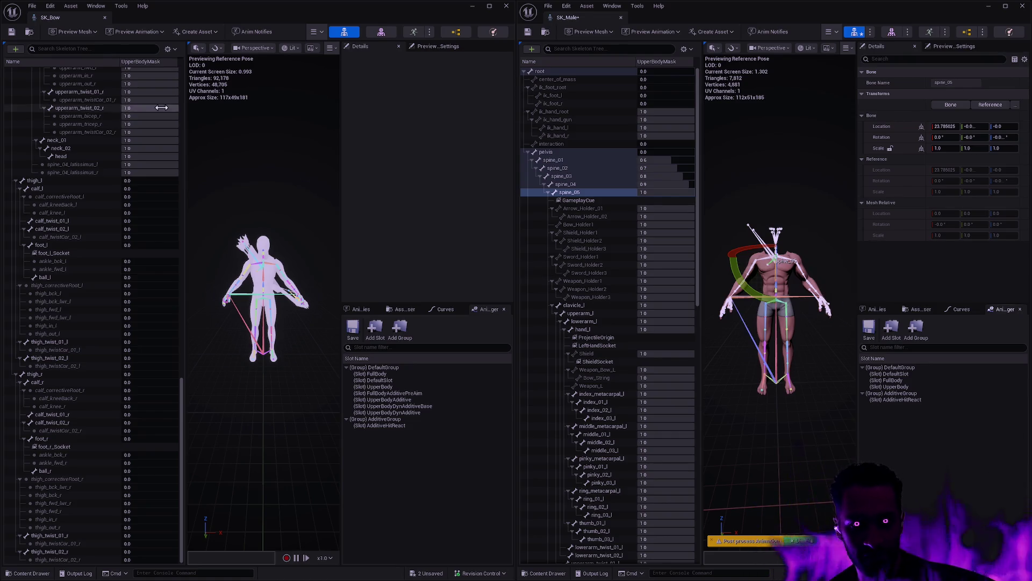
Save SK_Male, check out and save SK_Bow, then close the SK_Bow editor.
{"action": "left_click", "coordinate": [529, 32]}
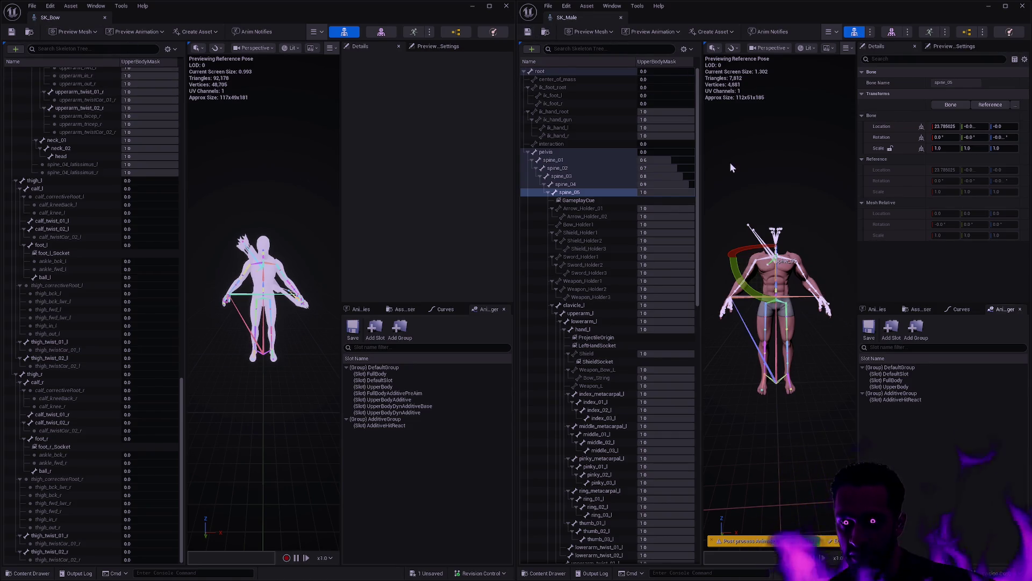
{"action": "left_click", "coordinate": [801, 174]}
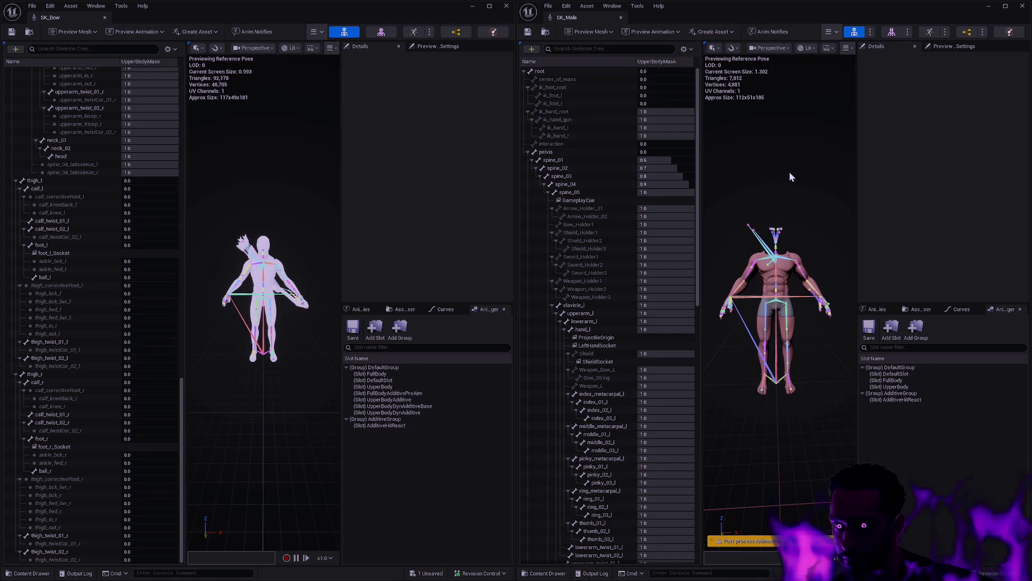
{"action": "left_click", "coordinate": [11, 32]}
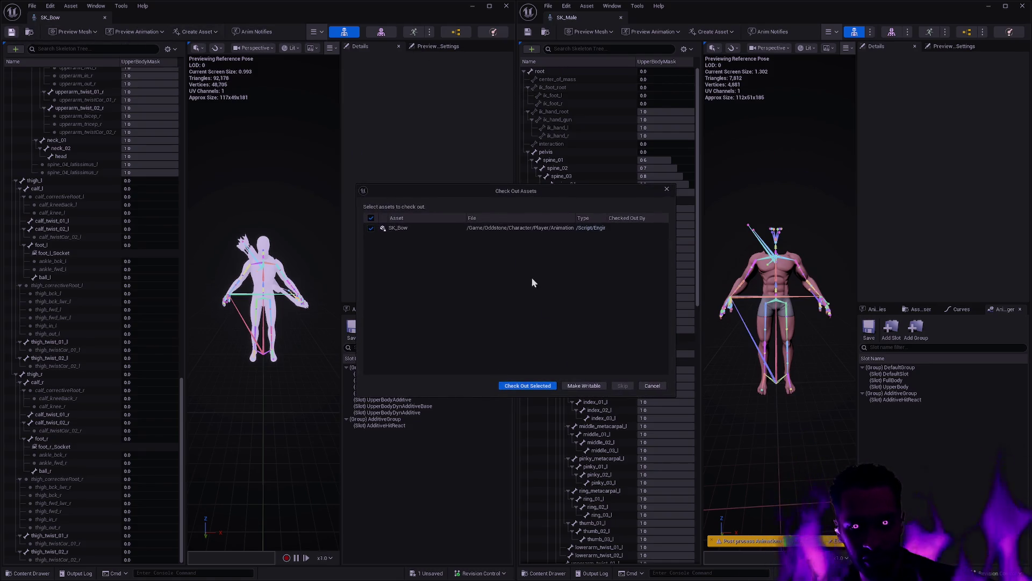
{"action": "left_click", "coordinate": [527, 385]}
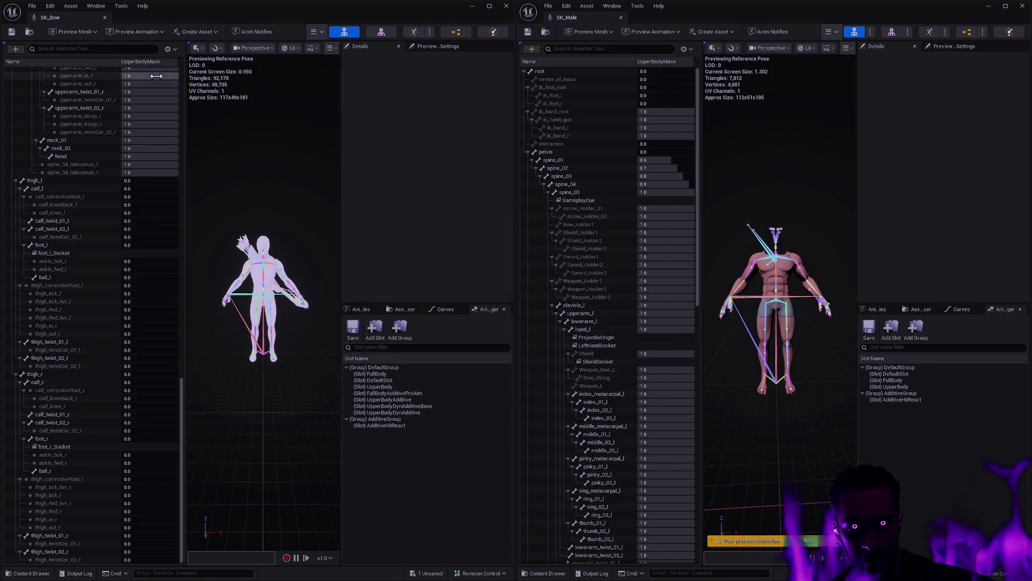
{"action": "left_click", "coordinate": [106, 19]}
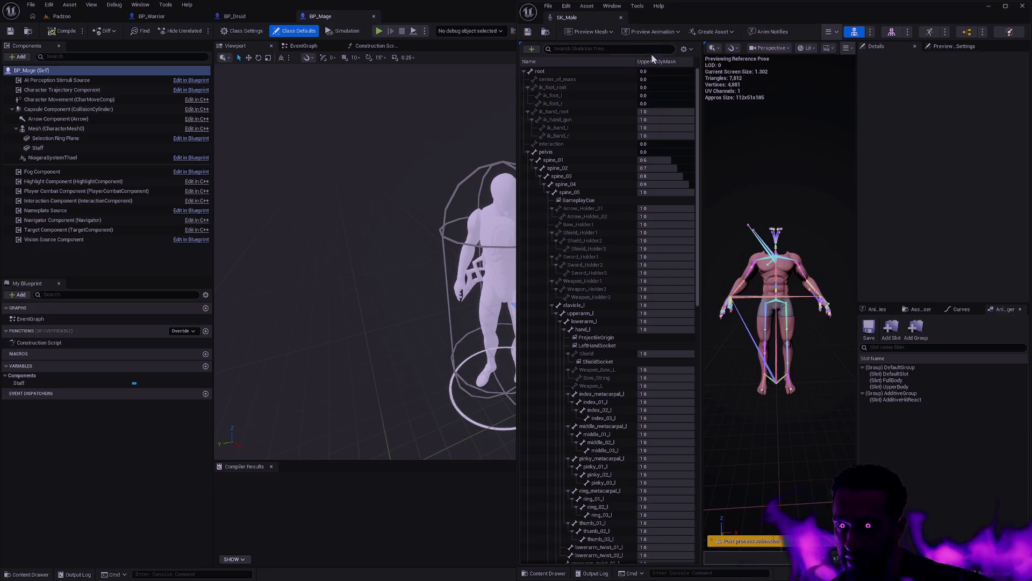
{"action": "left_click", "coordinate": [689, 49]}
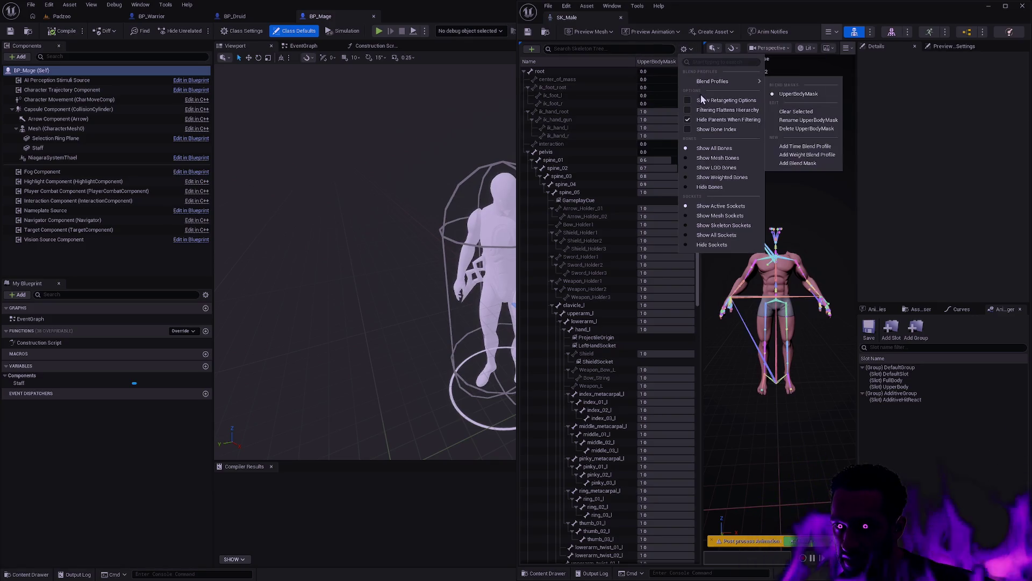
Show per-bone translation retargeting options and stop displaying the UpperBodyMask blend values.
{"action": "left_click", "coordinate": [747, 102]}
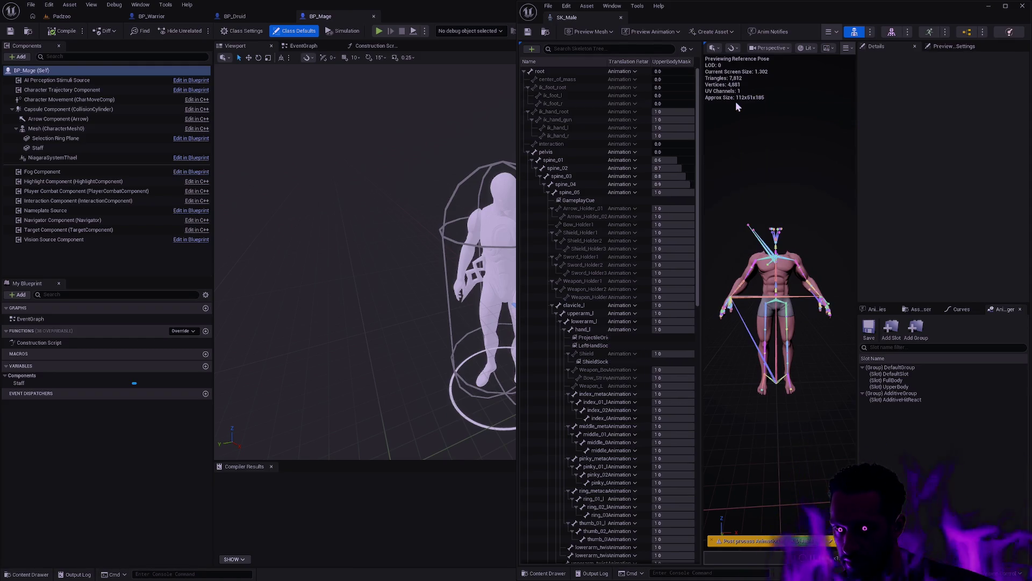
{"action": "left_click", "coordinate": [691, 50]}
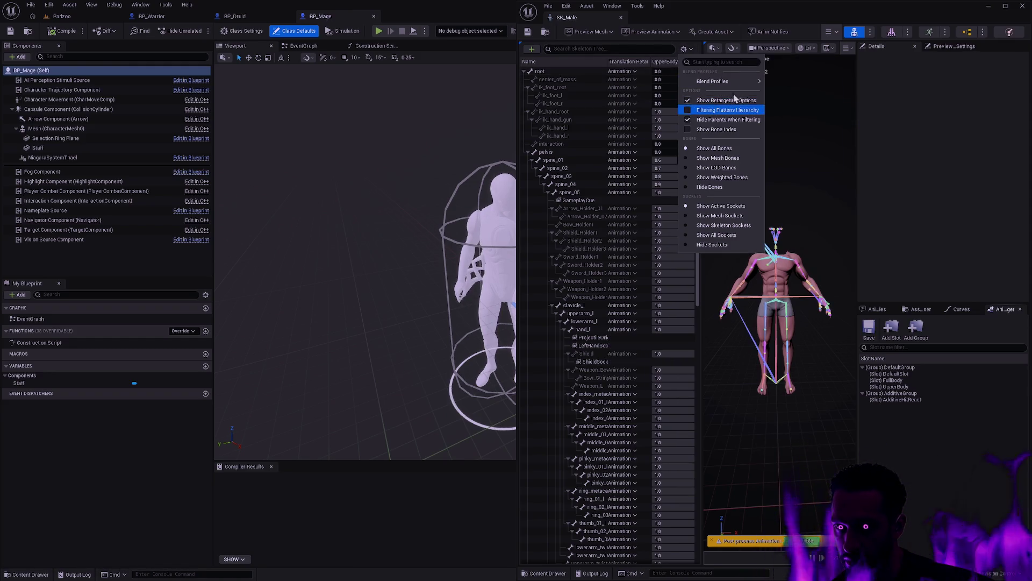
{"action": "mouse_move", "coordinate": [738, 81]}
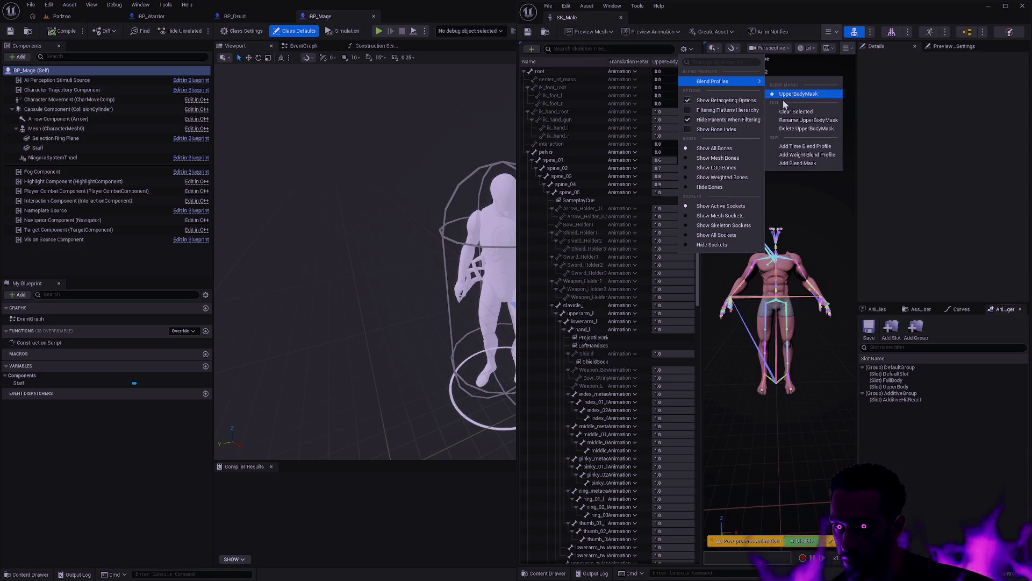
{"action": "left_click", "coordinate": [796, 112]}
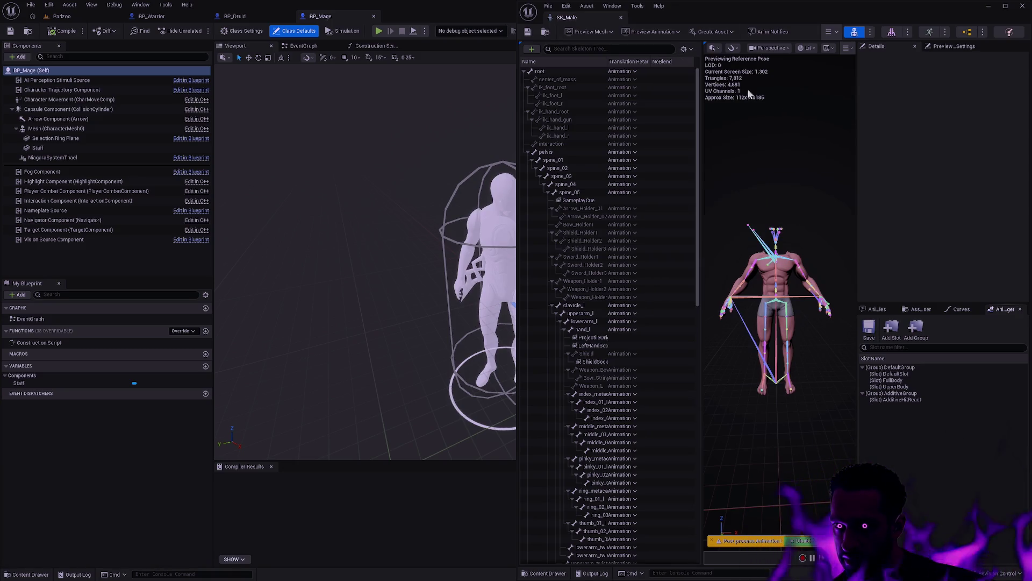
Leave the blend profile column on NoBlend and close the SK_Male editor window.
{"action": "left_click", "coordinate": [691, 52]}
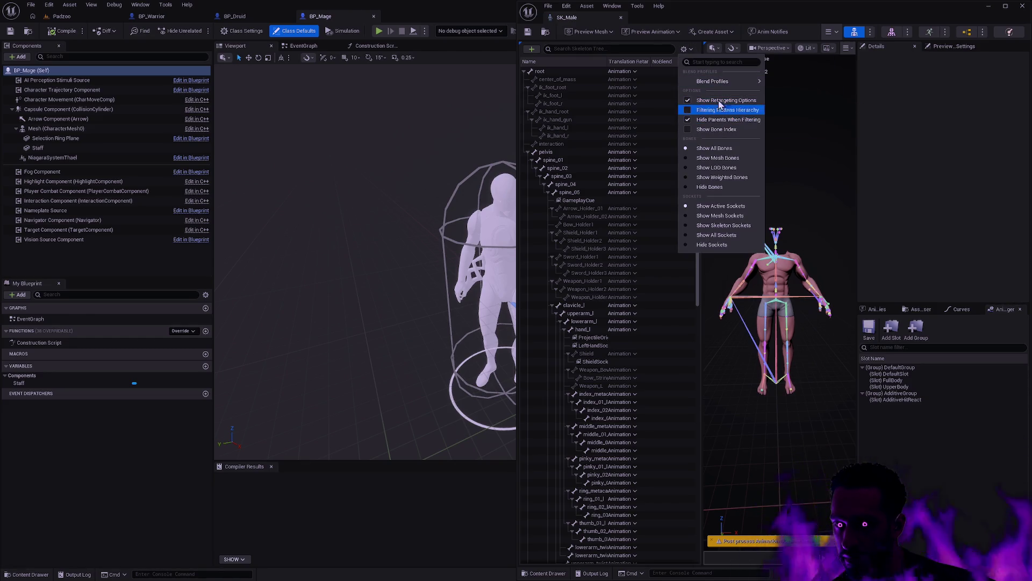
{"action": "mouse_move", "coordinate": [730, 86]}
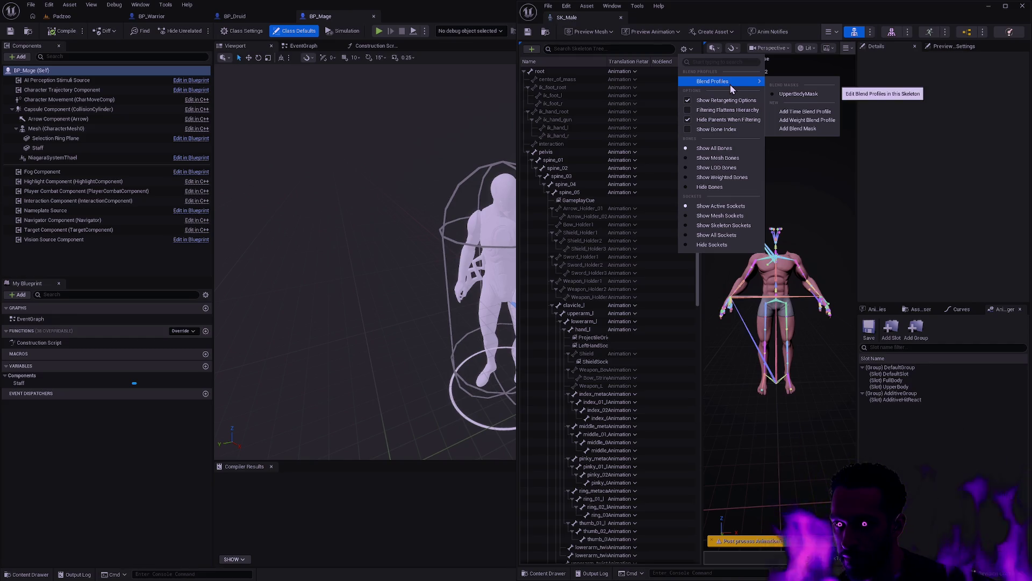
{"action": "left_click", "coordinate": [689, 62]}
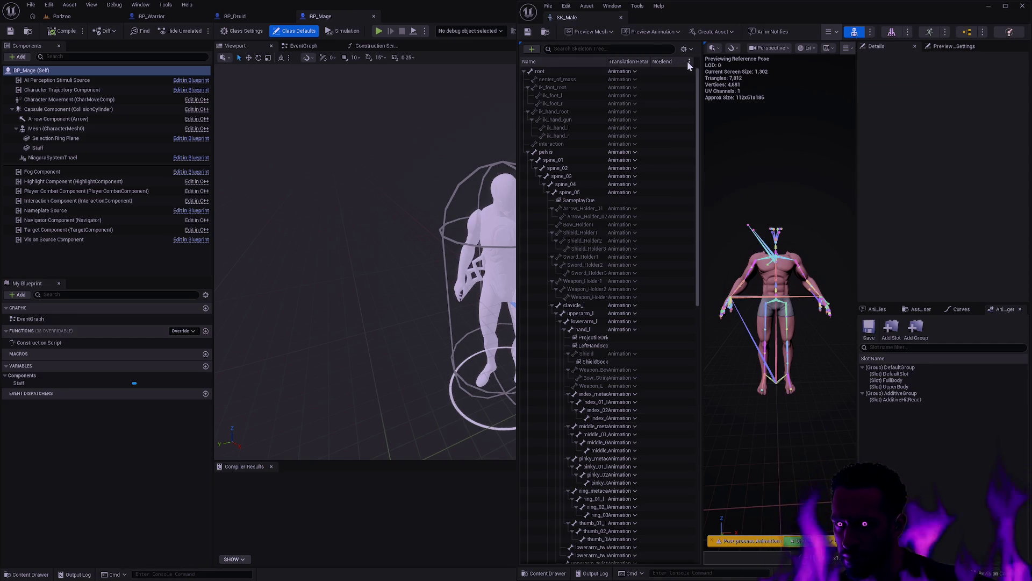
{"action": "left_click", "coordinate": [690, 63]}
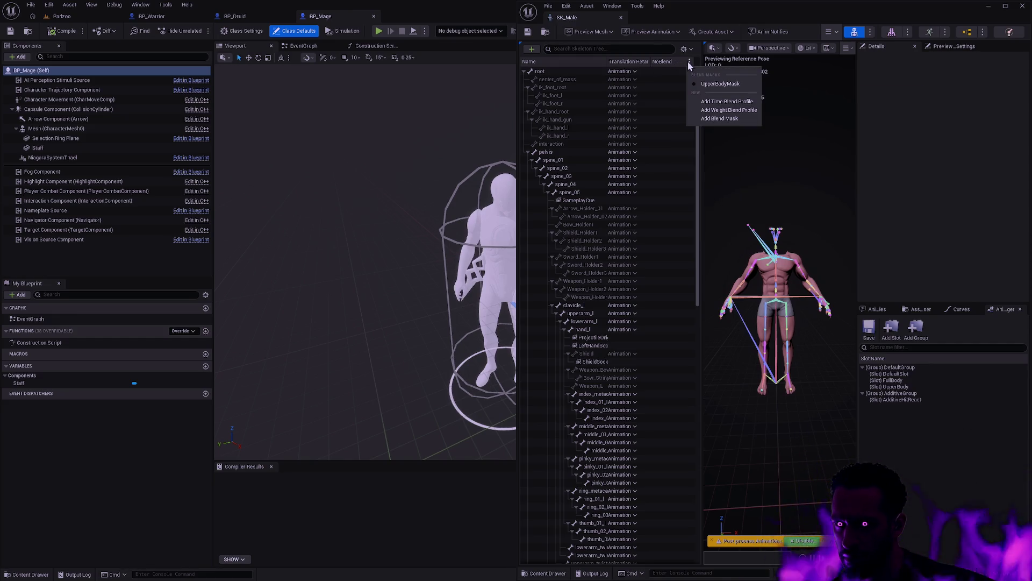
{"action": "left_click", "coordinate": [621, 17]}
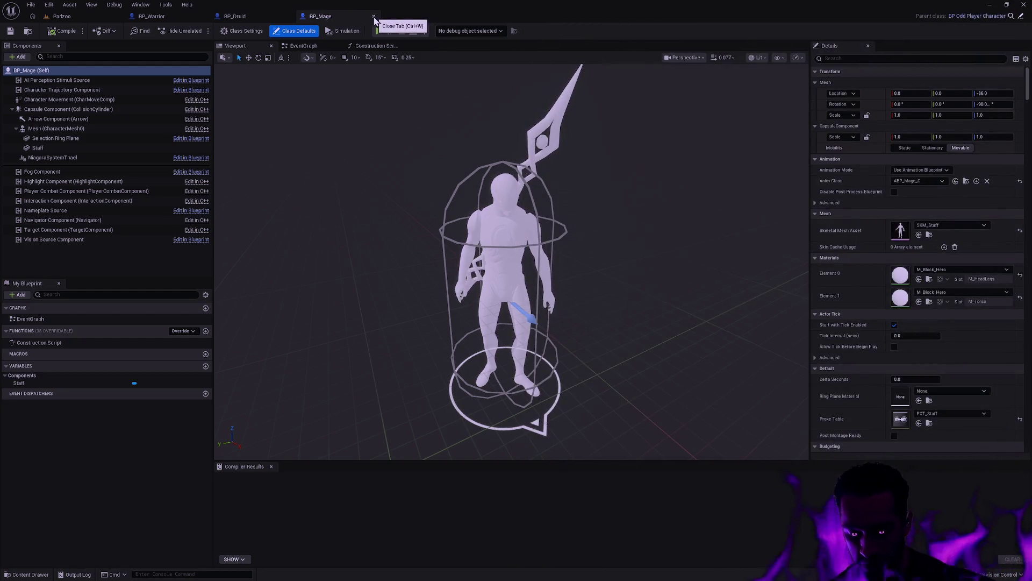
Search for SK_Male in the Ctrl+P asset finder and open the SK_Male skeleton.
{"action": "key", "text": "ctrl+p"}
{"action": "type", "text": "SK"}
{"action": "key", "text": "BackSpace"}
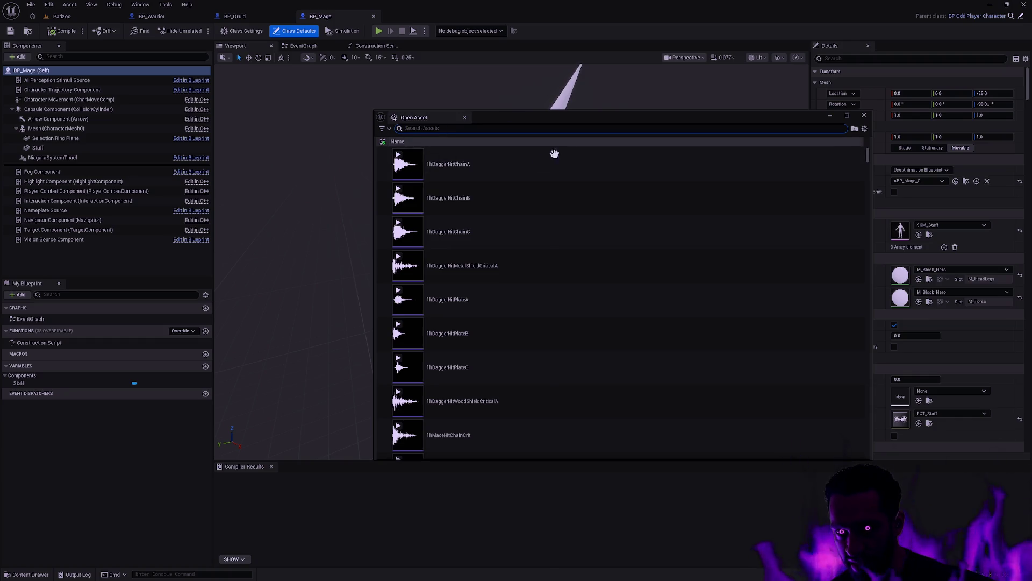
{"action": "mouse_move", "coordinate": [551, 151]}
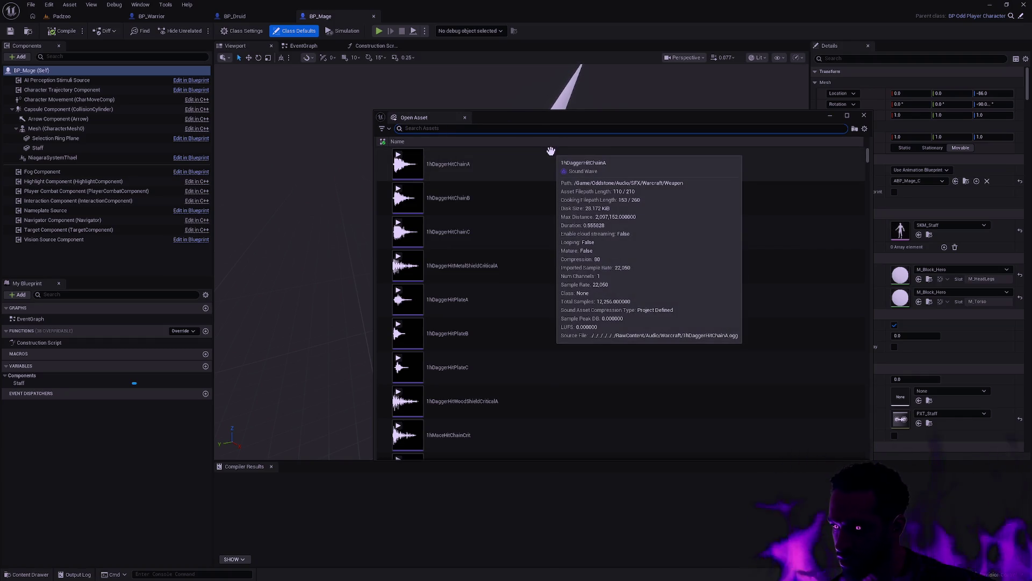
{"action": "mouse_move", "coordinate": [594, 197]}
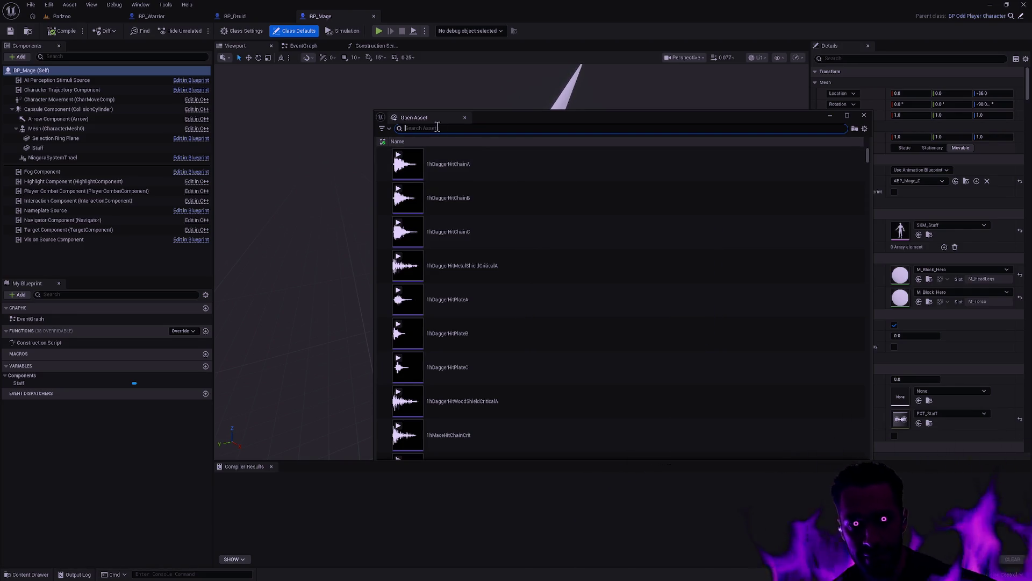
{"action": "type", "text": "SK_Male"}
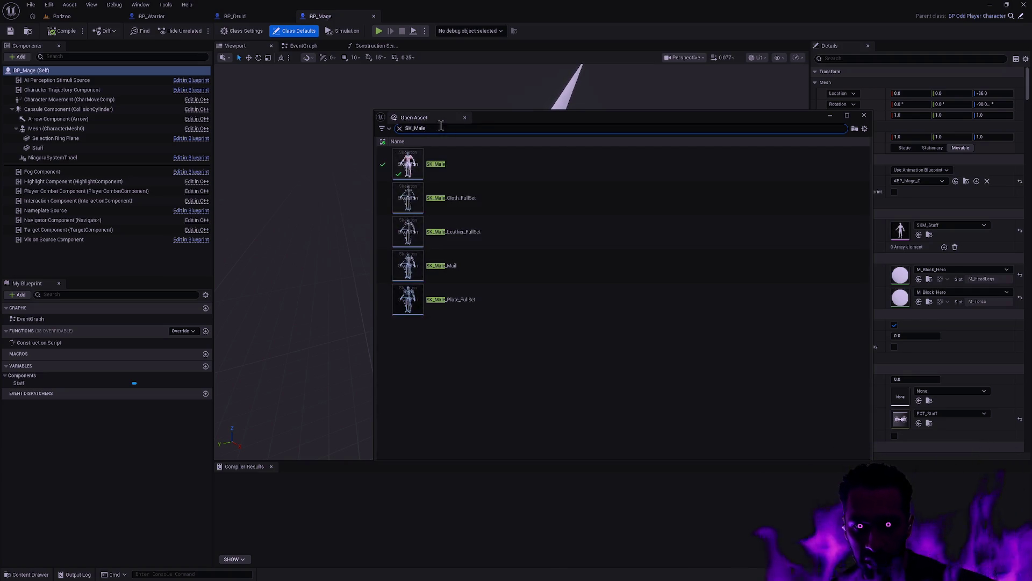
{"action": "left_click", "coordinate": [468, 162]}
{"action": "double_click", "coordinate": [468, 163]}
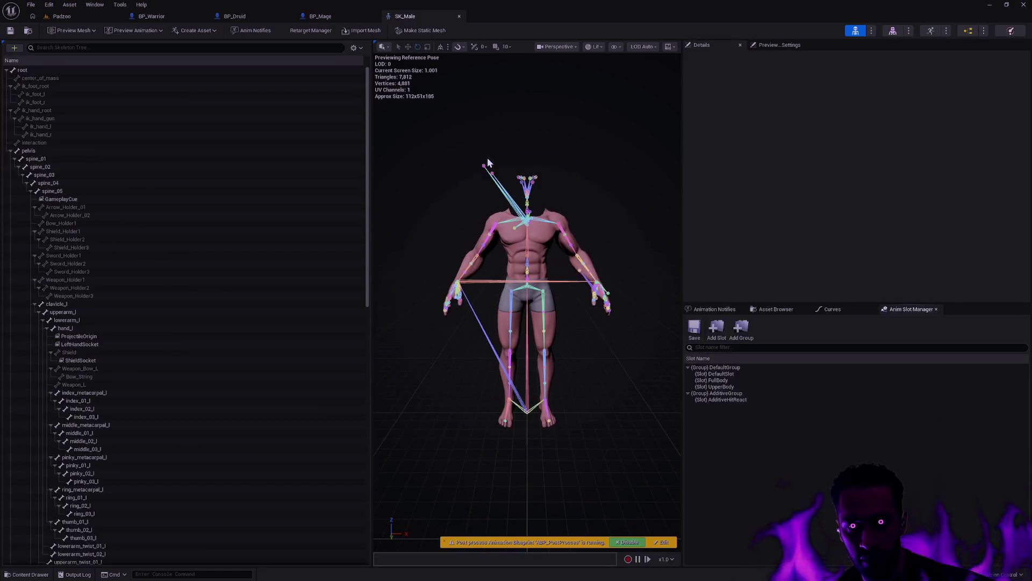
Show each bone's translation retargeting mode in the skeleton tree.
{"action": "left_click", "coordinate": [356, 47]}
{"action": "mouse_move", "coordinate": [398, 80]}
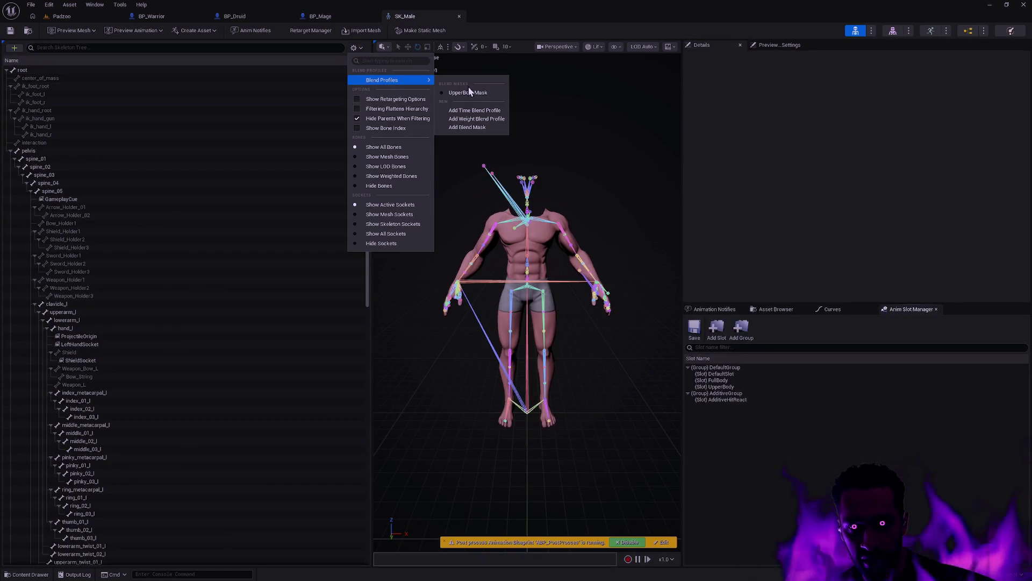
{"action": "left_click", "coordinate": [395, 99]}
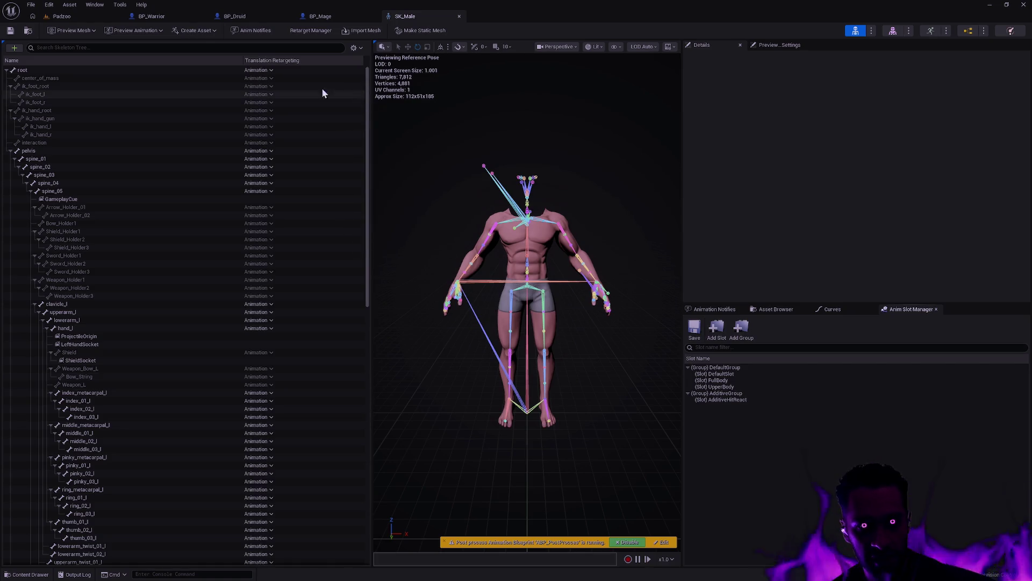
{"action": "left_click_drag", "start_coordinate": [473, 171], "coordinate": [377, 158]}
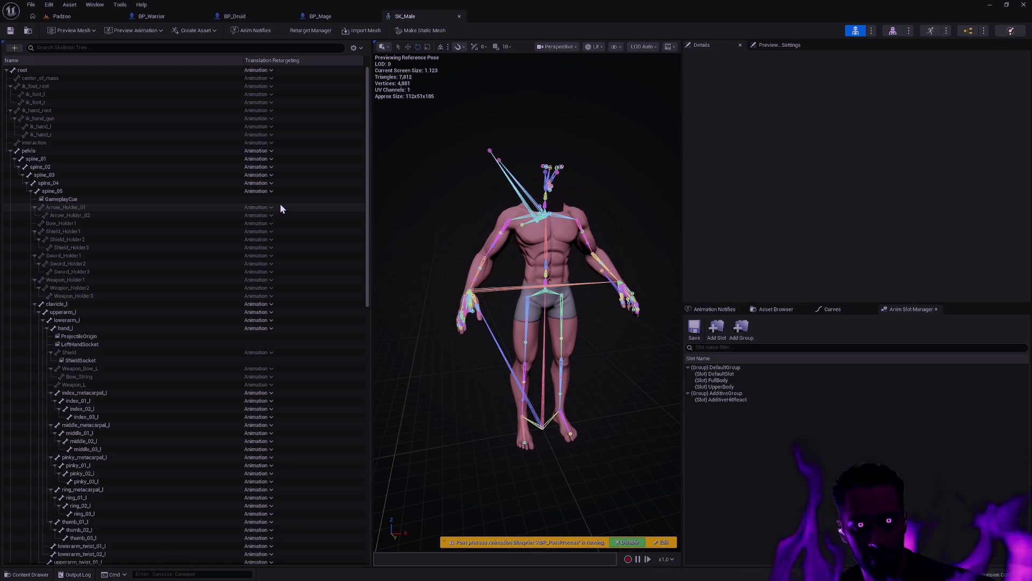
Set the pelvis bone's translation retargeting to Animation Relative.
{"action": "left_click", "coordinate": [173, 154]}
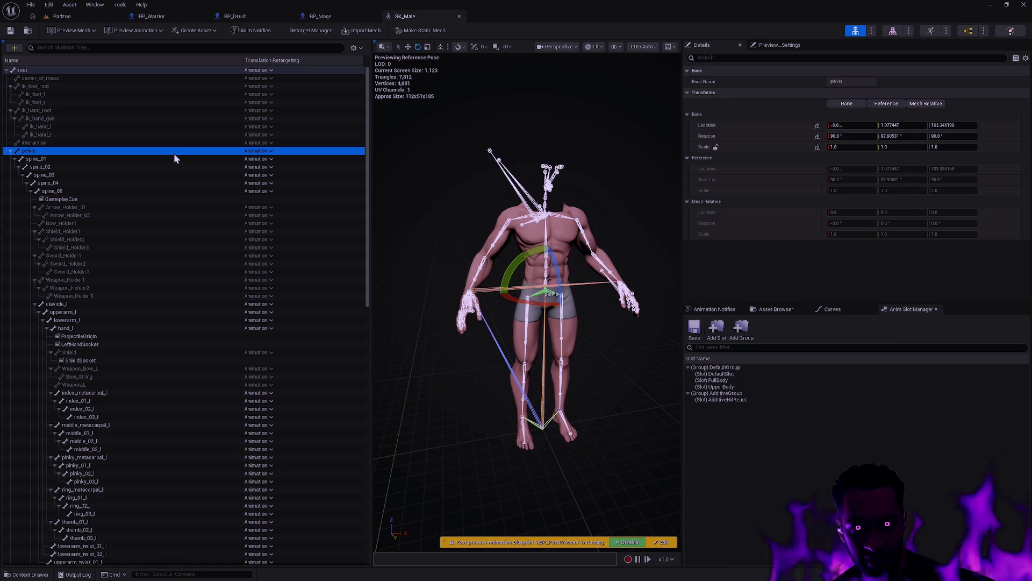
{"action": "left_click_drag", "start_coordinate": [446, 263], "coordinate": [487, 266]}
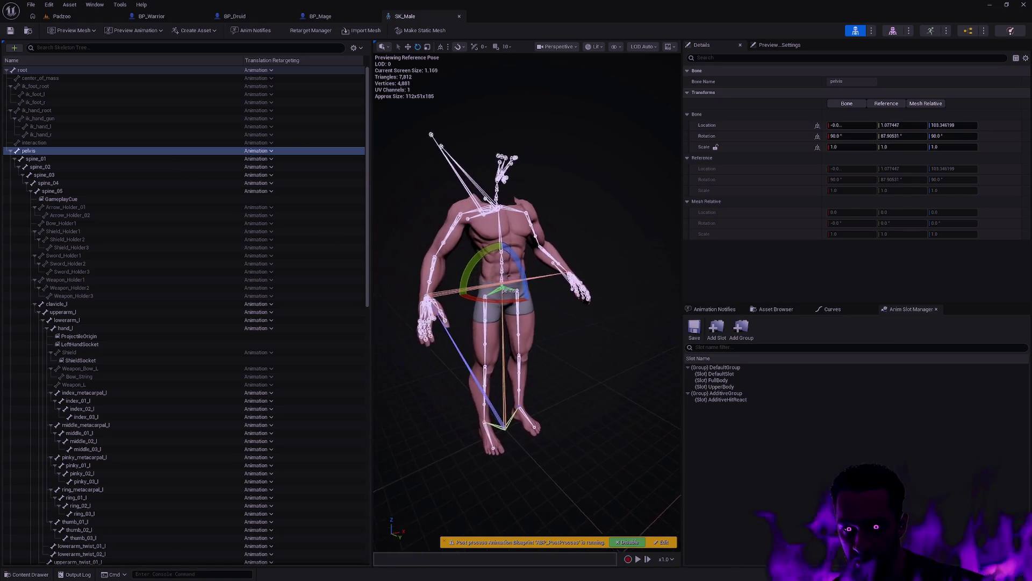
{"action": "scroll", "coordinate": [507, 281], "scroll_direction": "up", "scroll_amount": 5}
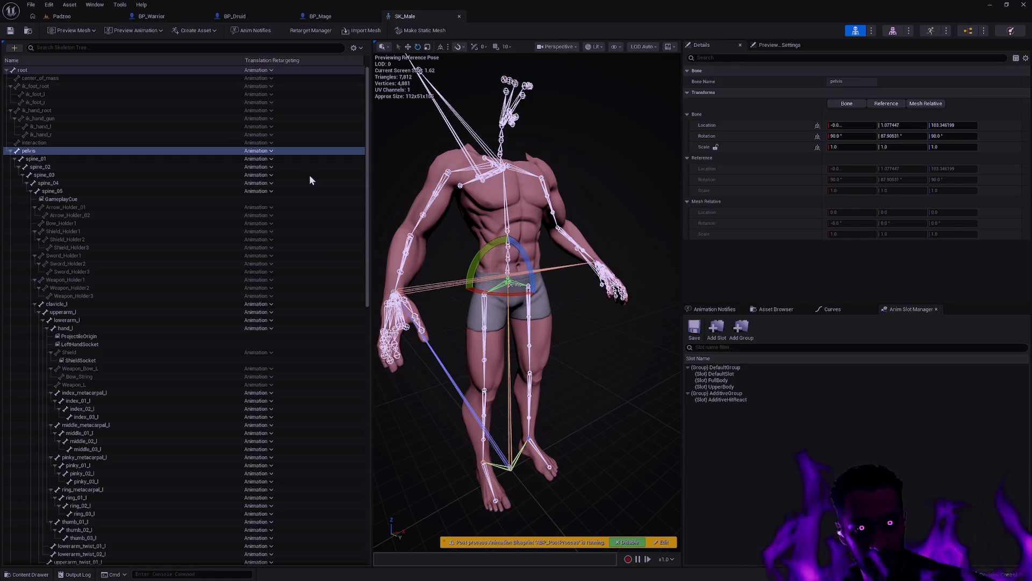
{"action": "left_click", "coordinate": [11, 152]}
{"action": "left_click", "coordinate": [10, 151]}
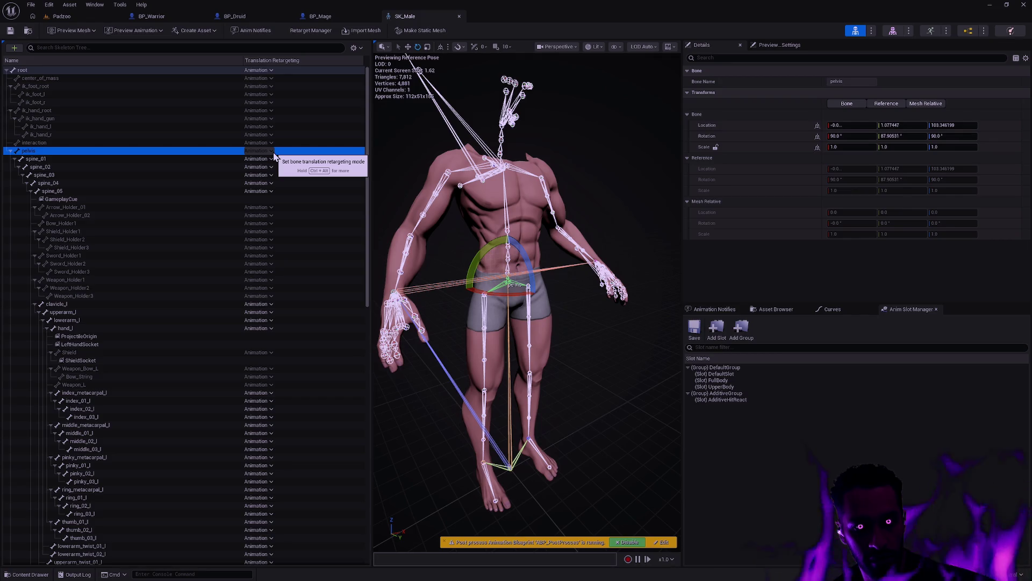
{"action": "left_click", "coordinate": [272, 152]}
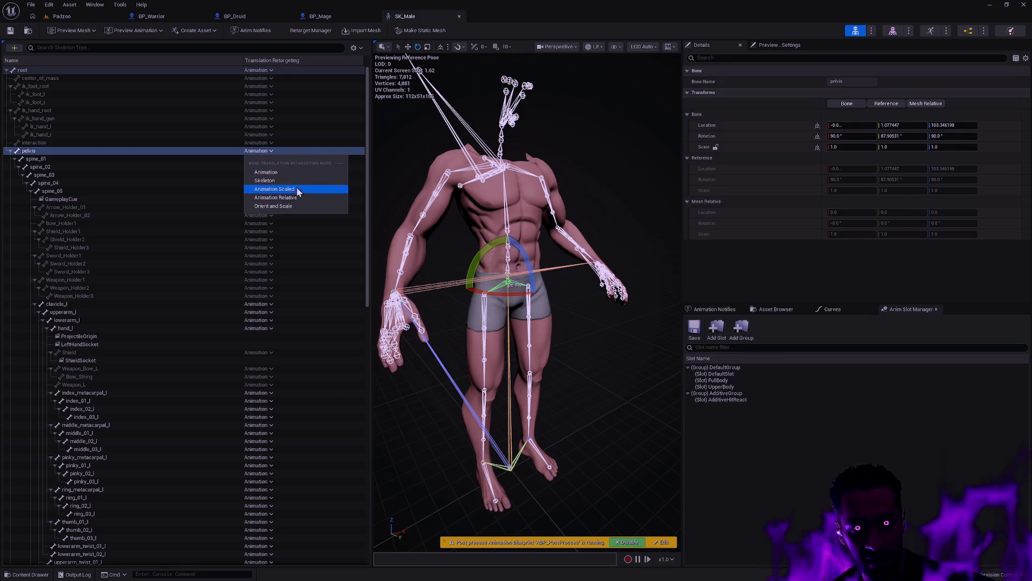
{"action": "left_click", "coordinate": [295, 198]}
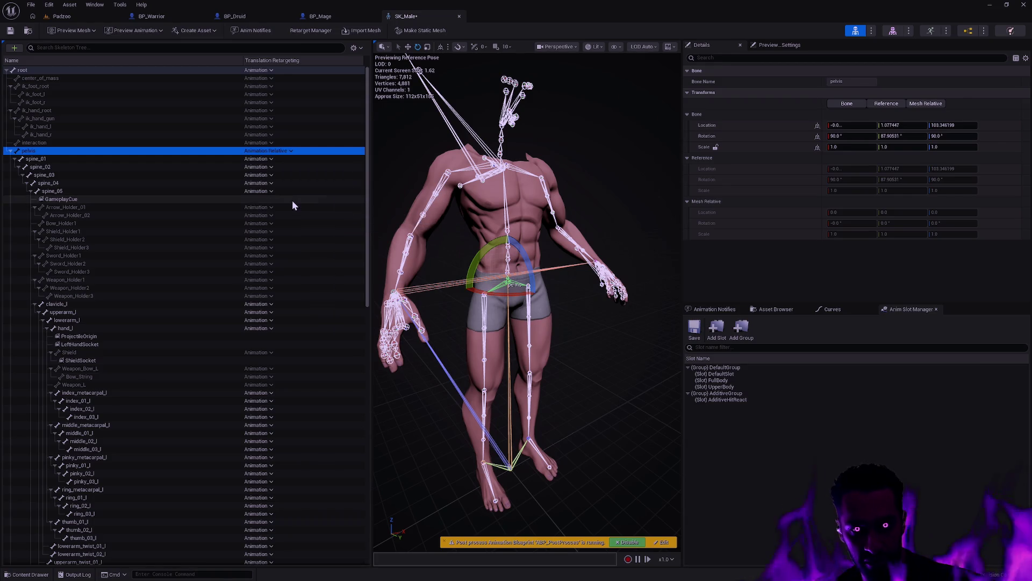
From the pelvis bone, recursively set every child bone's translation retargeting to Animation Relative.
{"action": "right_click", "coordinate": [76, 152]}
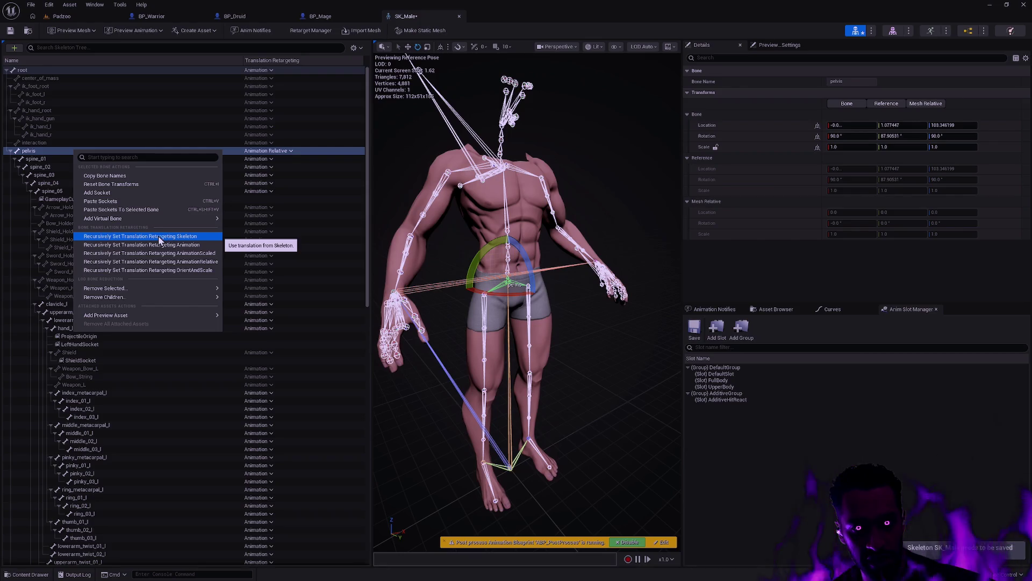
{"action": "left_click", "coordinate": [159, 262]}
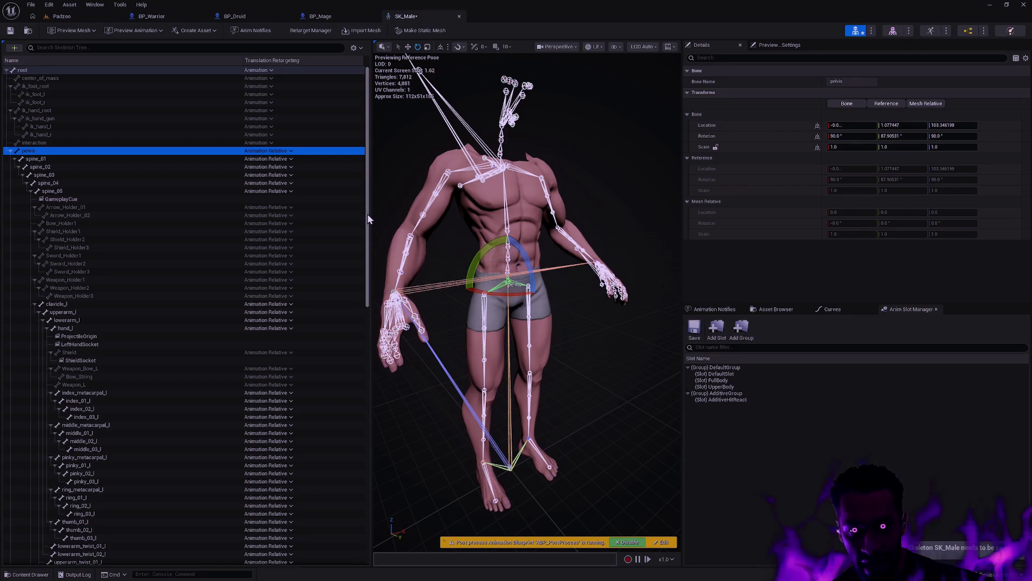
{"action": "key", "text": "Escape"}
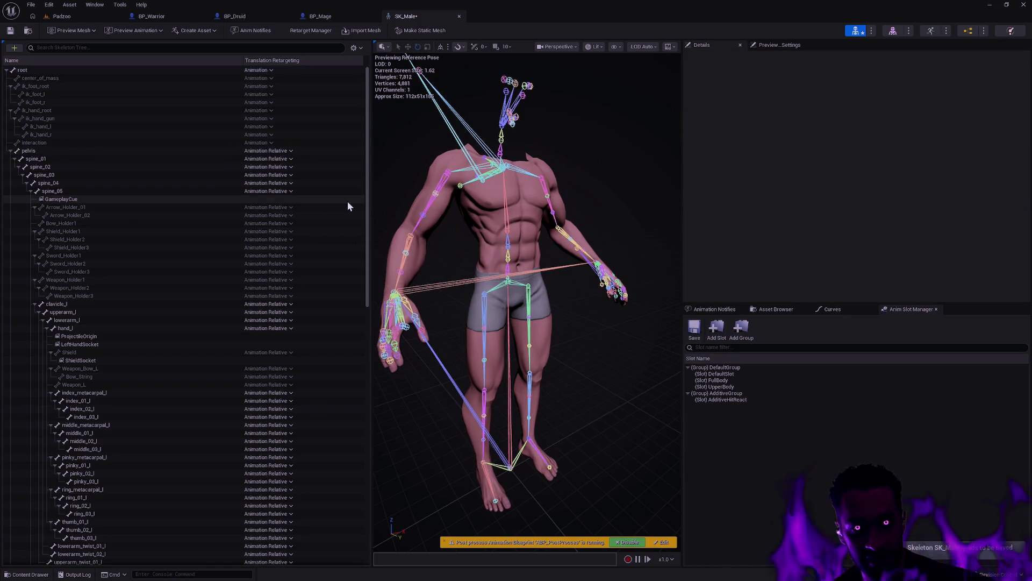
{"action": "left_click_drag", "start_coordinate": [366, 183], "coordinate": [364, 390]}
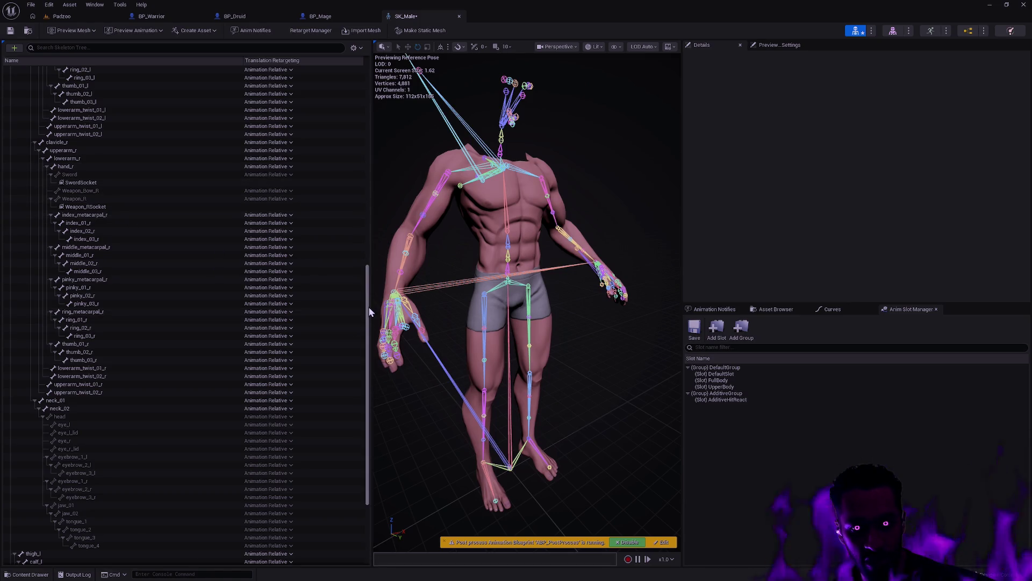
{"action": "left_click_drag", "start_coordinate": [368, 308], "coordinate": [366, 293]}
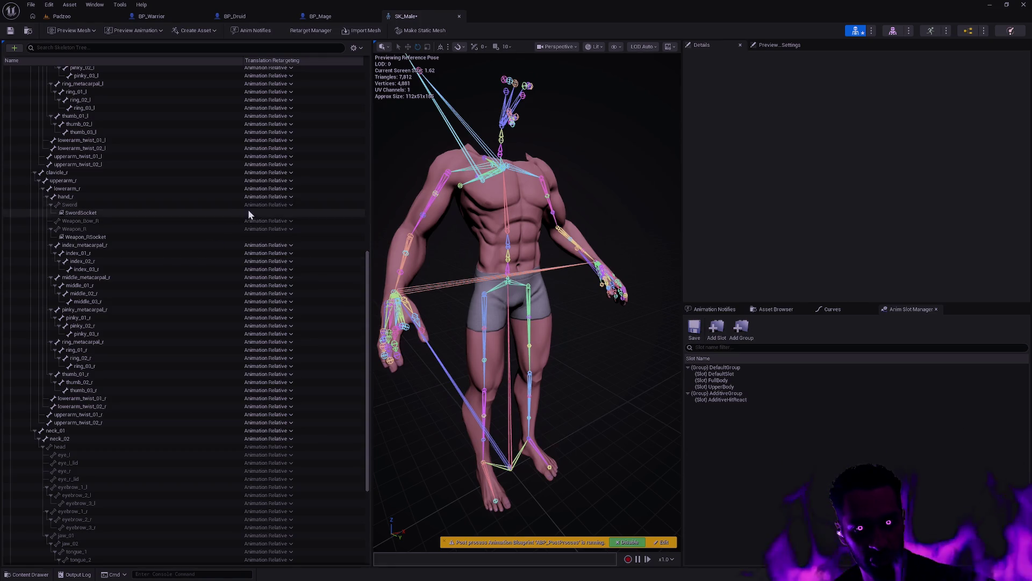
Switch the Sword, Weapon_Bow_R and Weapon_R bones to Animation translation retargeting.
{"action": "left_click", "coordinate": [286, 206]}
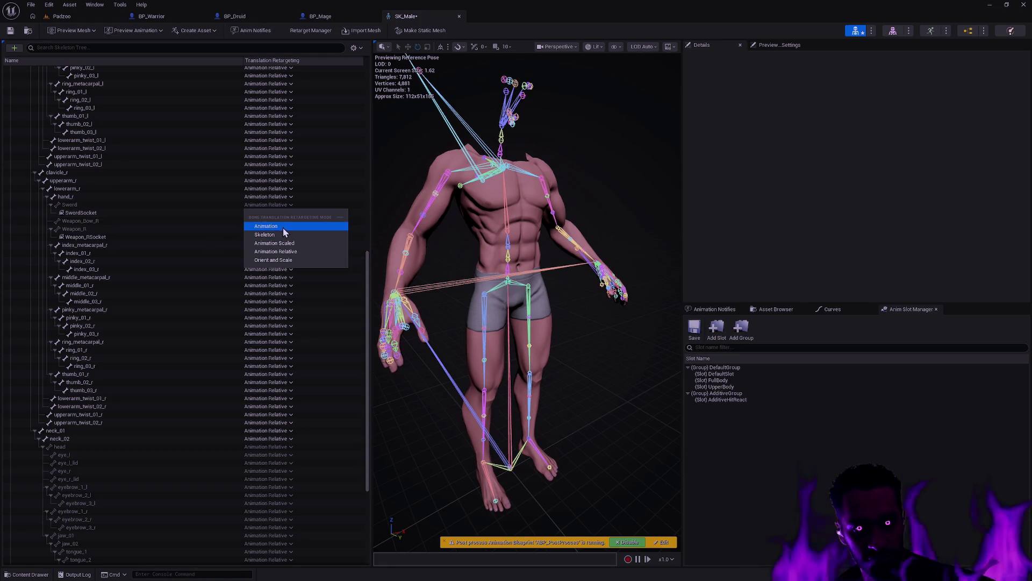
{"action": "left_click", "coordinate": [285, 226]}
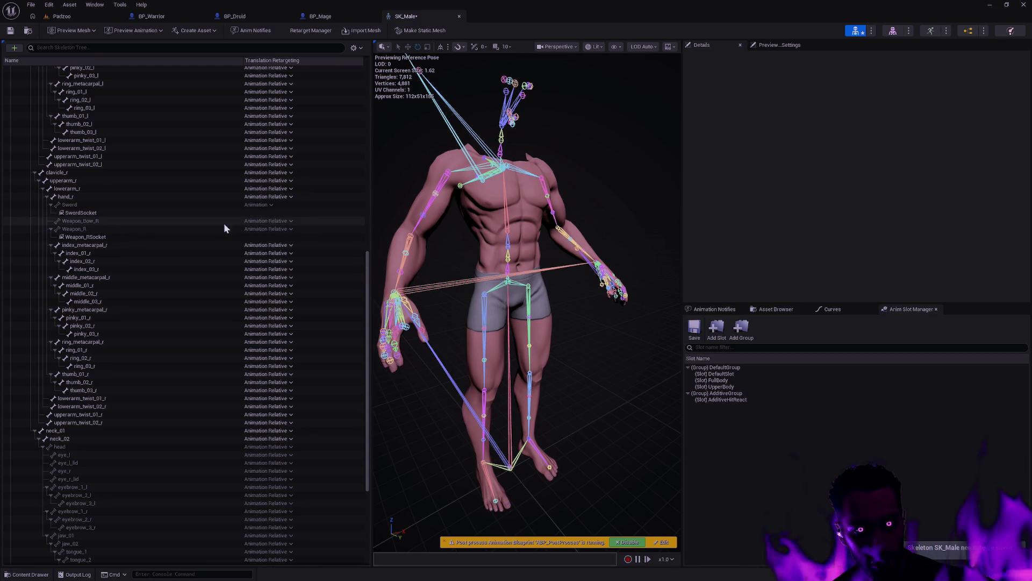
{"action": "left_click", "coordinate": [276, 221]}
{"action": "left_click", "coordinate": [266, 242]}
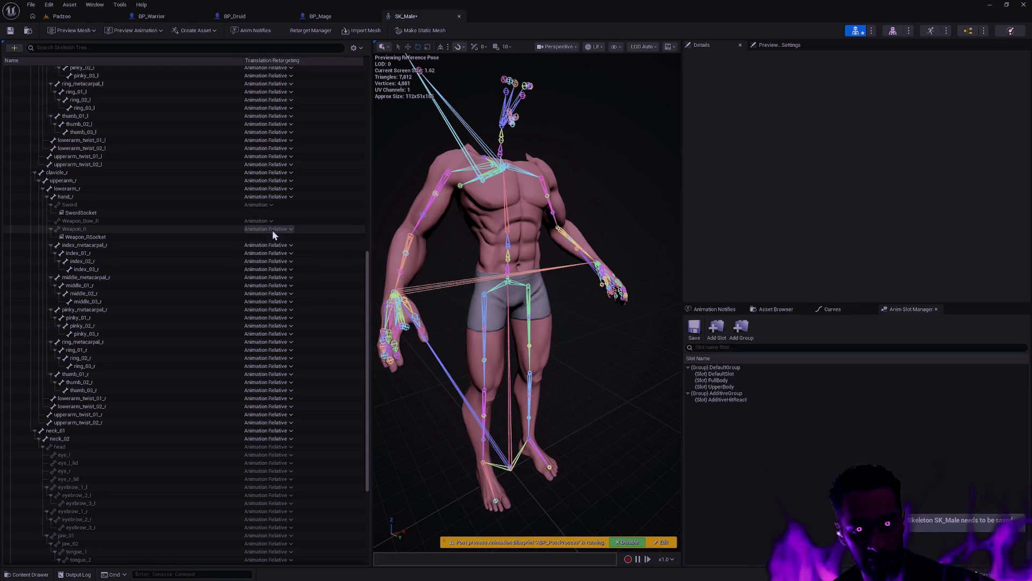
{"action": "left_click", "coordinate": [269, 229]}
{"action": "left_click", "coordinate": [266, 250]}
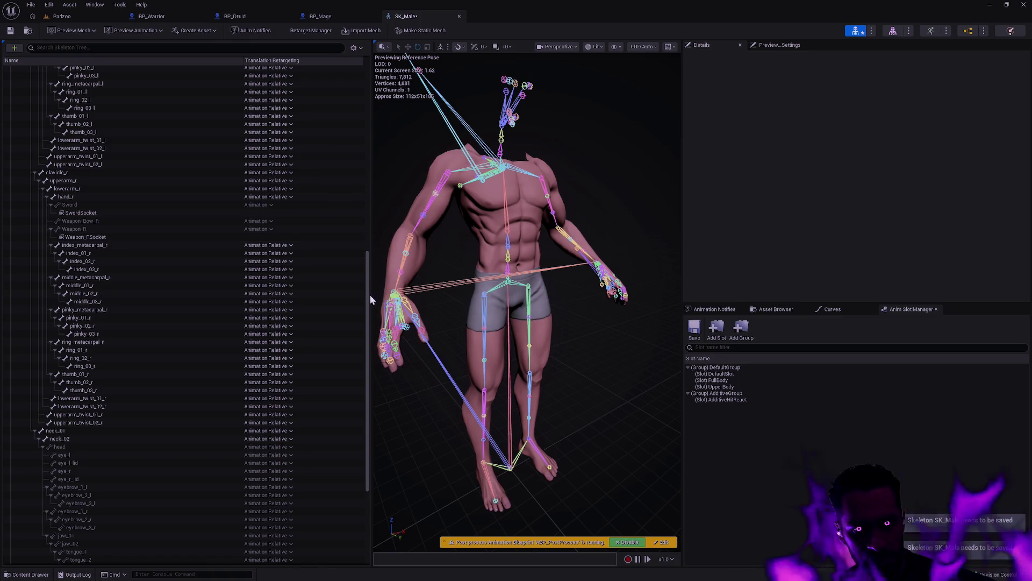
Set the Shield and Weapon_Bow_L bones to Animation translation retargeting.
{"action": "scroll", "coordinate": [366, 267], "scroll_direction": "up", "scroll_amount": 2}
{"action": "left_click_drag", "start_coordinate": [365, 267], "coordinate": [359, 173]}
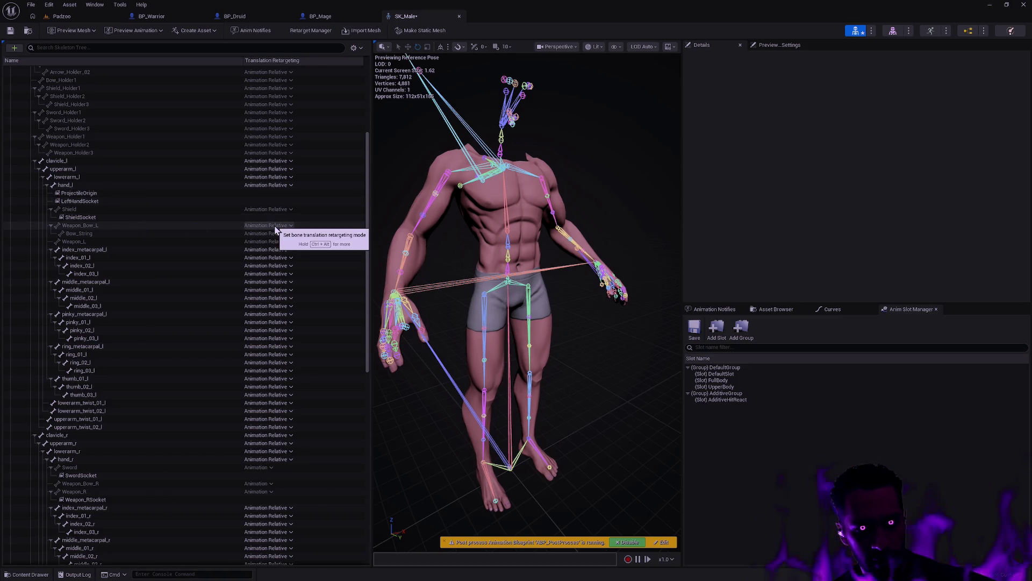
{"action": "left_click", "coordinate": [273, 210]}
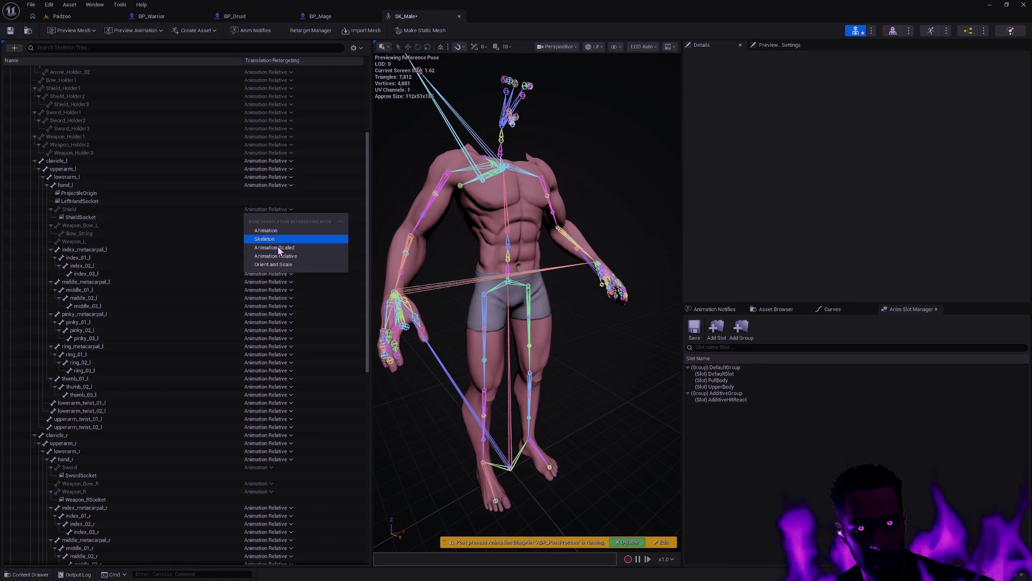
{"action": "left_click", "coordinate": [272, 231]}
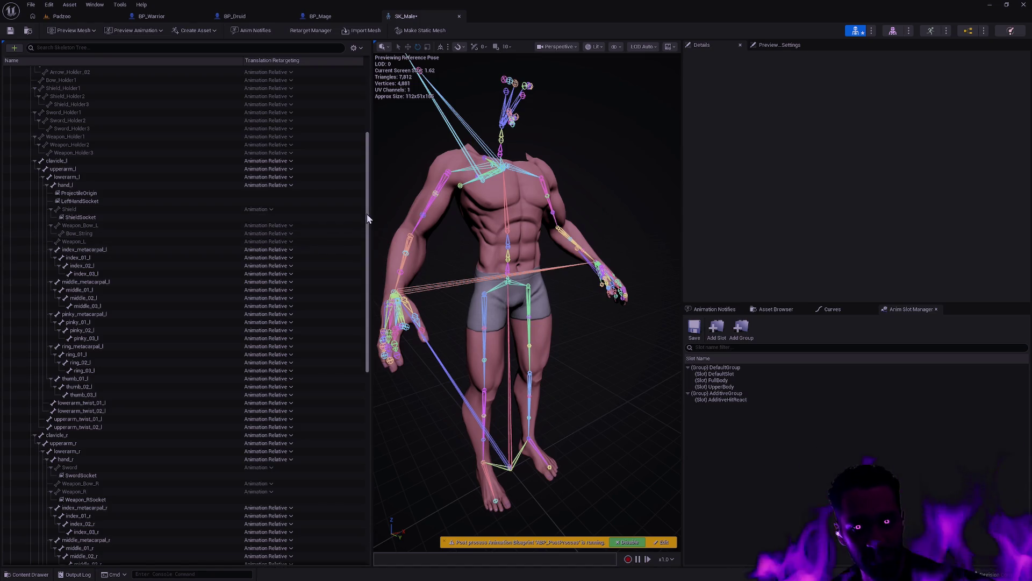
{"action": "left_click_drag", "start_coordinate": [369, 220], "coordinate": [368, 214]}
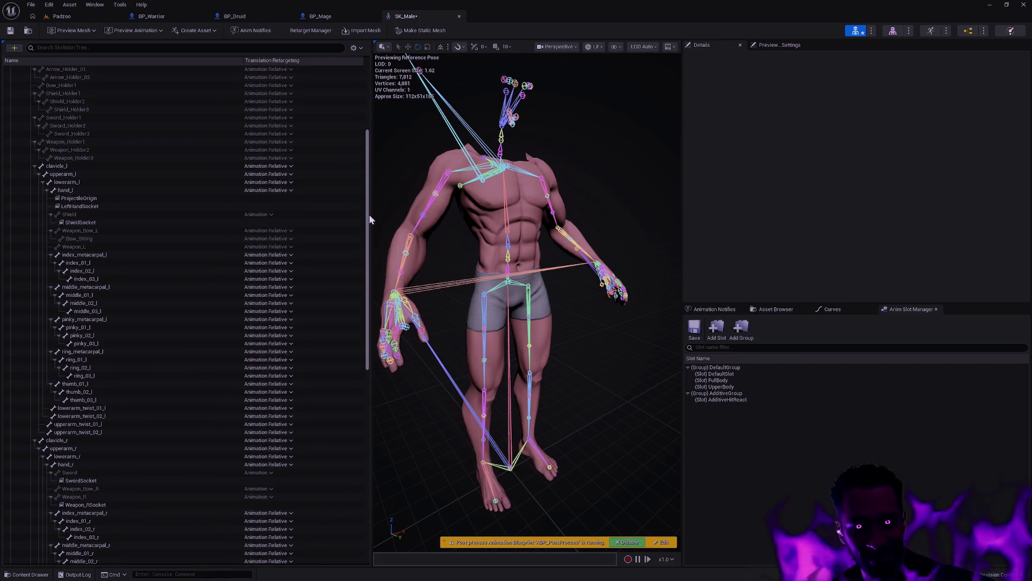
{"action": "left_click", "coordinate": [276, 230]}
{"action": "left_click", "coordinate": [266, 252]}
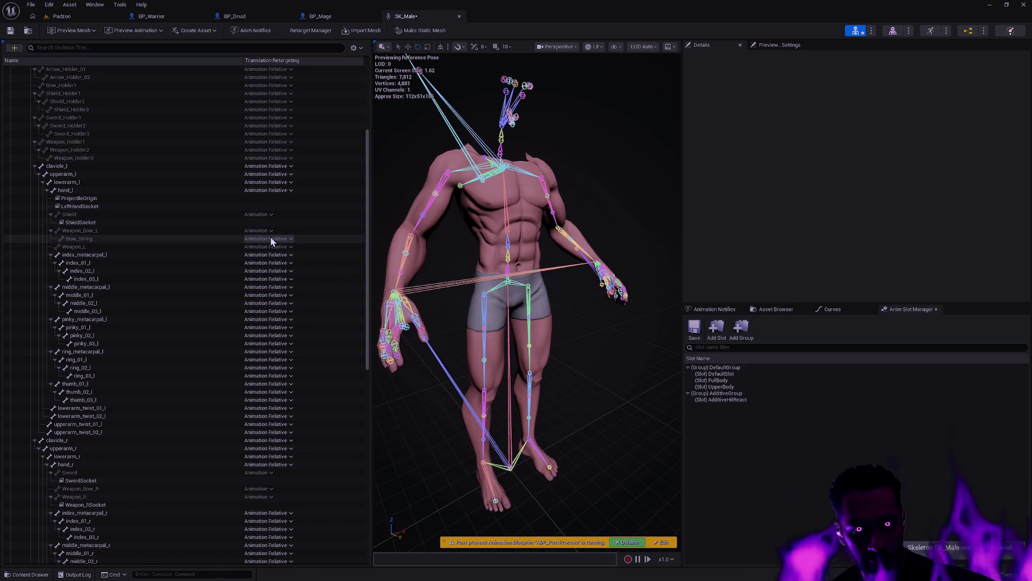
Set Bow_String to Skeleton retargeting, then bring up Weapon_L's retargeting choices.
{"action": "left_click", "coordinate": [273, 240]}
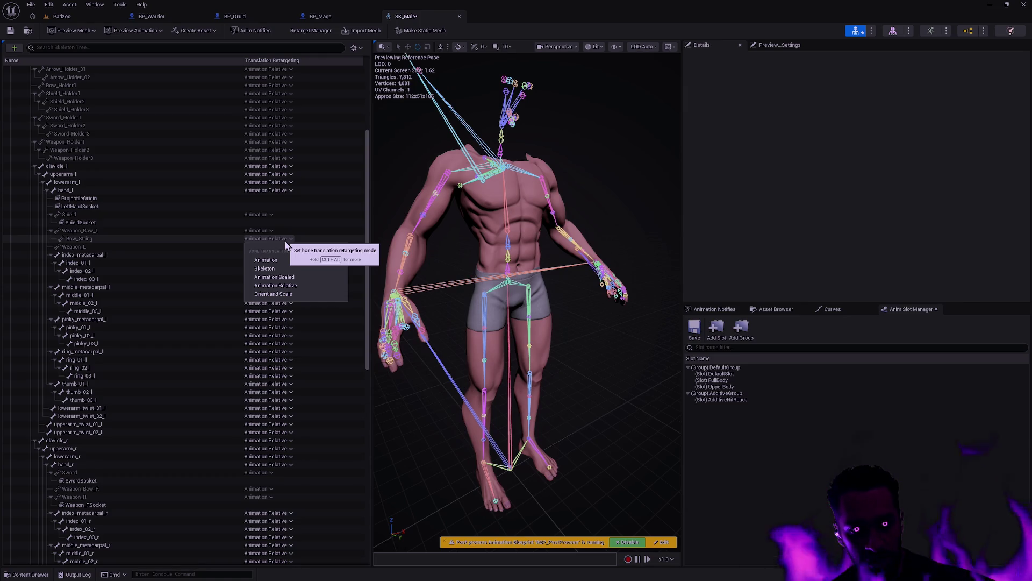
{"action": "left_click", "coordinate": [273, 270]}
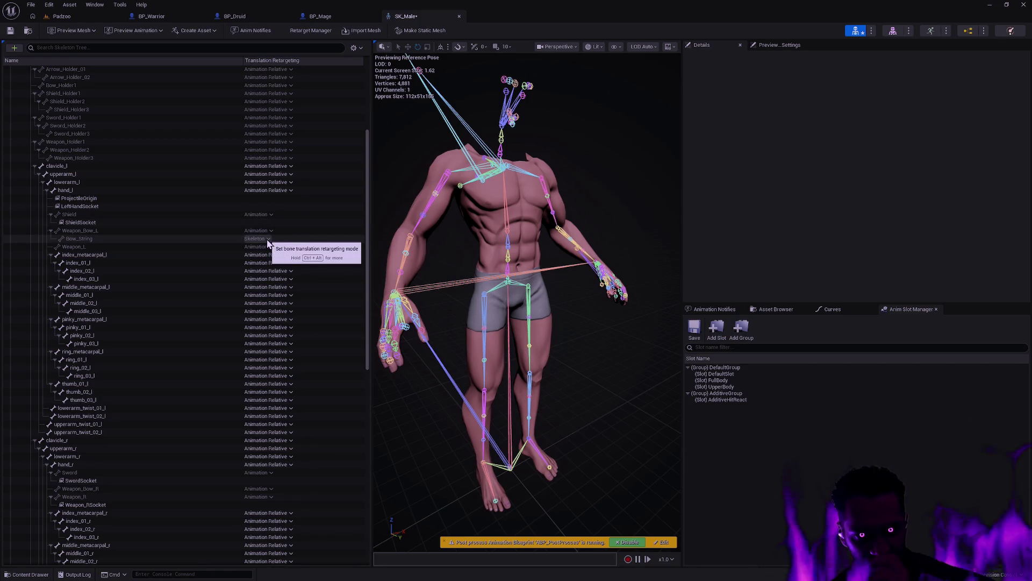
{"action": "left_click", "coordinate": [293, 247]}
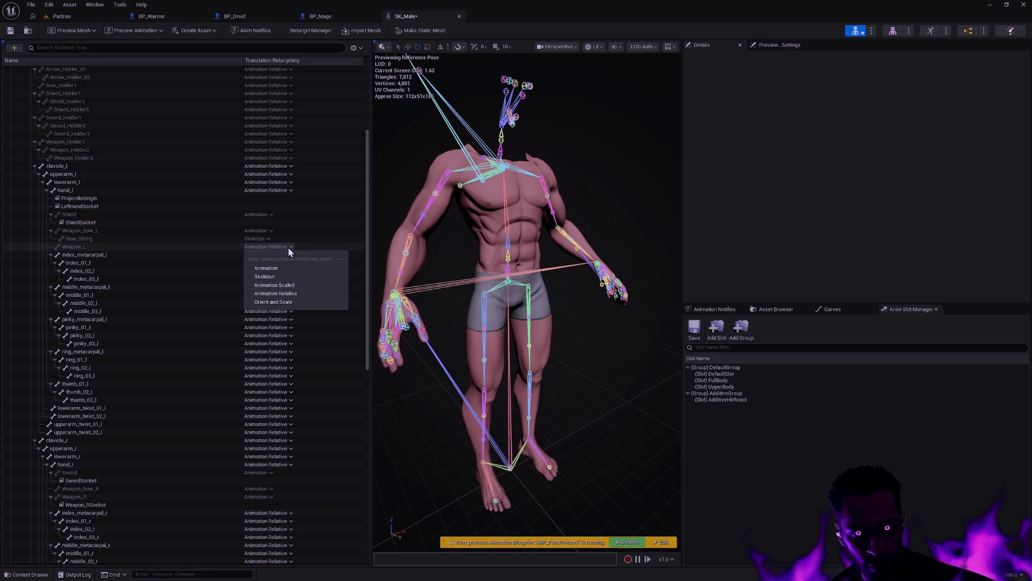